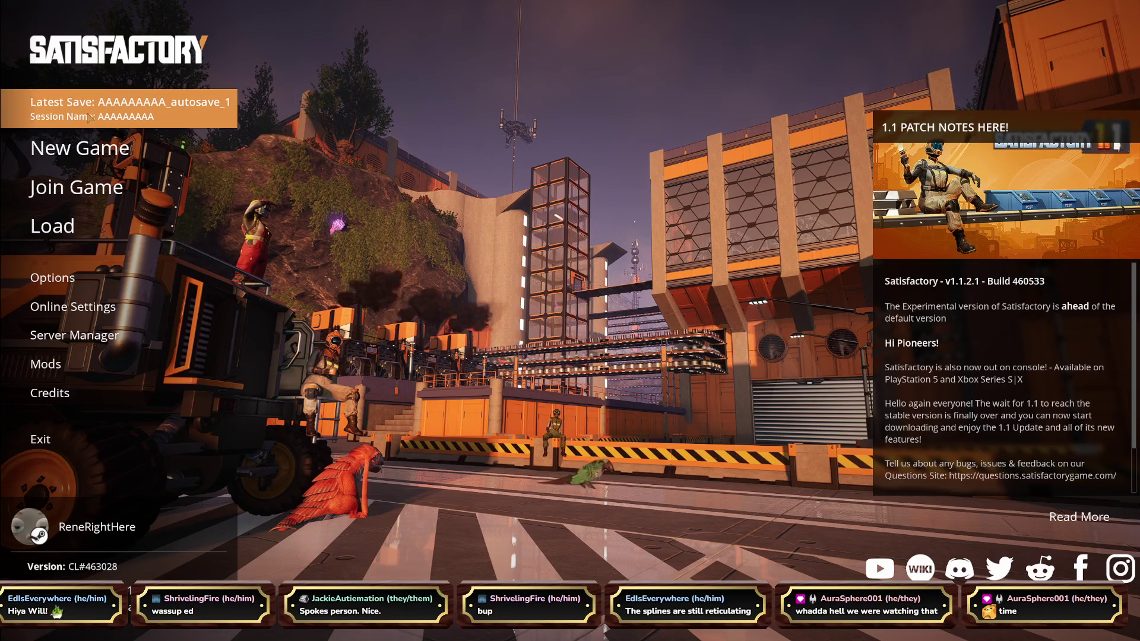
# Load the Bazingaberg world from its Bazingaberg_autosave_0 save in Satisfactory
pyautogui.click(208, 226)
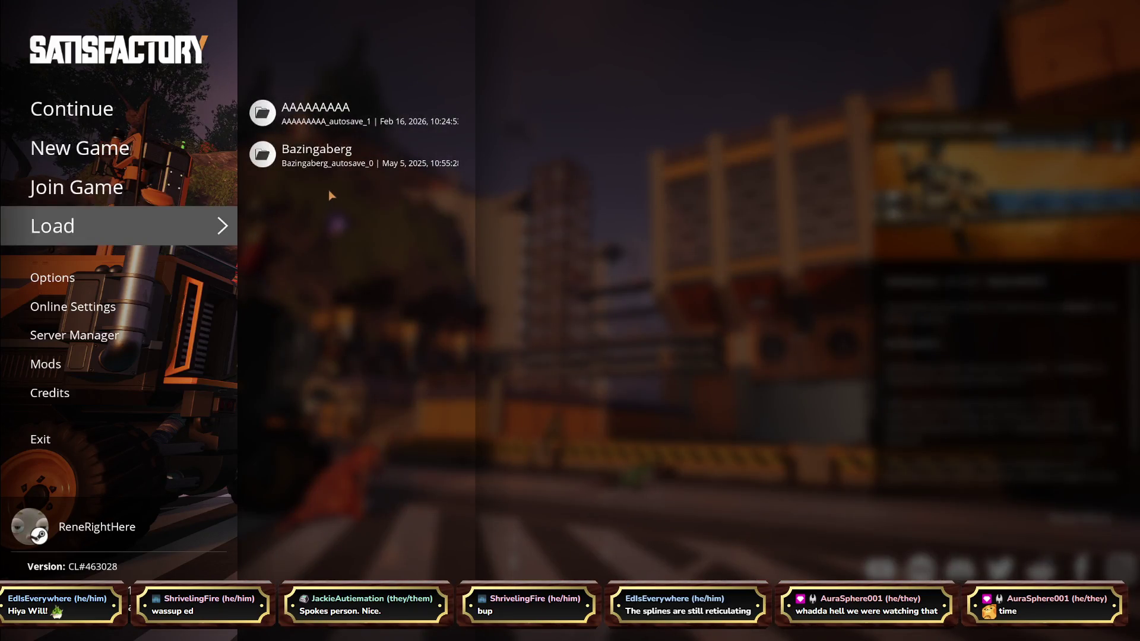
pyautogui.click(325, 159)
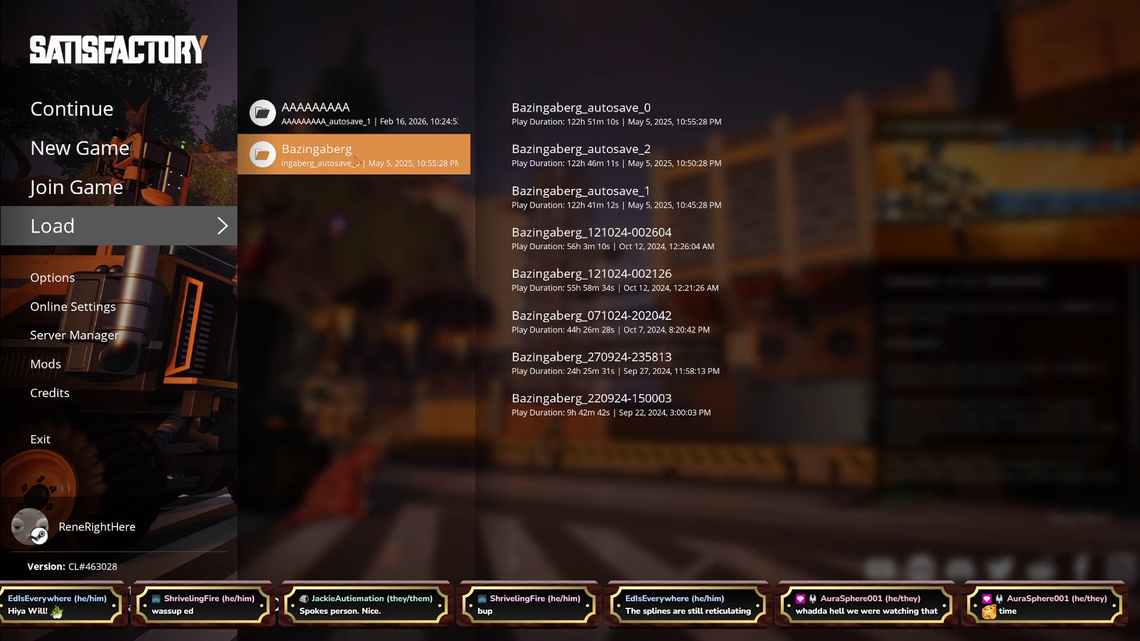
pyautogui.click(509, 122)
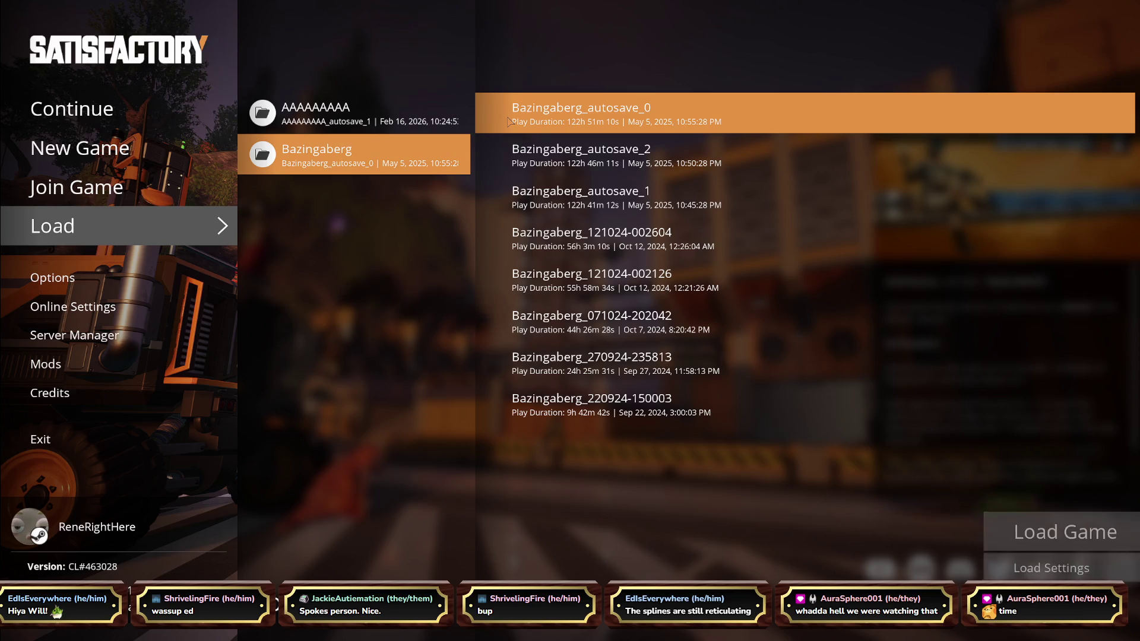
pyautogui.click(1026, 521)
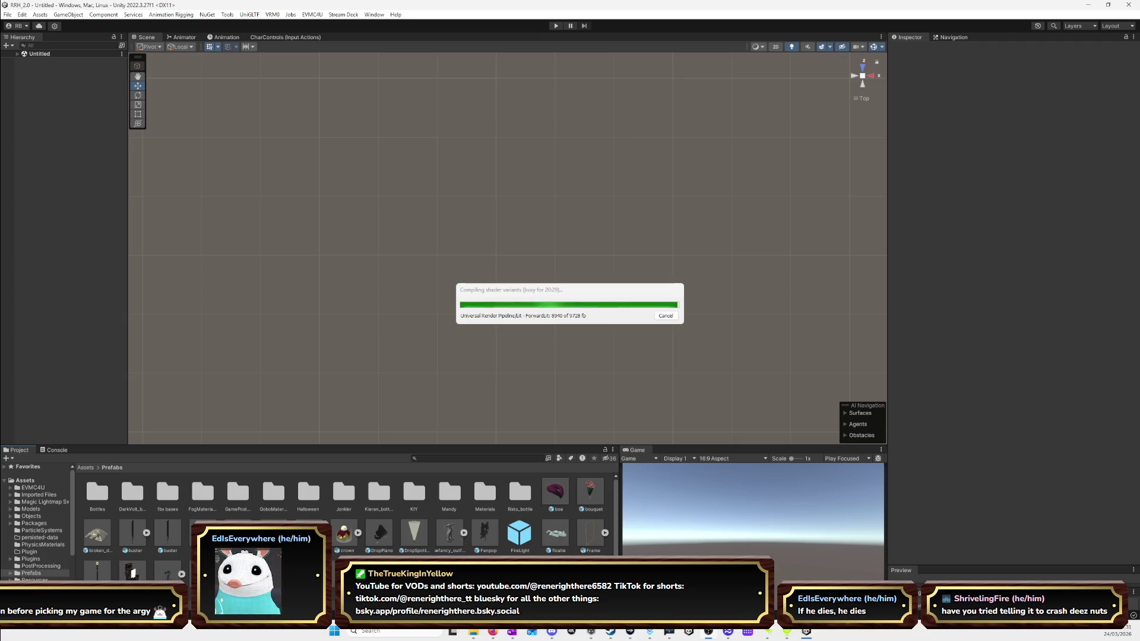
# Leave Unity compiling shaders and switch to the browser showing the YouTube video
pyautogui.hotkey('alt', 'Tab')
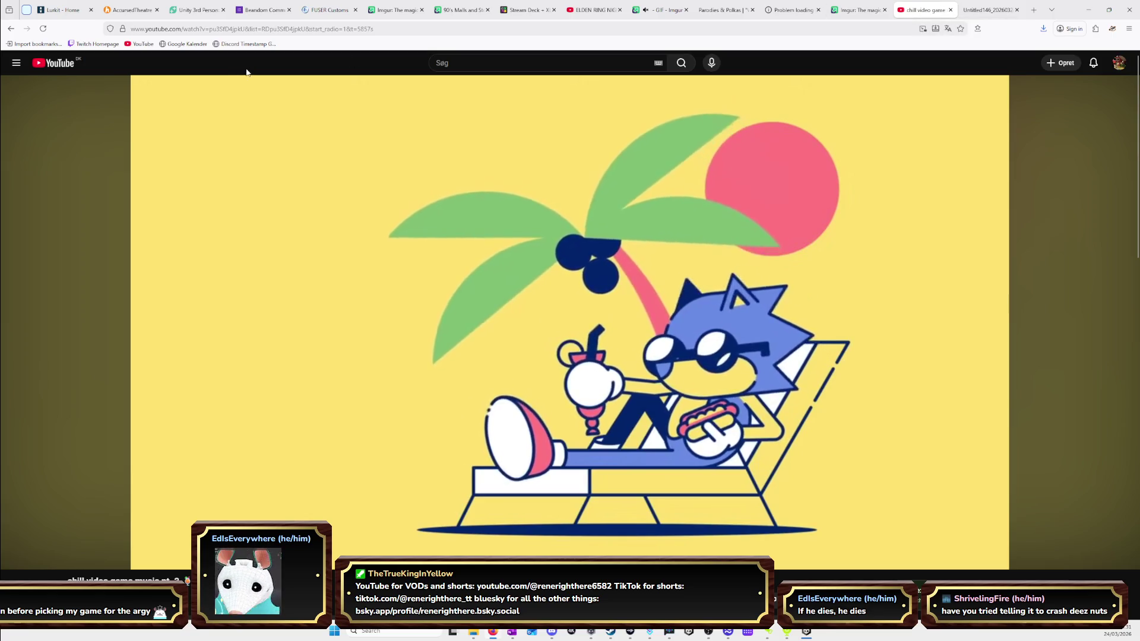
# Go to the YouTube home page, opening and dismissing the Sonic Racing video's options menu
pyautogui.click(47, 62)
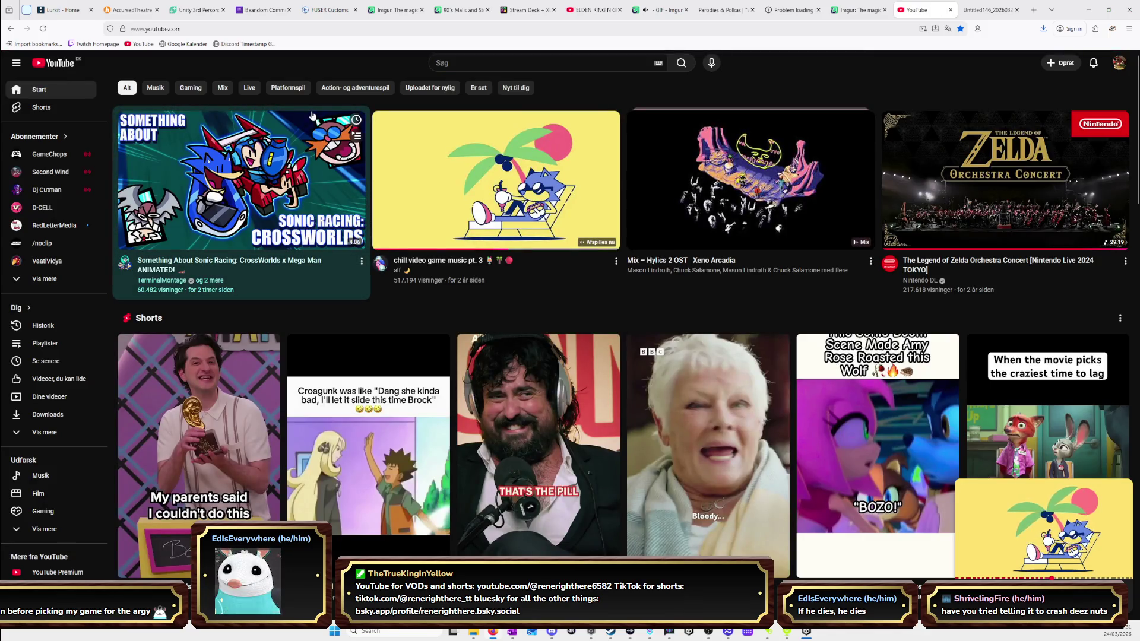
pyautogui.click(361, 262)
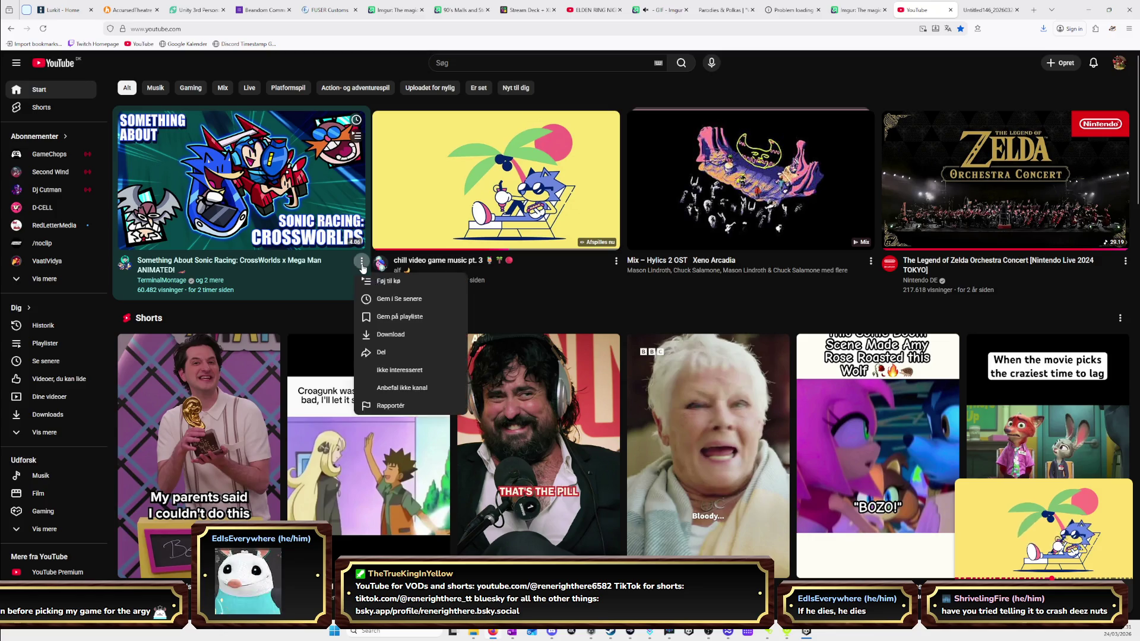
pyautogui.click(603, 310)
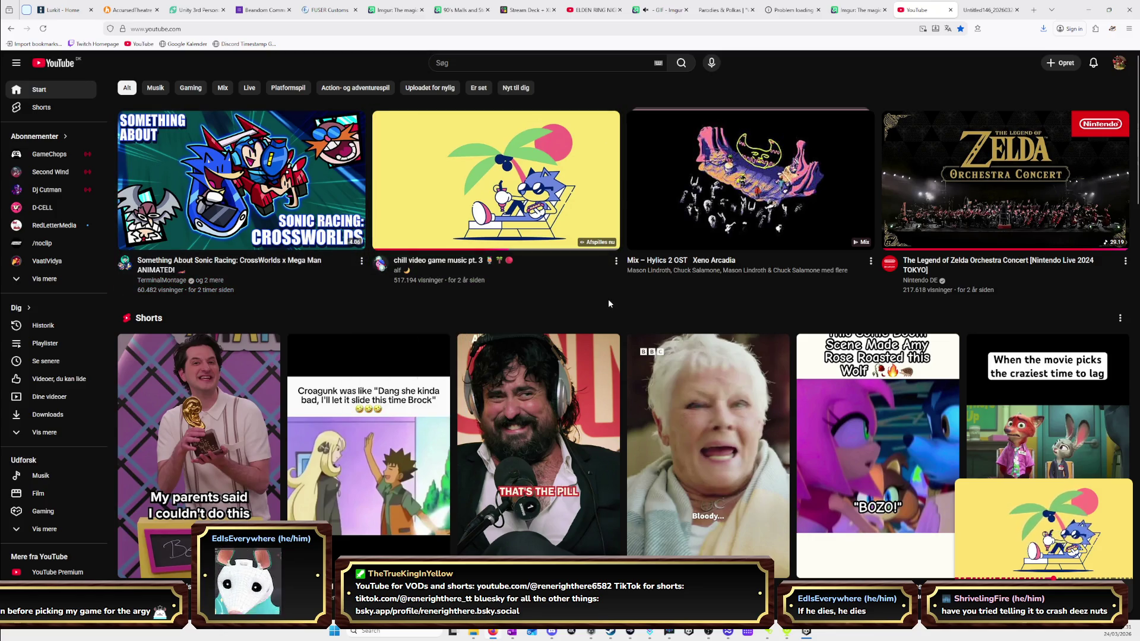
pyautogui.scroll(-6, 608, 303)
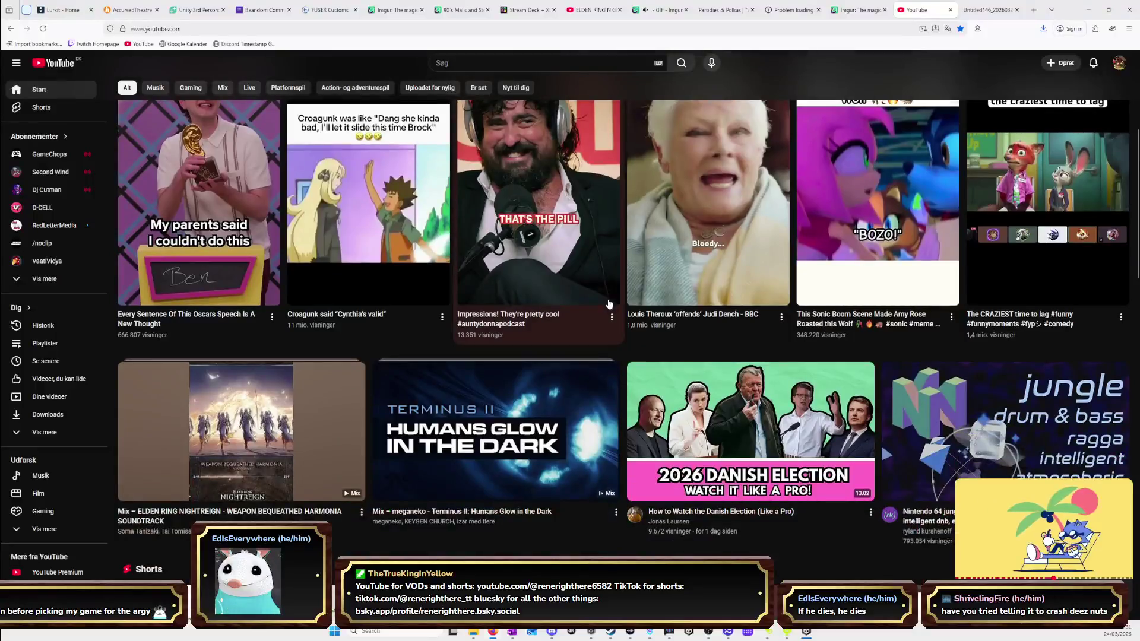
pyautogui.scroll(8, 608, 298)
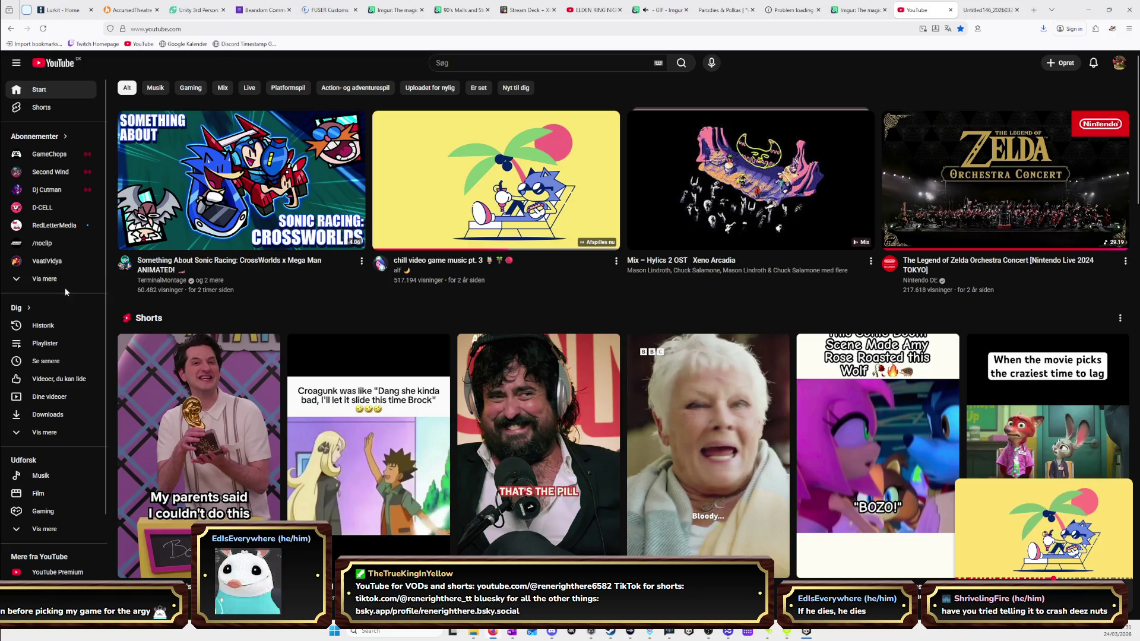
# Open the HYPE TIME playlist from saved playlists, then minimize the browser
pyautogui.click(62, 349)
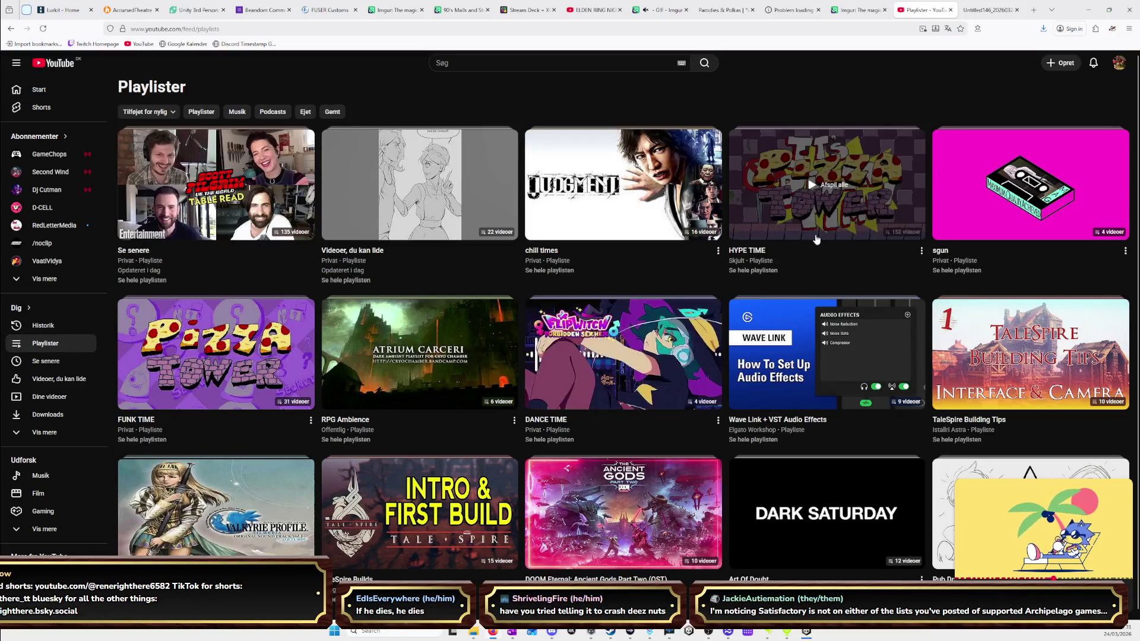
pyautogui.click(771, 271)
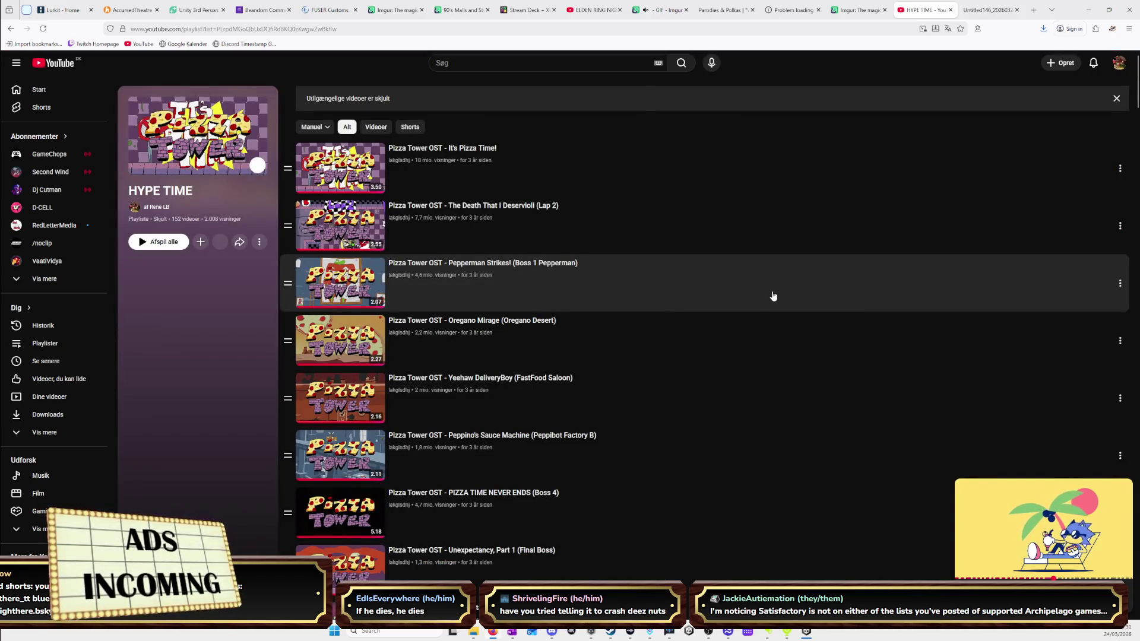
pyautogui.click(1089, 12)
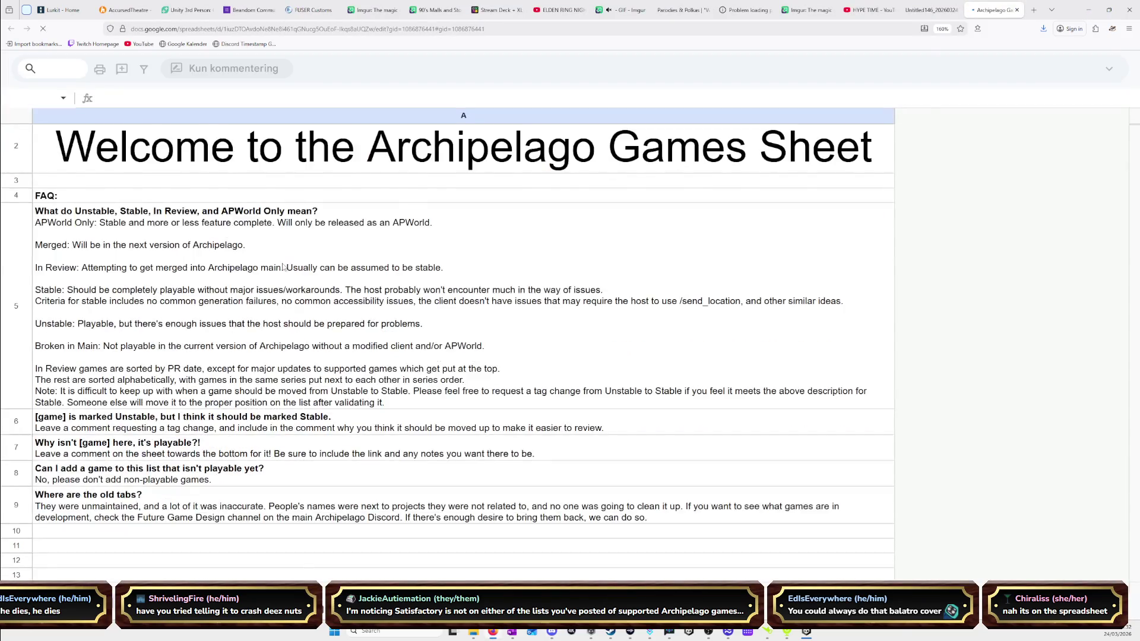
# Scroll up and down through the Archipelago Games Sheet rows reviewing games and statuses
pyautogui.scroll(-5, 231, 489)
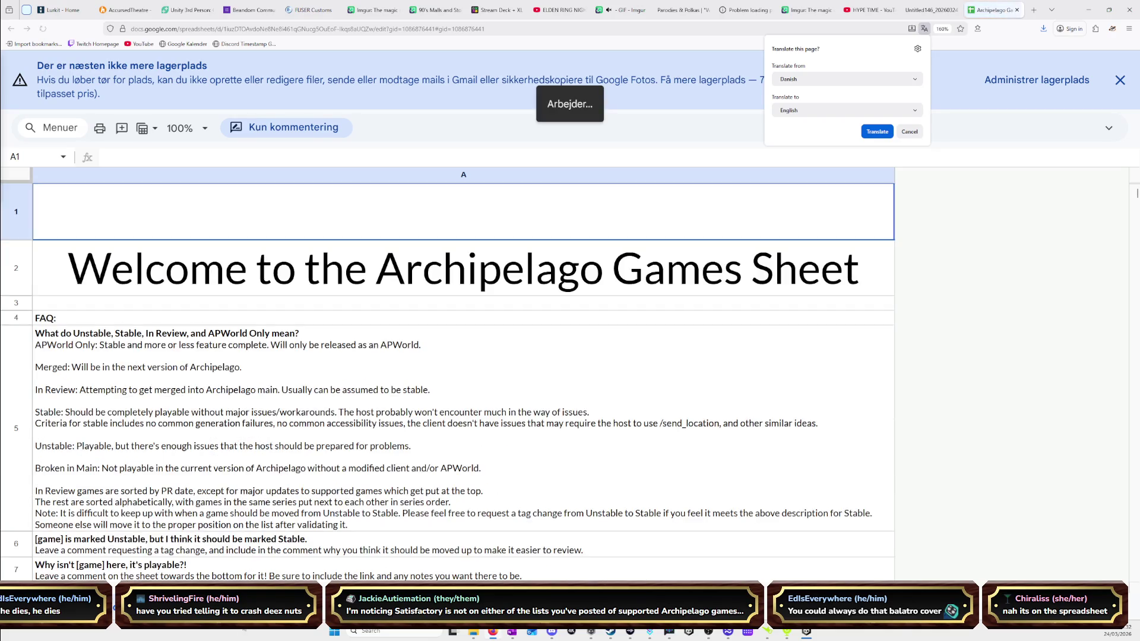
pyautogui.scroll(-13, 299, 424)
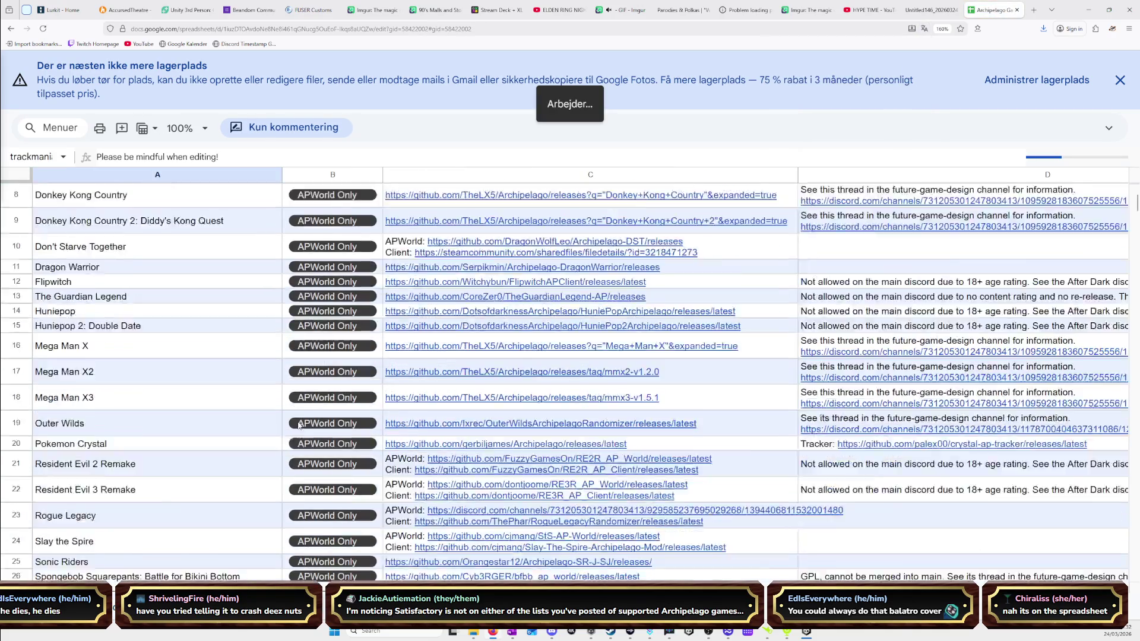
pyautogui.scroll(-20, 299, 425)
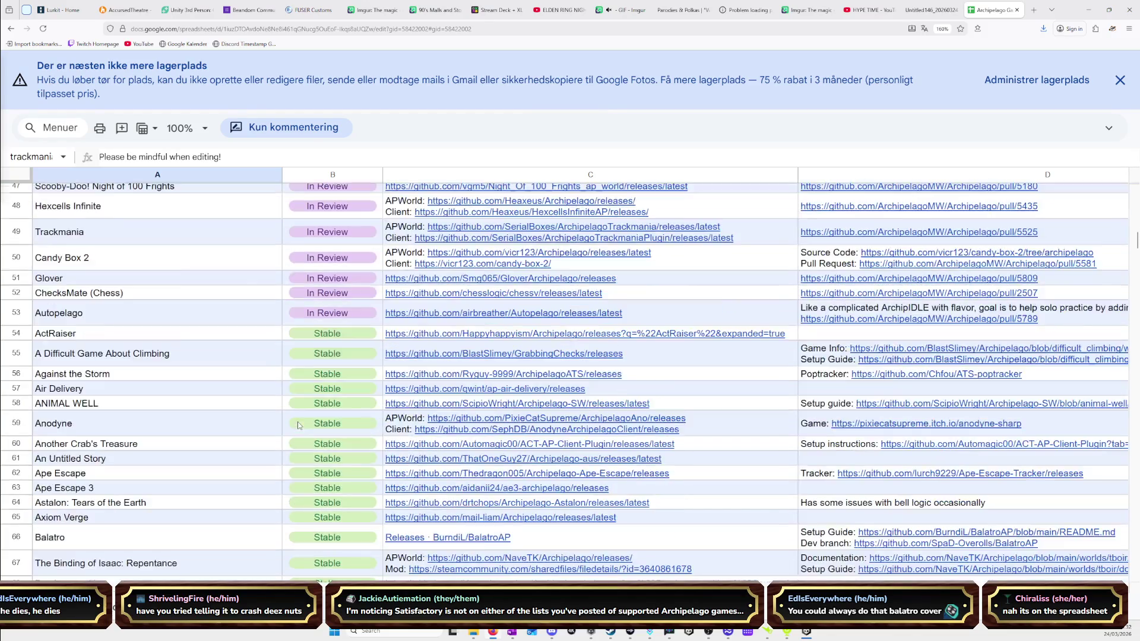
pyautogui.scroll(-20, 298, 425)
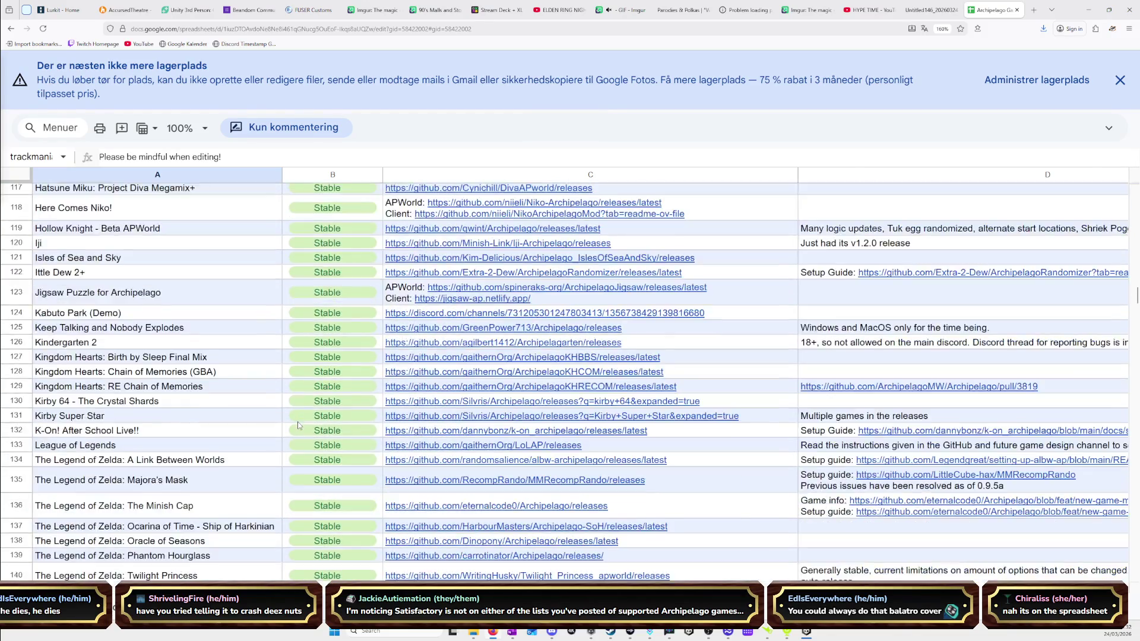
pyautogui.scroll(-15, 299, 426)
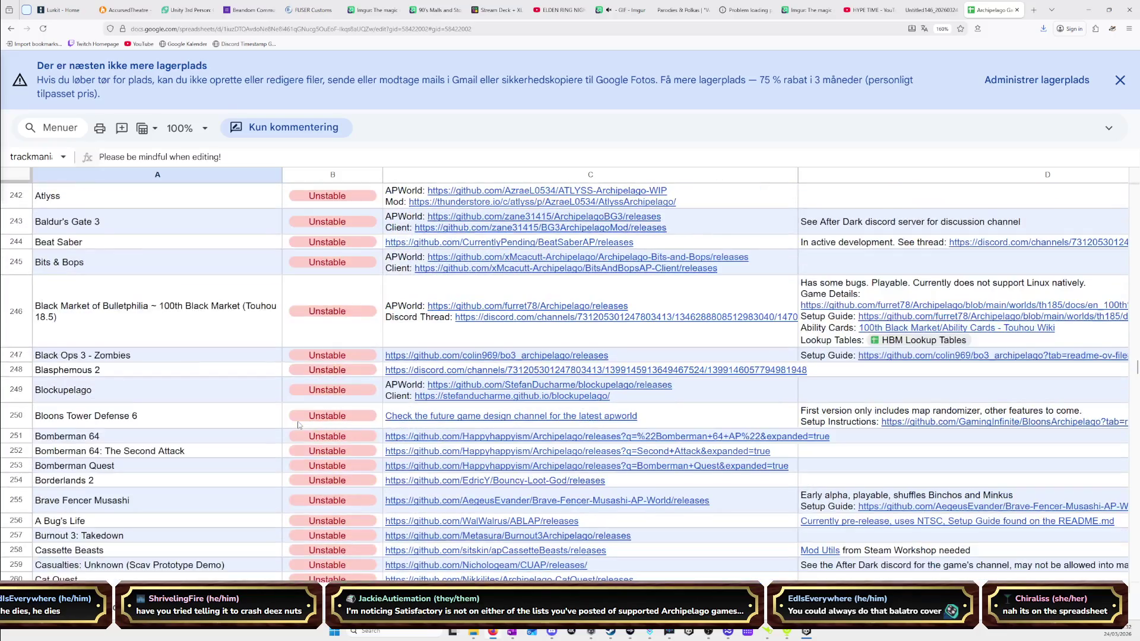
pyautogui.scroll(5, 299, 425)
pyautogui.scroll(-20, 298, 422)
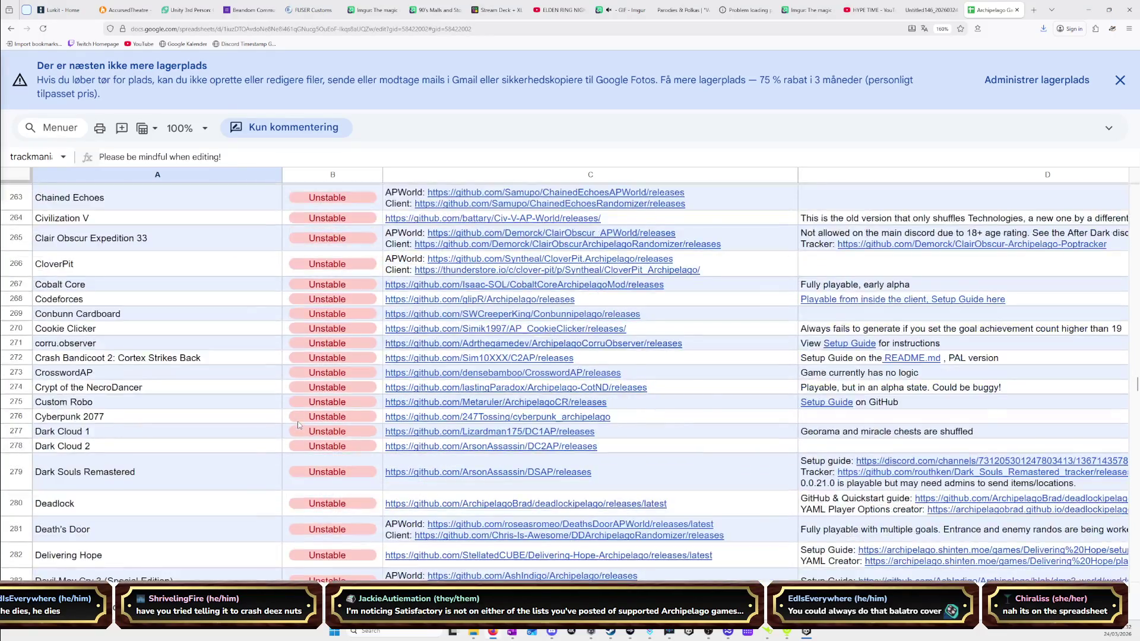
pyautogui.scroll(-20, 299, 425)
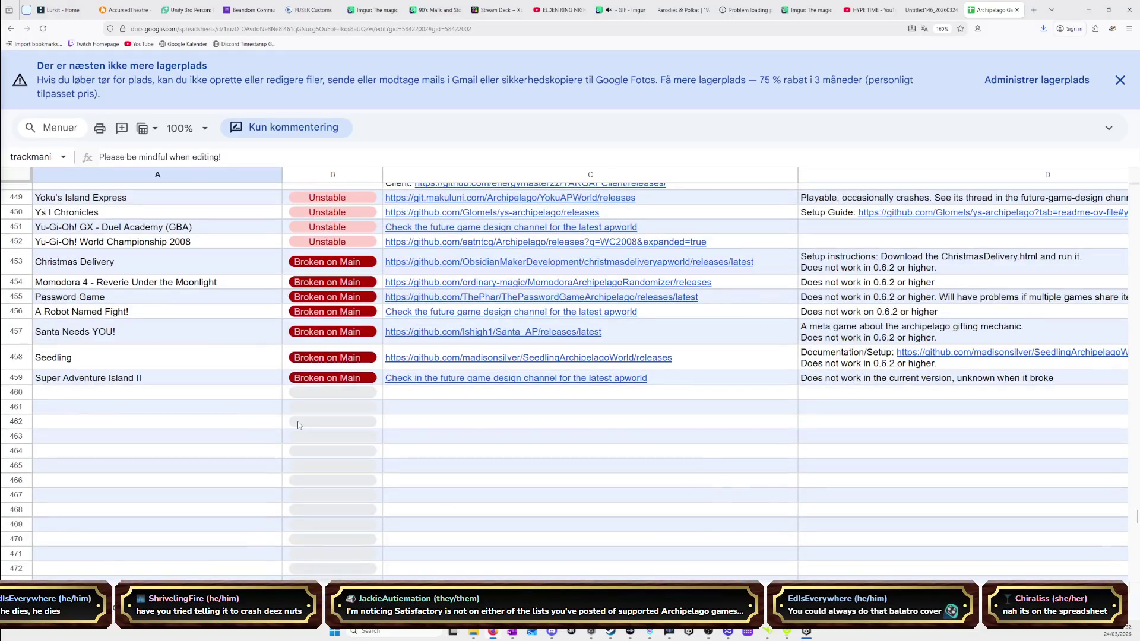
pyautogui.scroll(20, 299, 426)
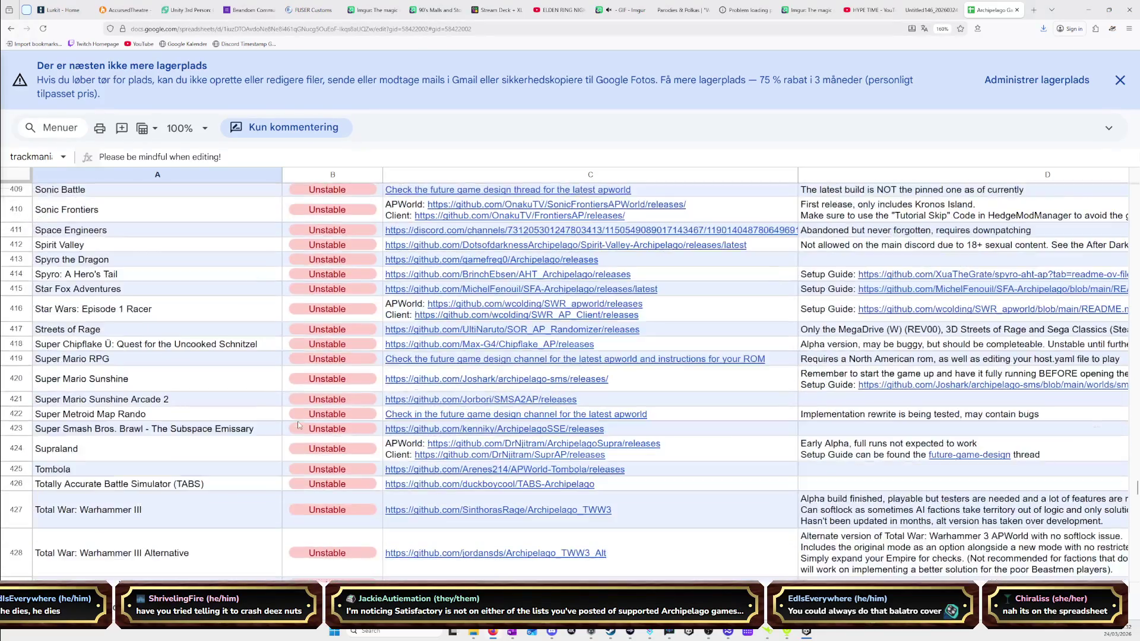
pyautogui.scroll(20, 298, 425)
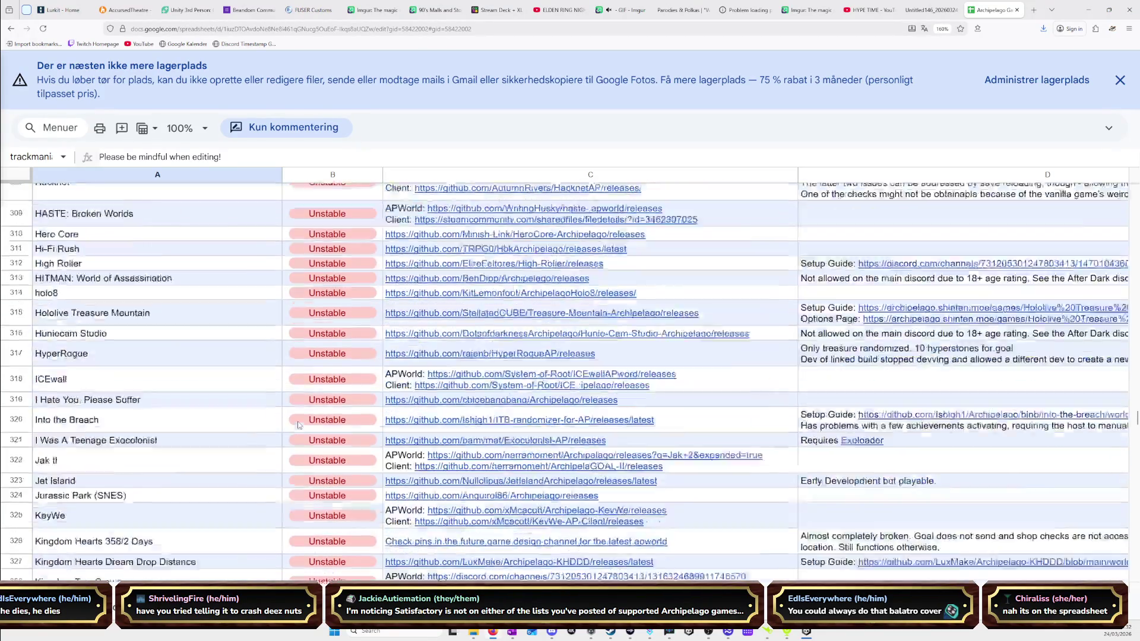
pyautogui.scroll(15, 299, 425)
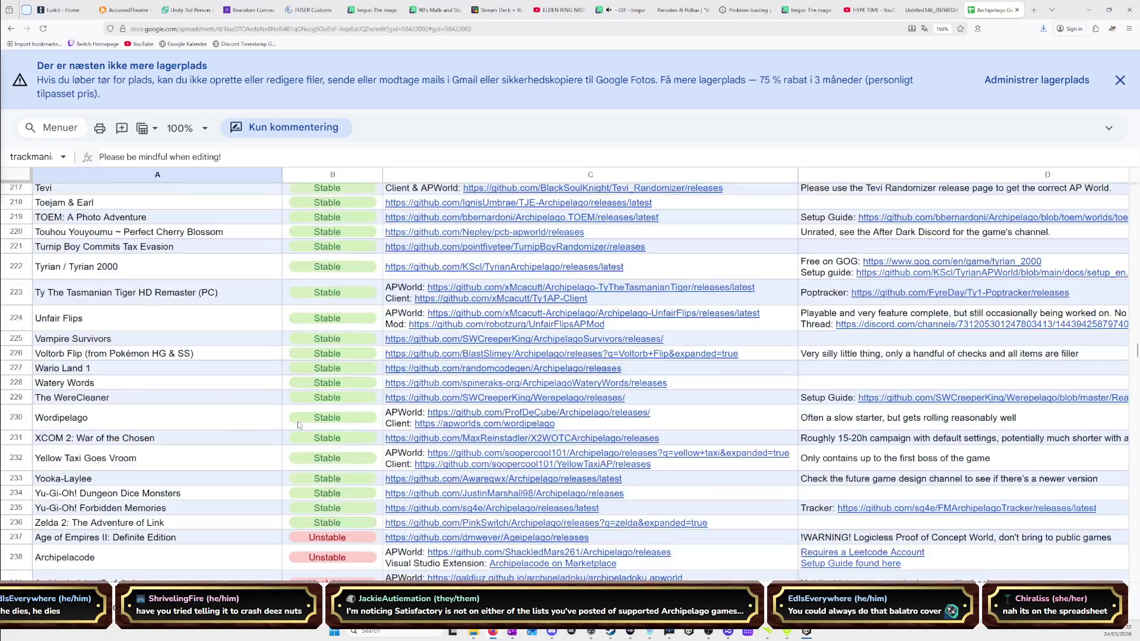
pyautogui.scroll(-3, 299, 425)
pyautogui.scroll(20, 298, 425)
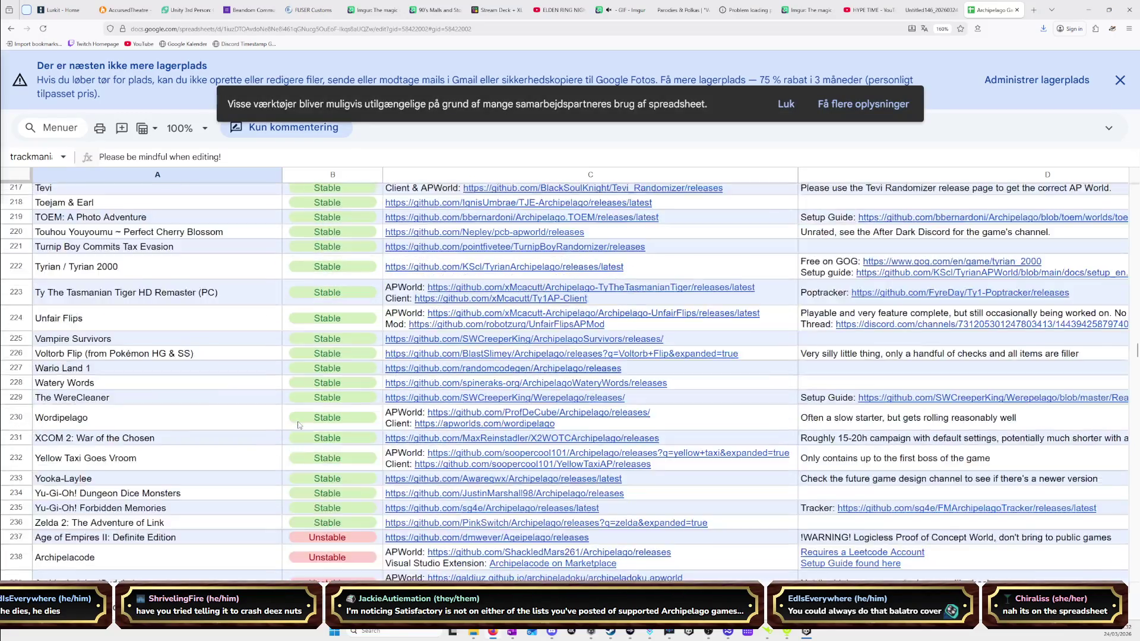
pyautogui.scroll(8, 299, 425)
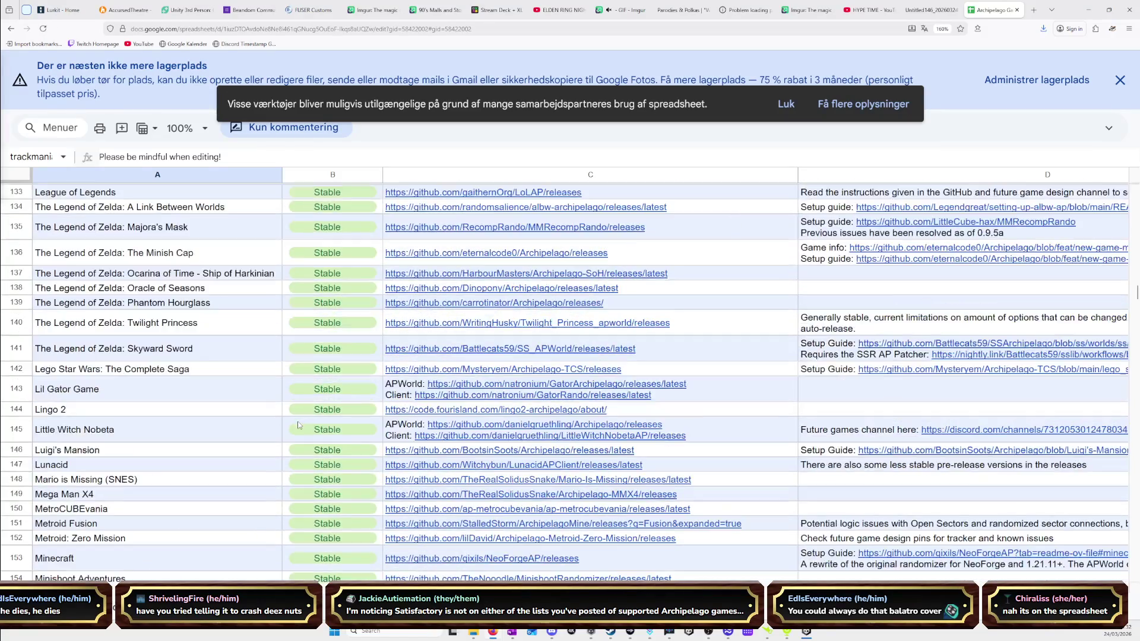
pyautogui.scroll(-5, 299, 426)
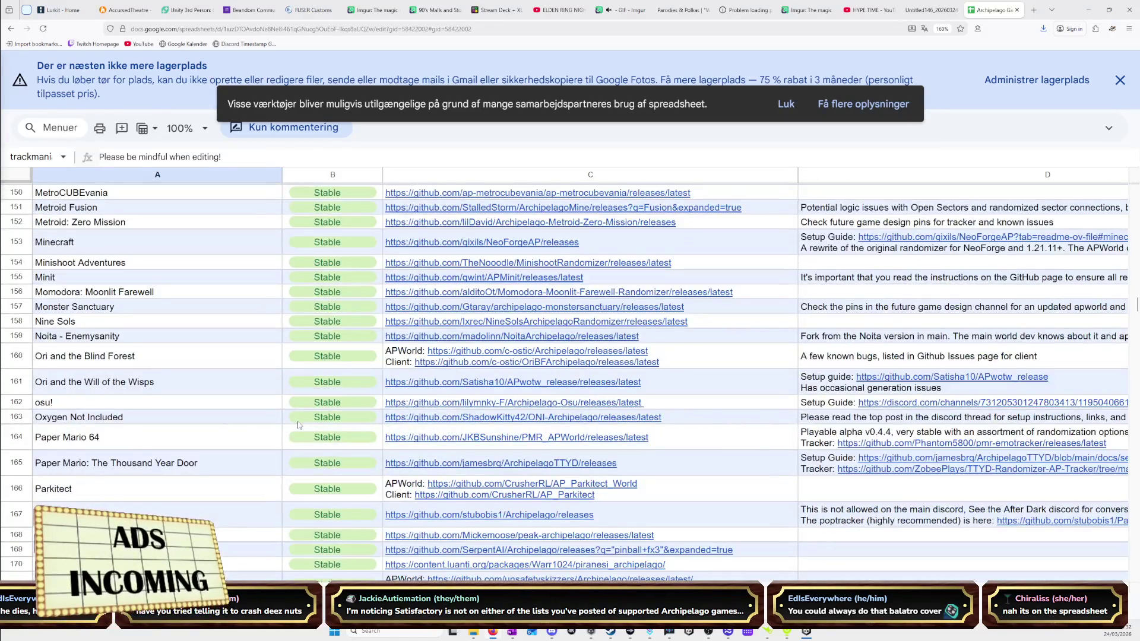
pyautogui.scroll(-7, 298, 425)
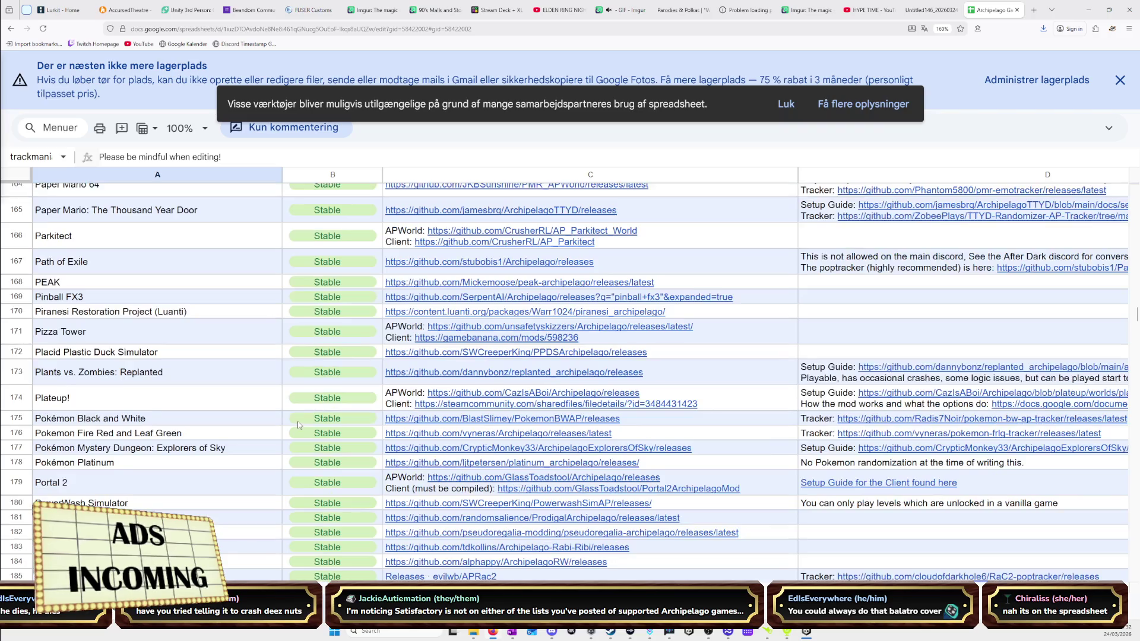
pyautogui.scroll(-1, 299, 425)
pyautogui.scroll(-2, 299, 425)
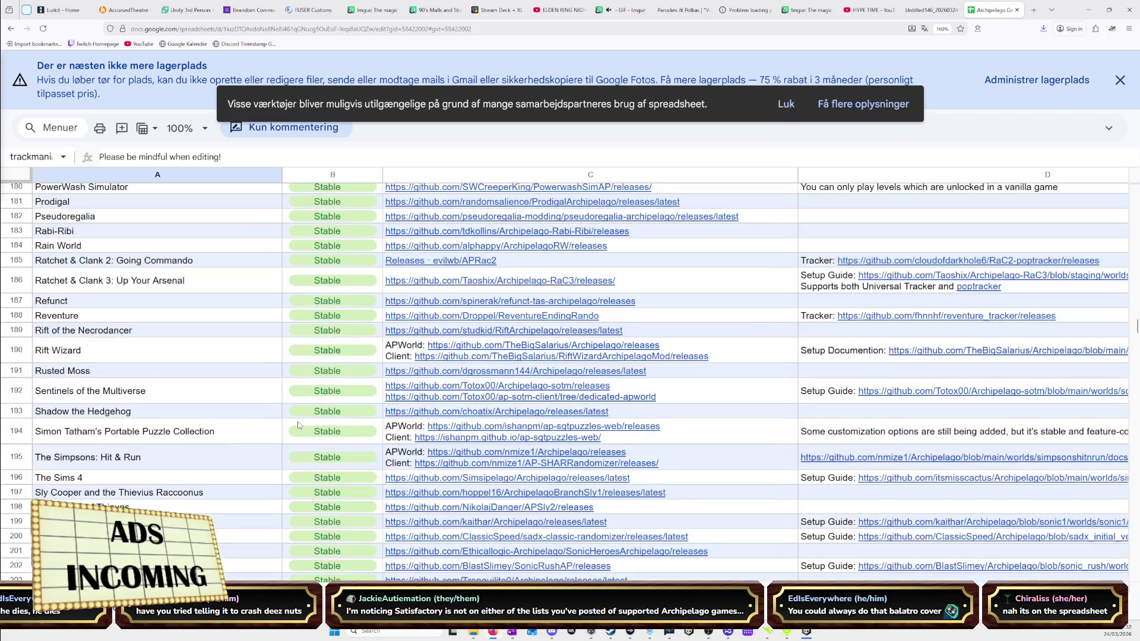
pyautogui.scroll(-2, 299, 425)
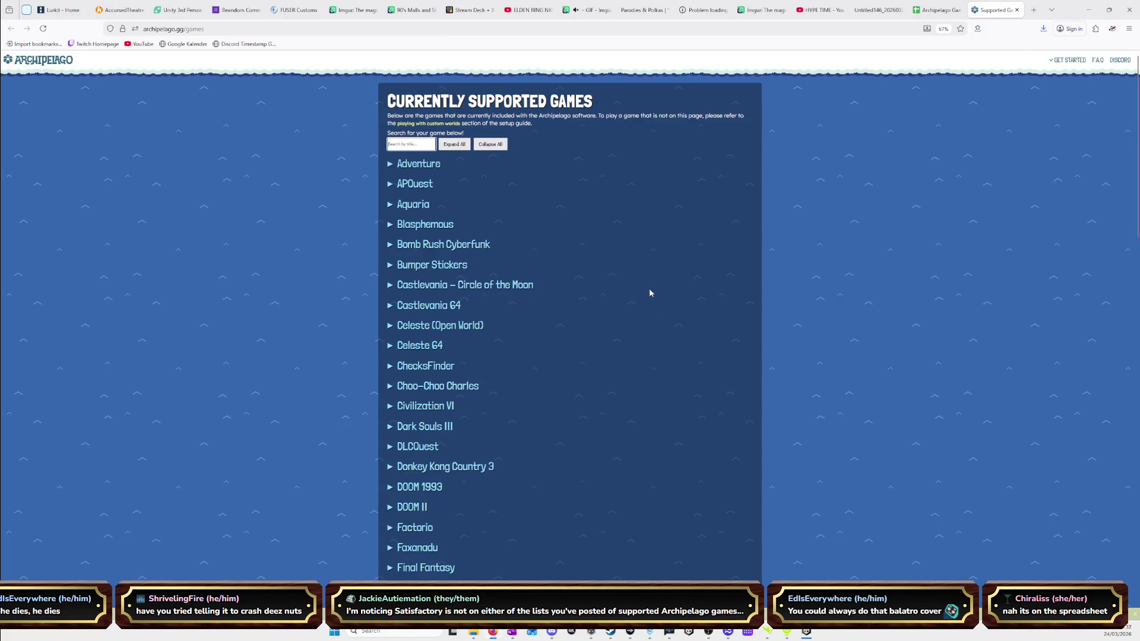
# Scroll down through archipelago.gg's Currently Supported Games list
pyautogui.scroll(-10, 650, 292)
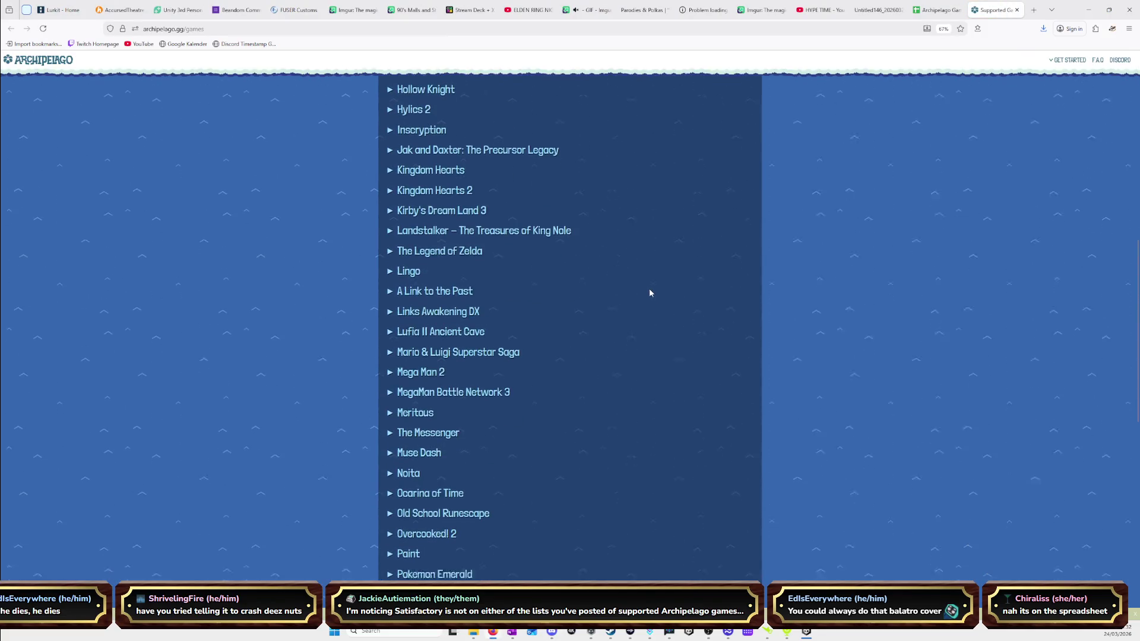
pyautogui.scroll(-3, 650, 293)
pyautogui.scroll(-2, 649, 293)
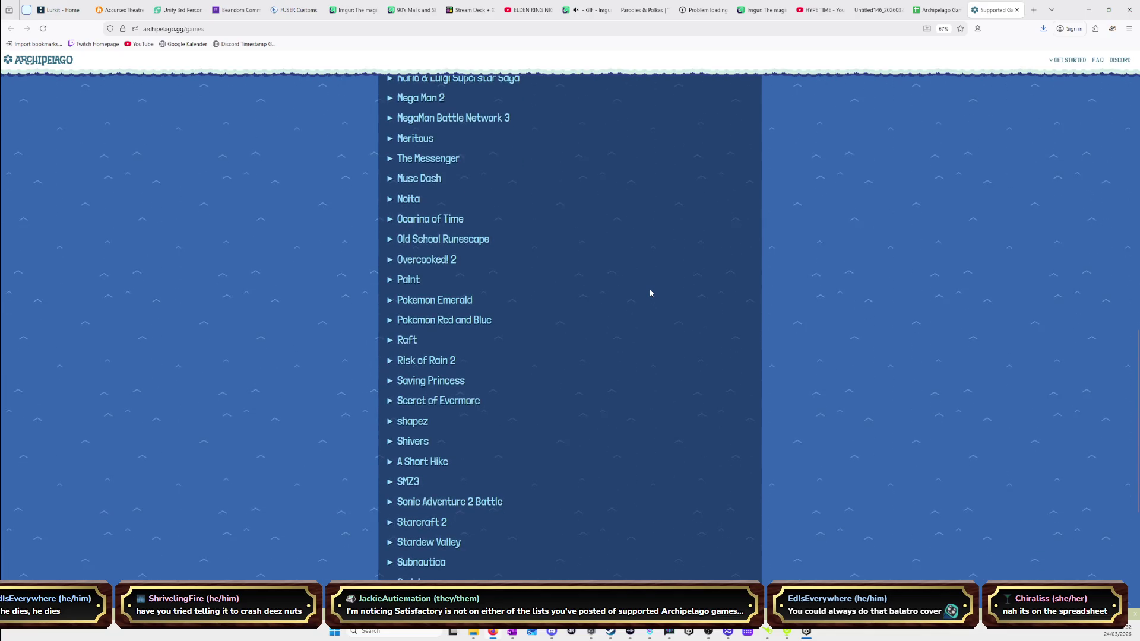
pyautogui.scroll(-2, 650, 292)
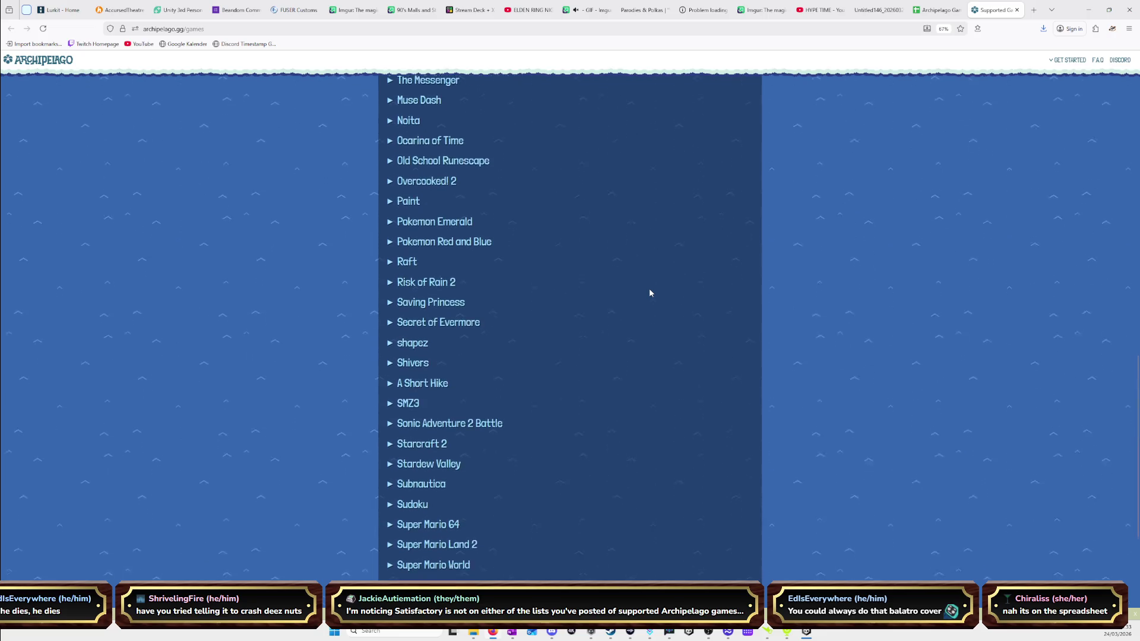
pyautogui.scroll(-4, 649, 293)
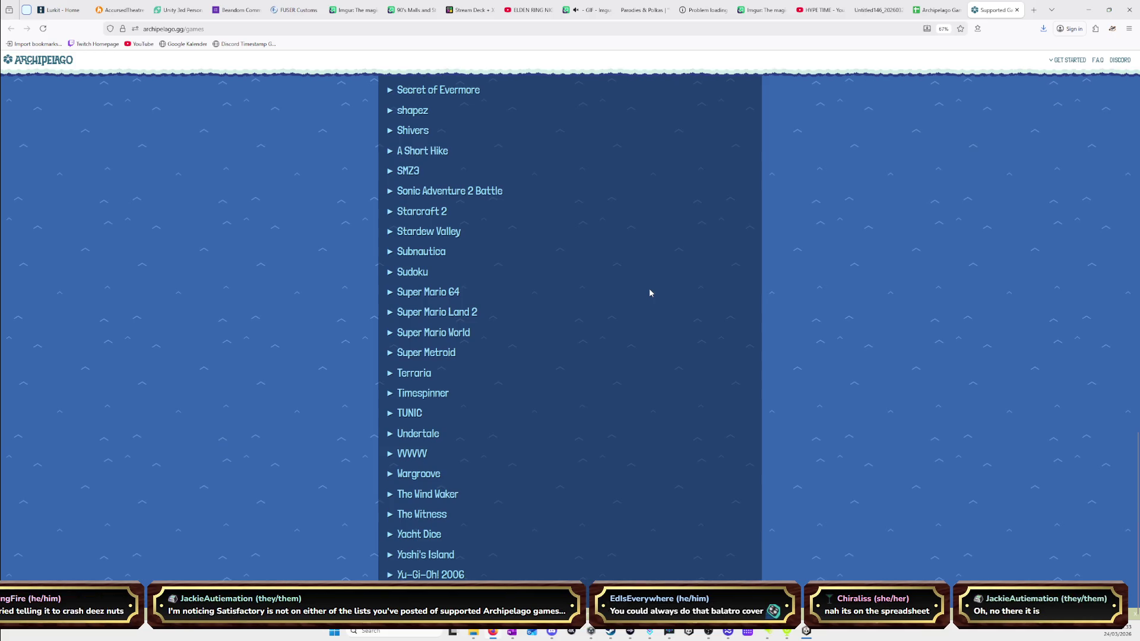
# Check on Unity, jump through the games list with Home/End, then return to the spreadsheet
pyautogui.click(1090, 10)
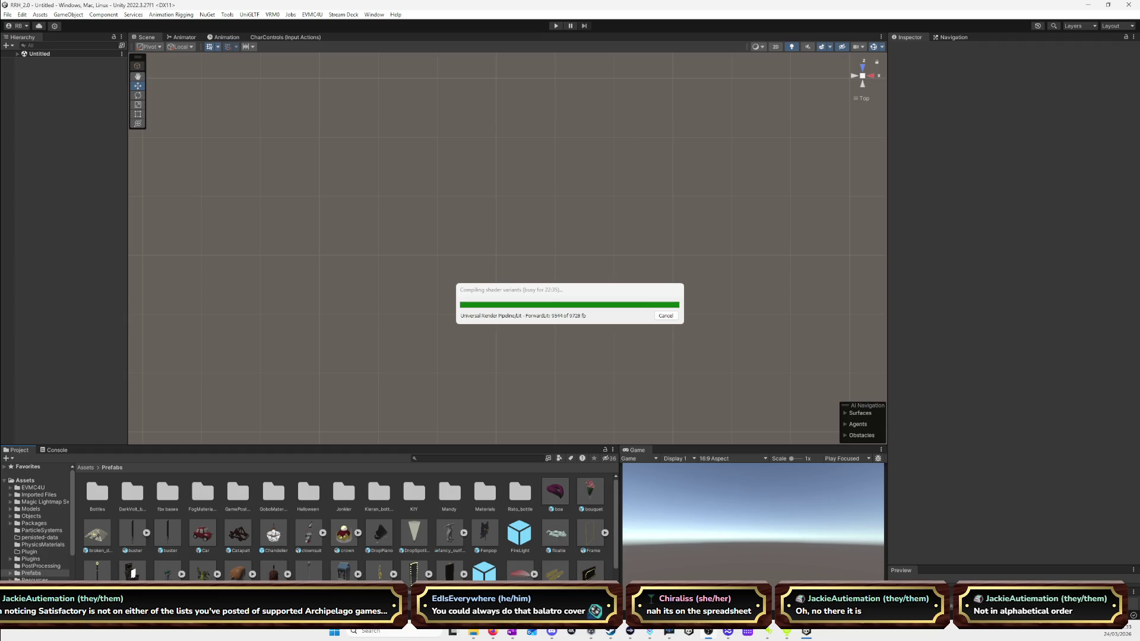
pyautogui.hotkey('alt', 'Tab')
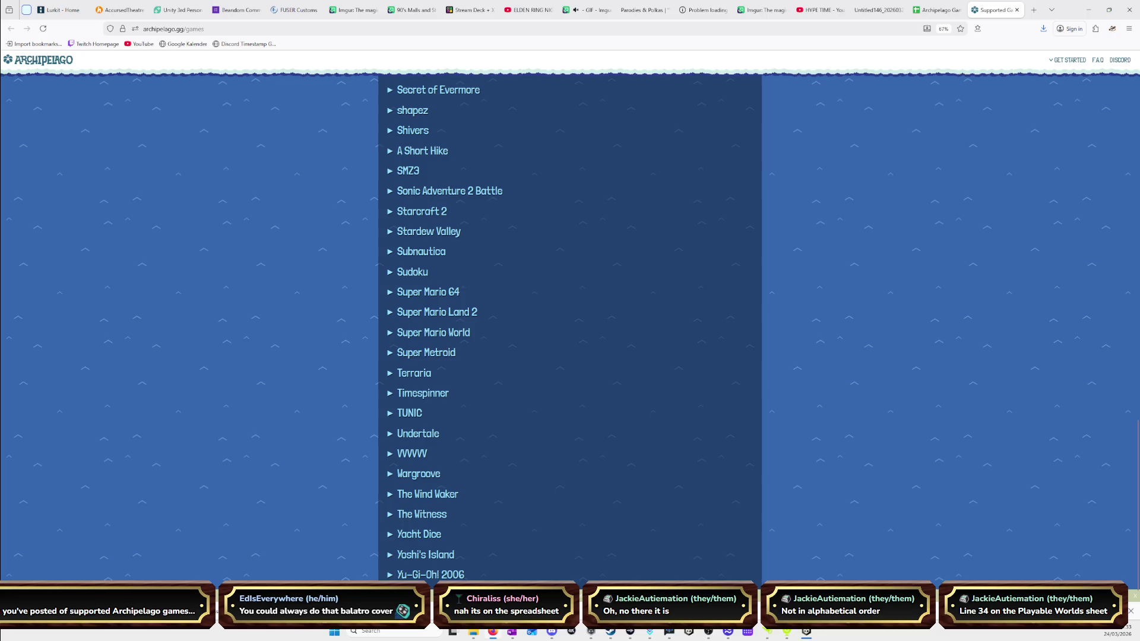
pyautogui.press('Home')
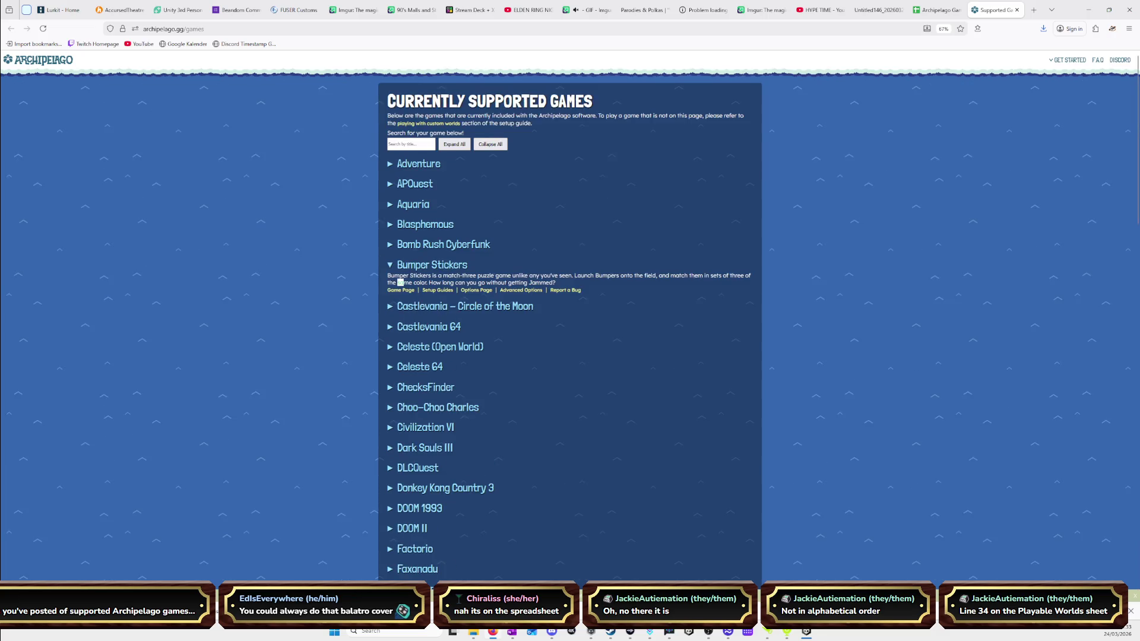
pyautogui.press('End')
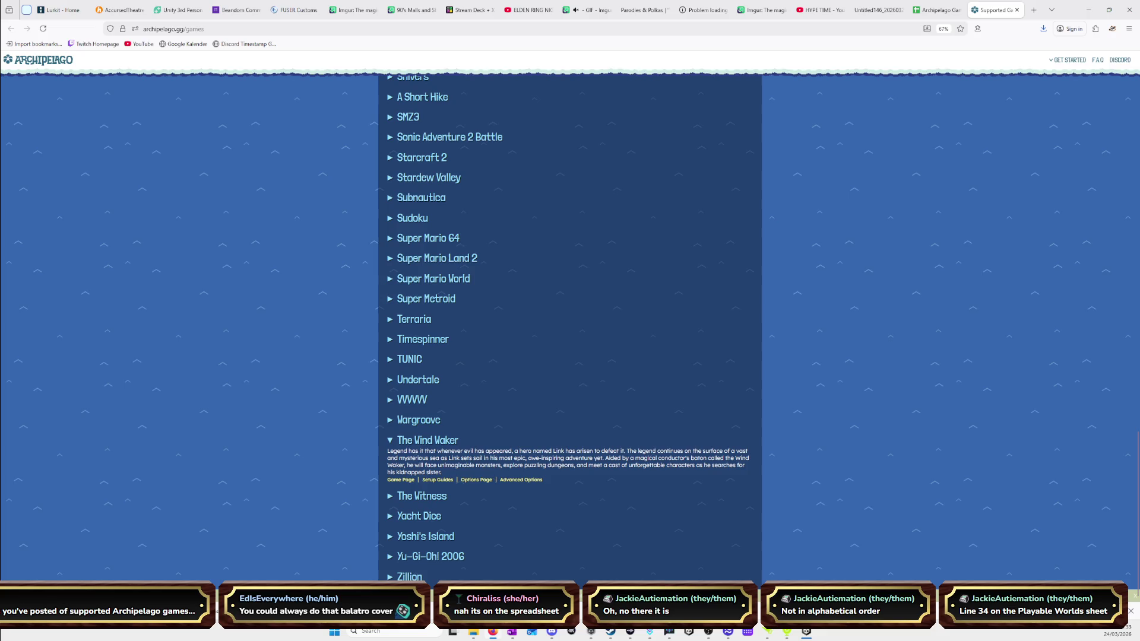
pyautogui.click(937, 9)
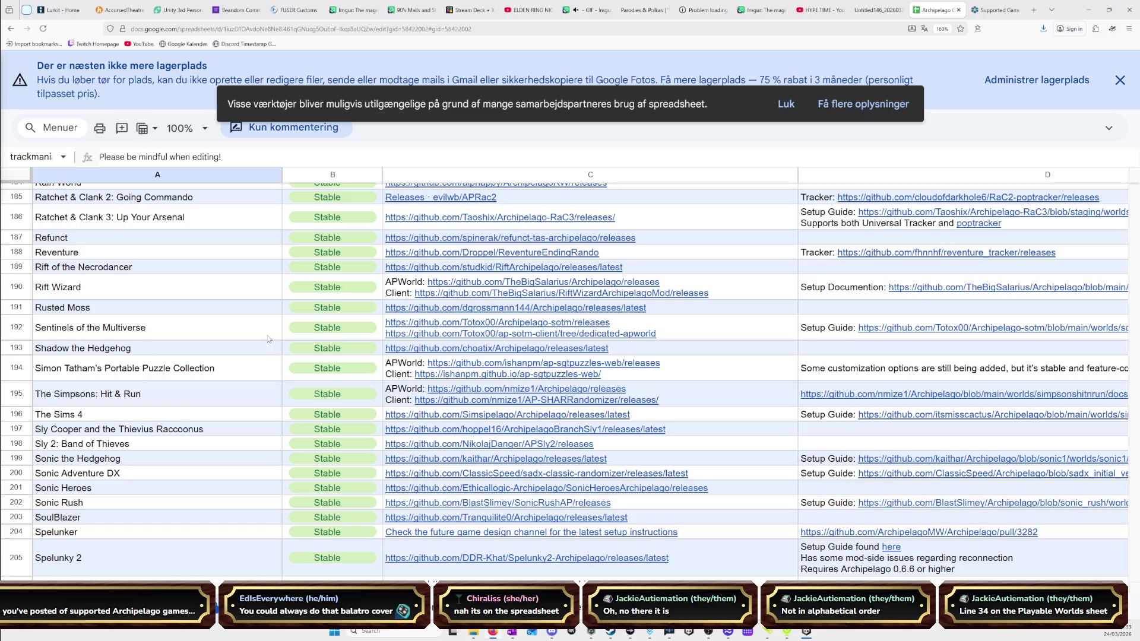
# Select Satisfactory's Merged status in cell B34, then close the spreadsheet tab
pyautogui.scroll(20, 269, 339)
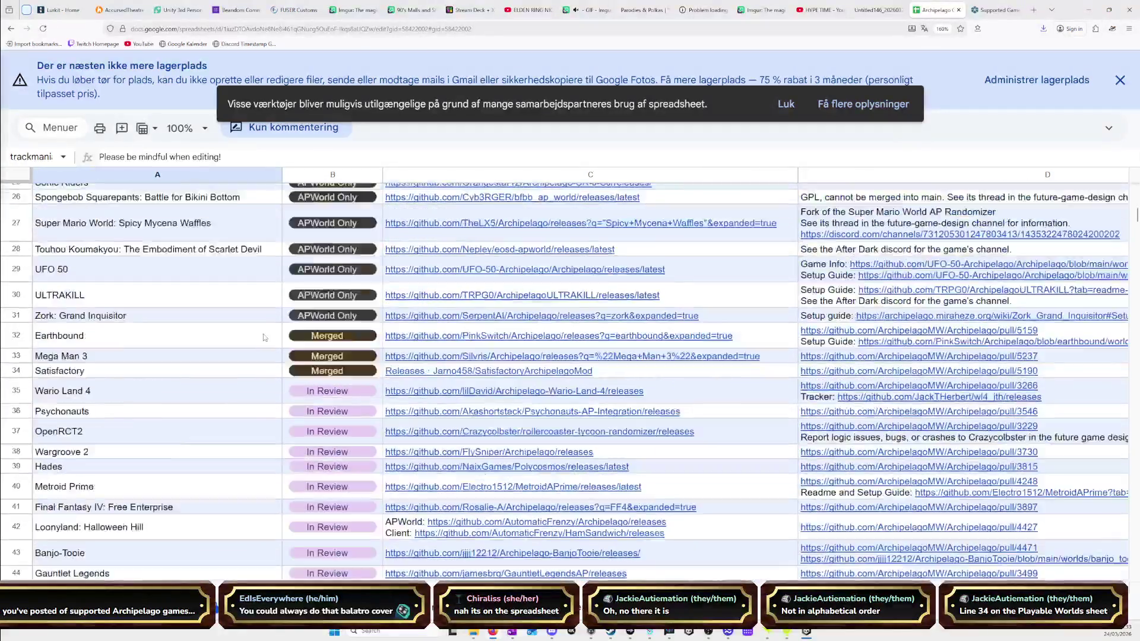
pyautogui.scroll(5, 263, 333)
pyautogui.scroll(-5, 263, 334)
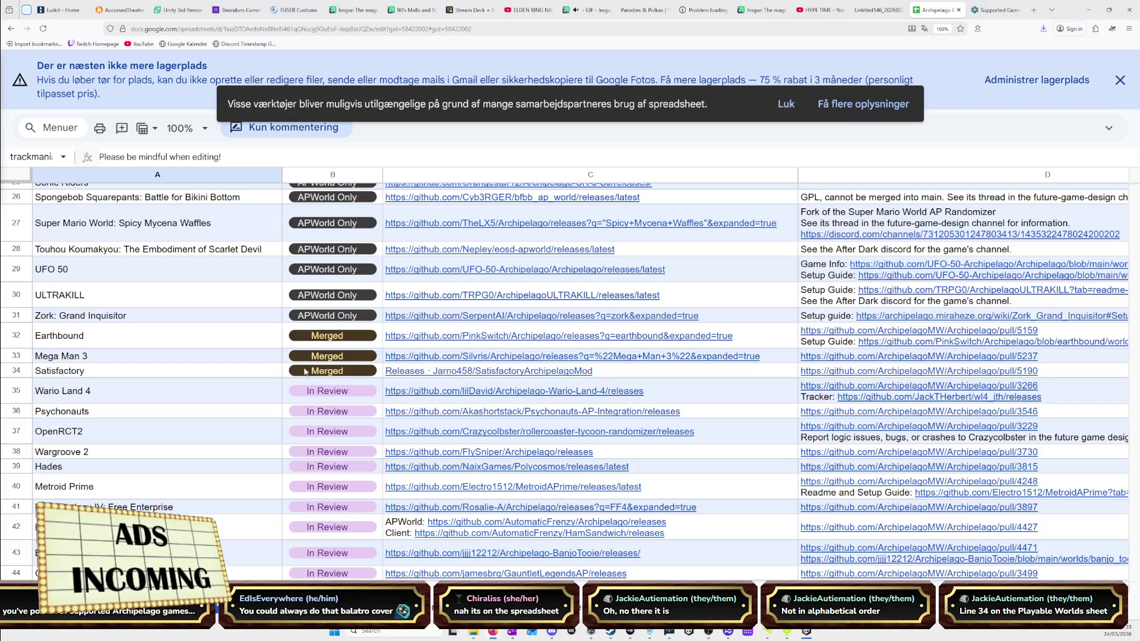
pyautogui.scroll(-5, 321, 374)
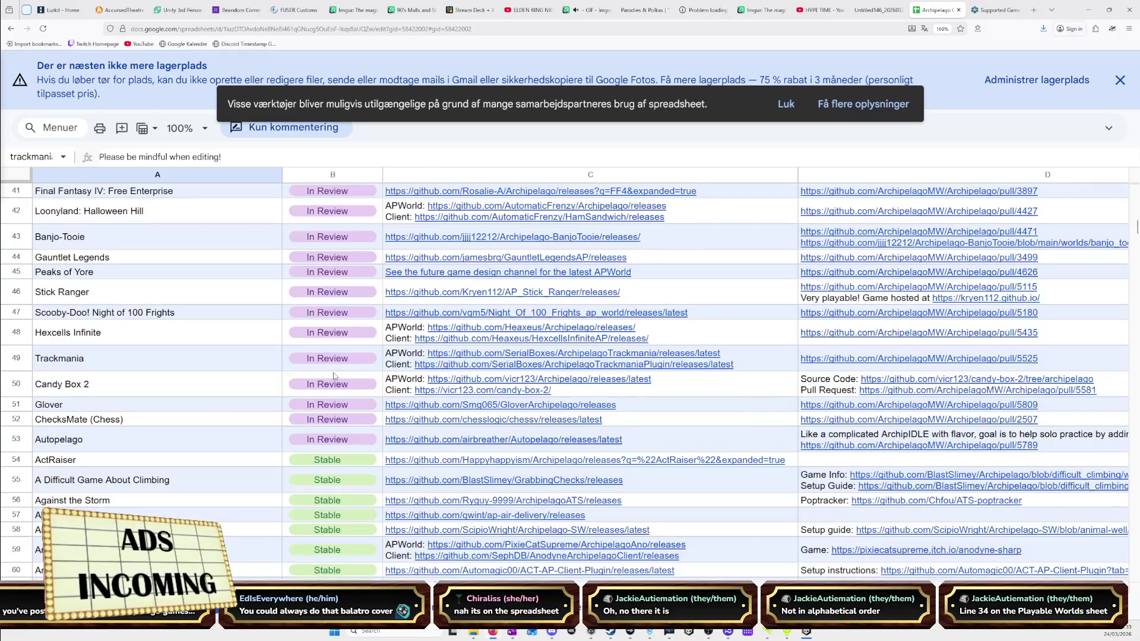
pyautogui.scroll(6, 335, 376)
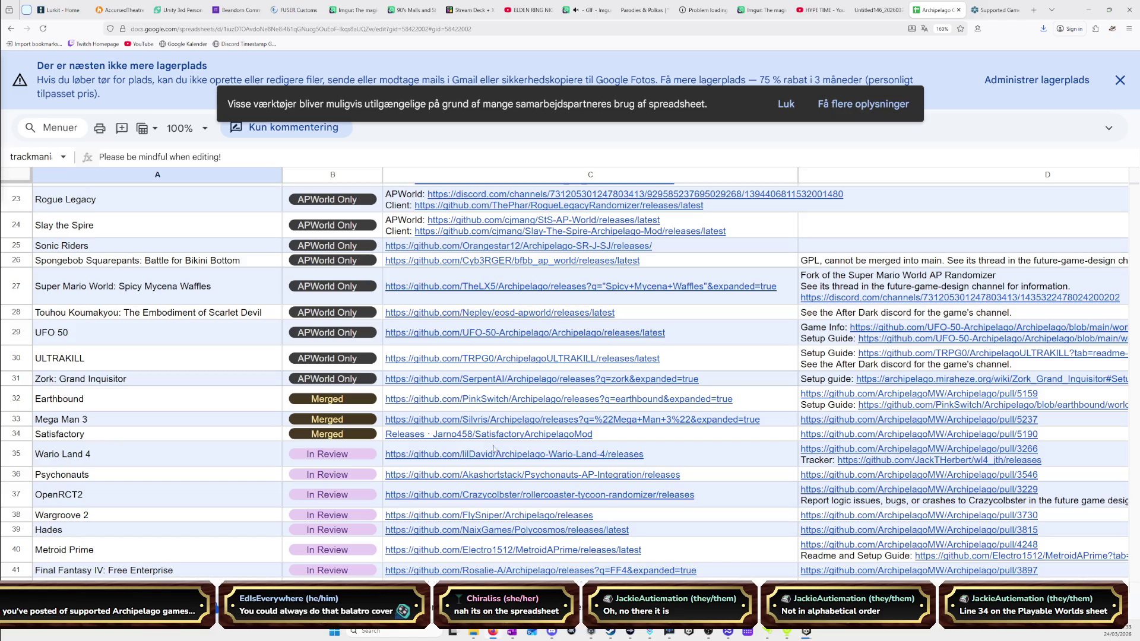
pyautogui.moveTo(494, 451)
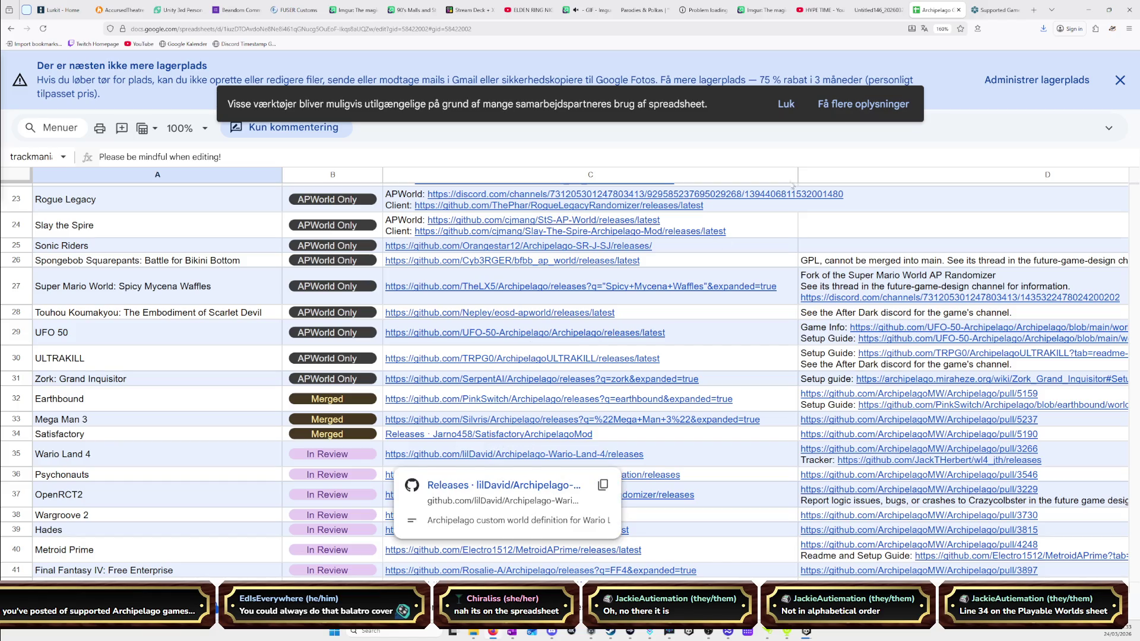
pyautogui.scroll(1, 262, 418)
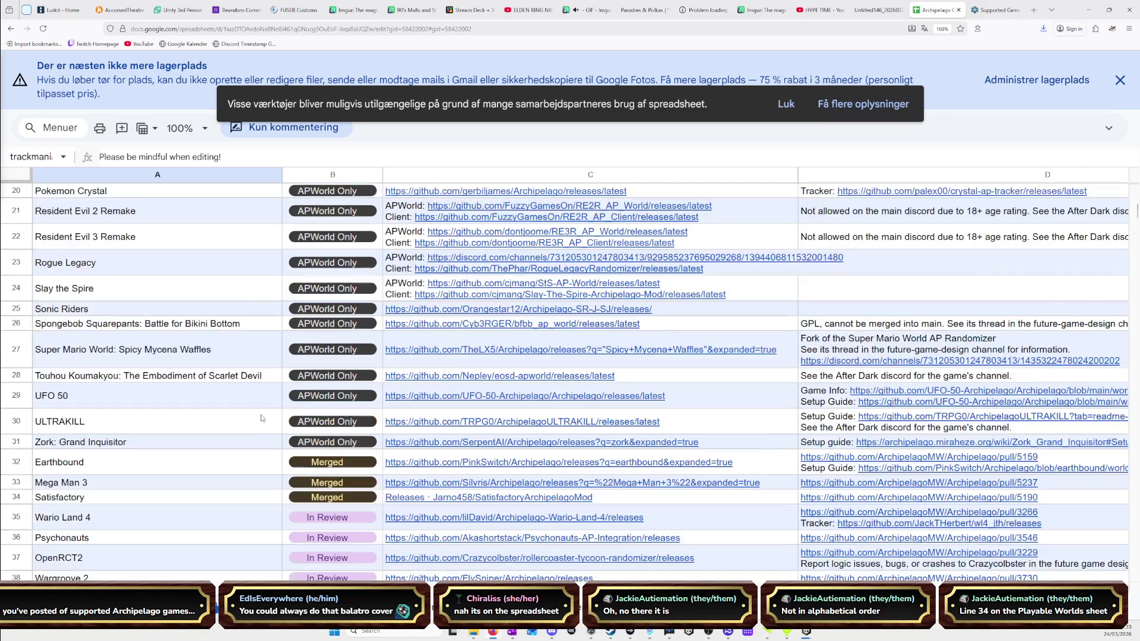
pyautogui.scroll(5, 262, 419)
pyautogui.scroll(-6, 285, 421)
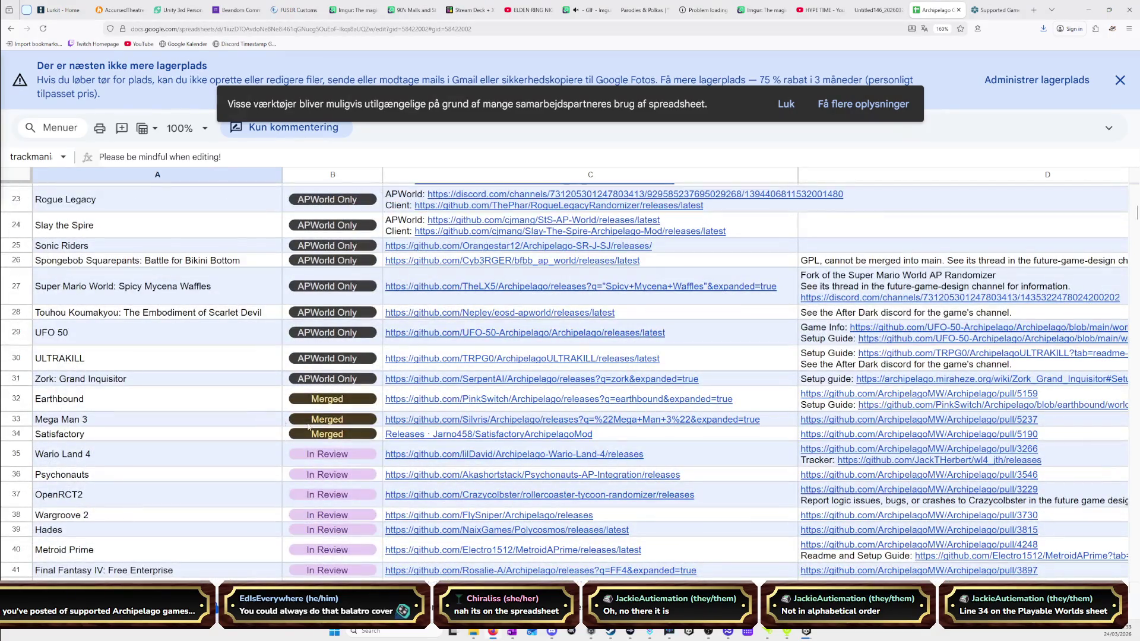
pyautogui.click(335, 438)
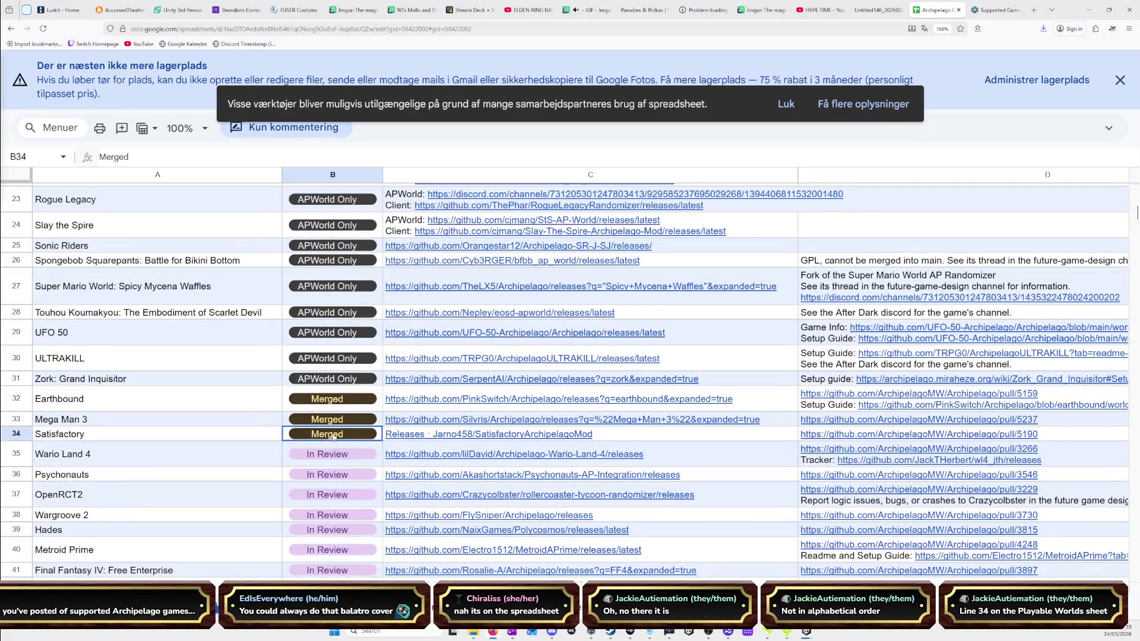
pyautogui.click(959, 10)
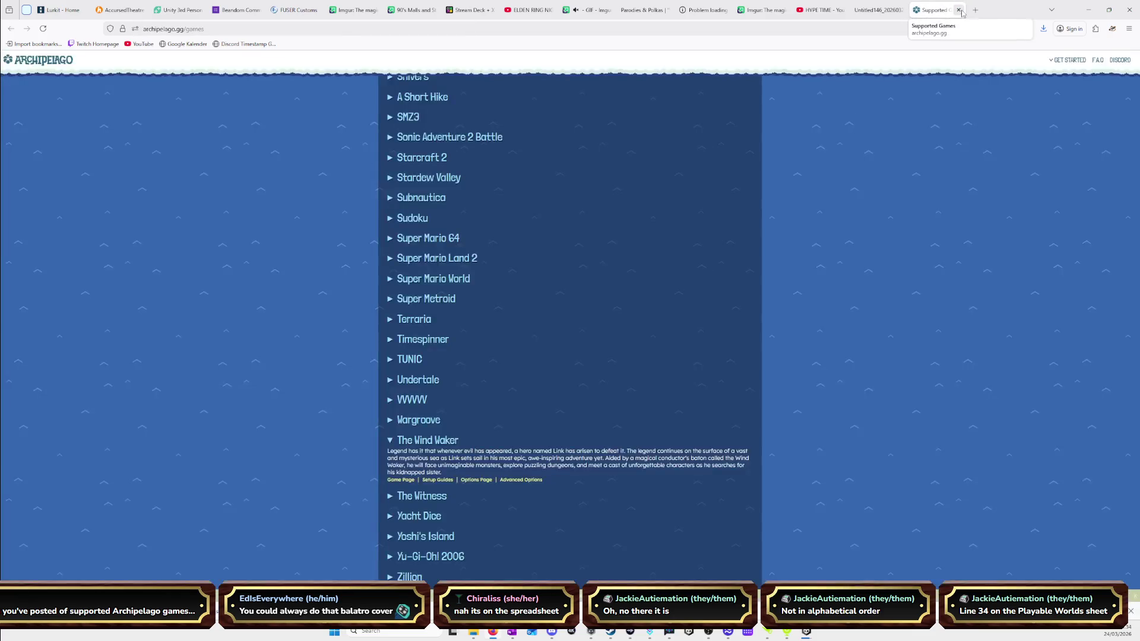
# Play 'It's Pizza Time!' from the HYPE TIME playlist unmuted, then minimize the browser
pyautogui.click(958, 10)
pyautogui.click(872, 10)
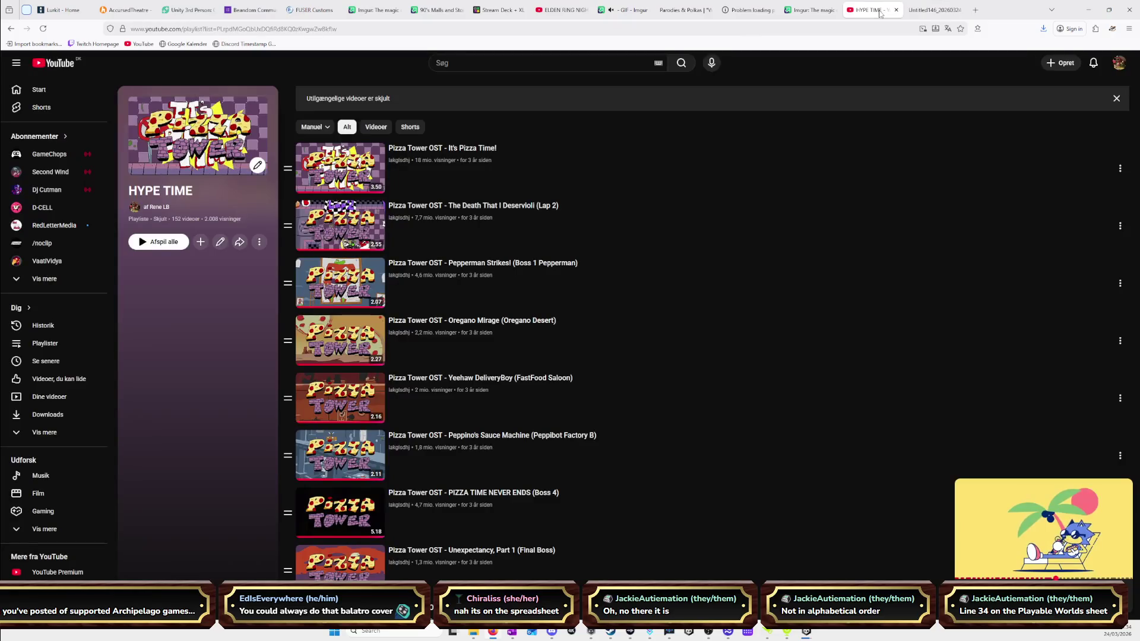
pyautogui.click(378, 171)
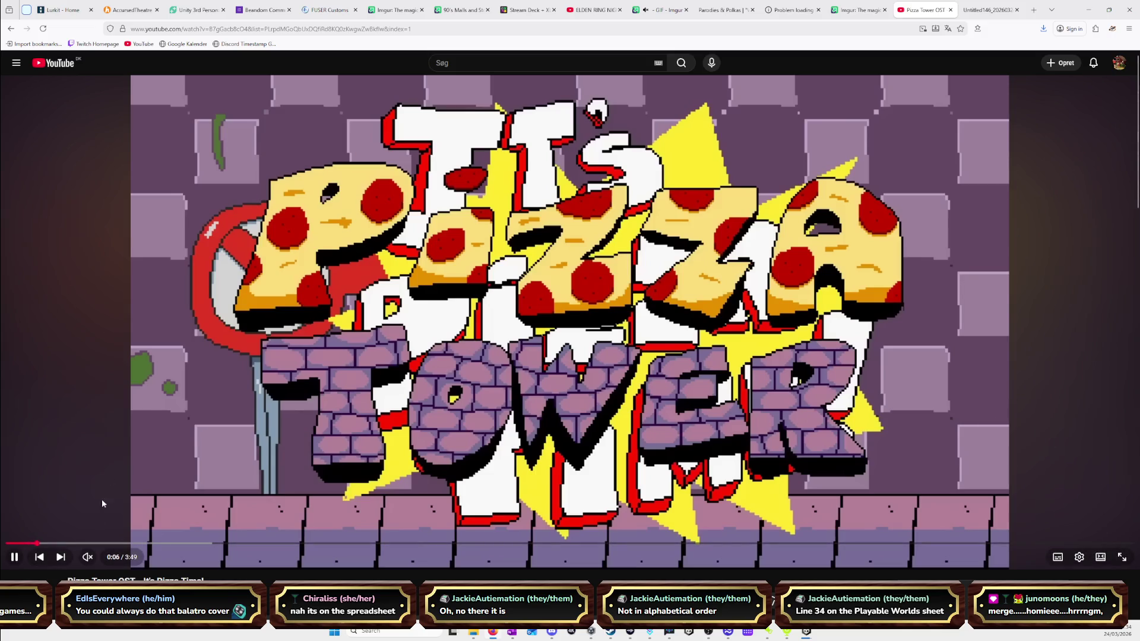
pyautogui.click(103, 557)
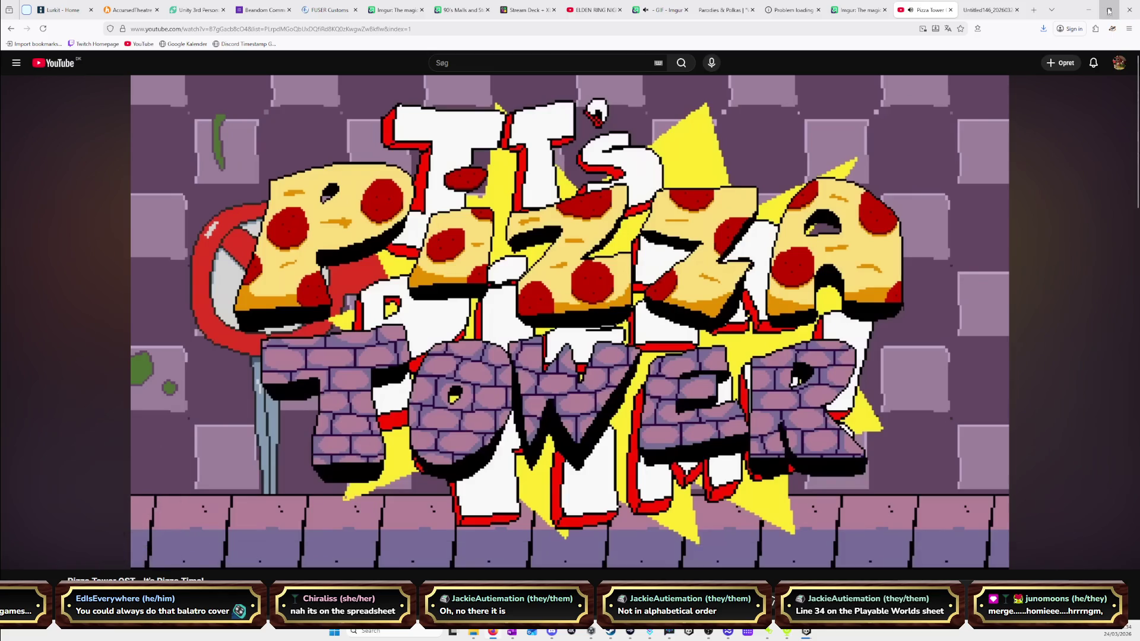
pyautogui.click(1090, 8)
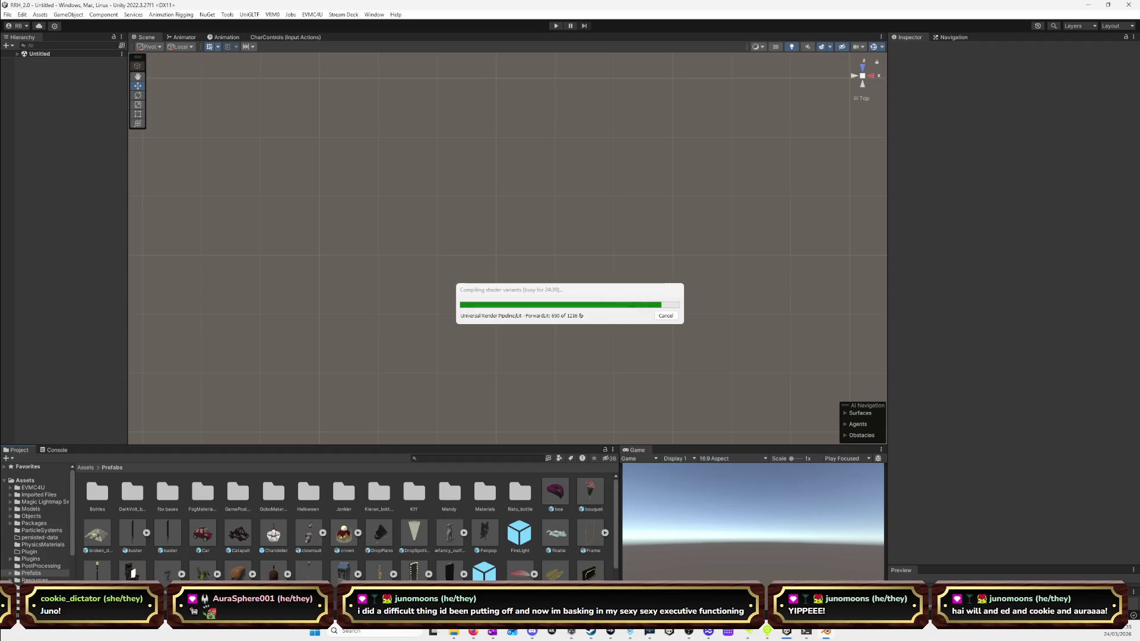
# Switch from Unity to the Blender rat project with Alt+Tab
pyautogui.hotkey('alt', 'Tab')
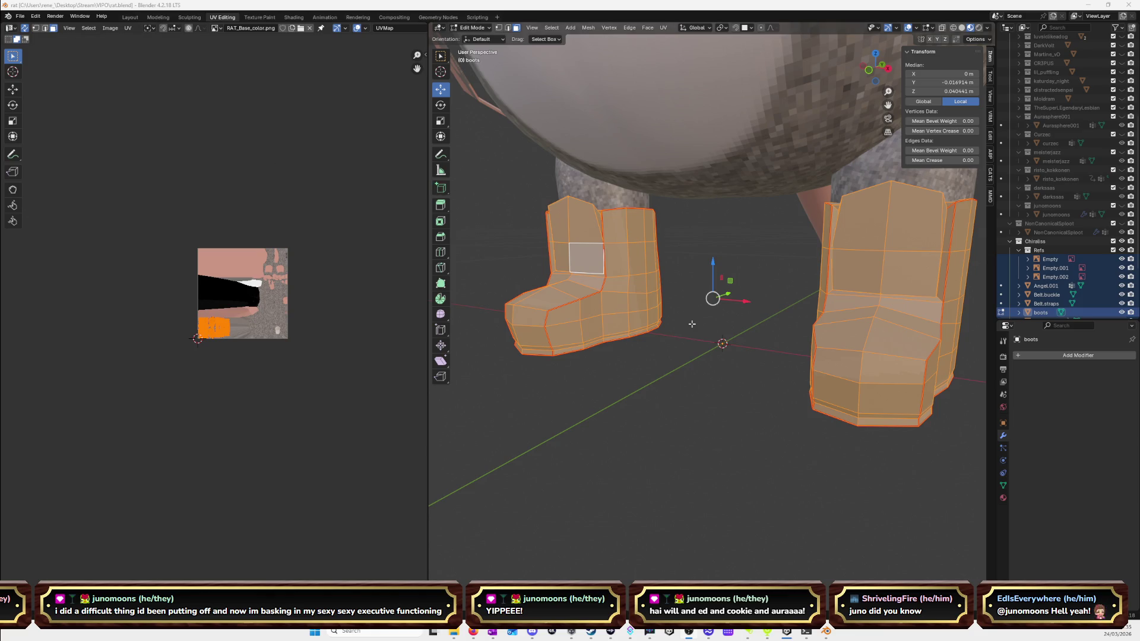
# Zoom out and orbit around the rat avatar, then snap to Front Orthographic view
pyautogui.scroll(-6, 653, 267)
pyautogui.moveTo(683, 279)
pyautogui.mouseDown(button='middle')
pyautogui.moveTo(742, 296)
pyautogui.moveTo(650, 279)
pyautogui.moveTo(755, 335)
pyautogui.moveTo(790, 297)
pyautogui.moveTo(766, 273)
pyautogui.moveTo(619, 279)
pyautogui.mouseUp(button='middle')
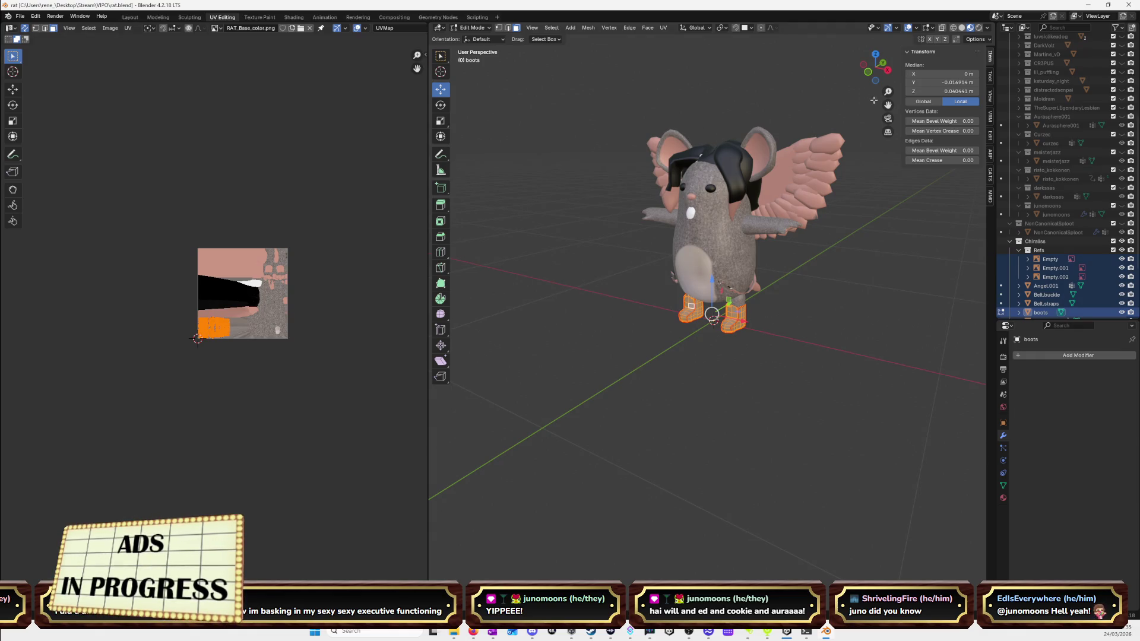
pyautogui.click(868, 72)
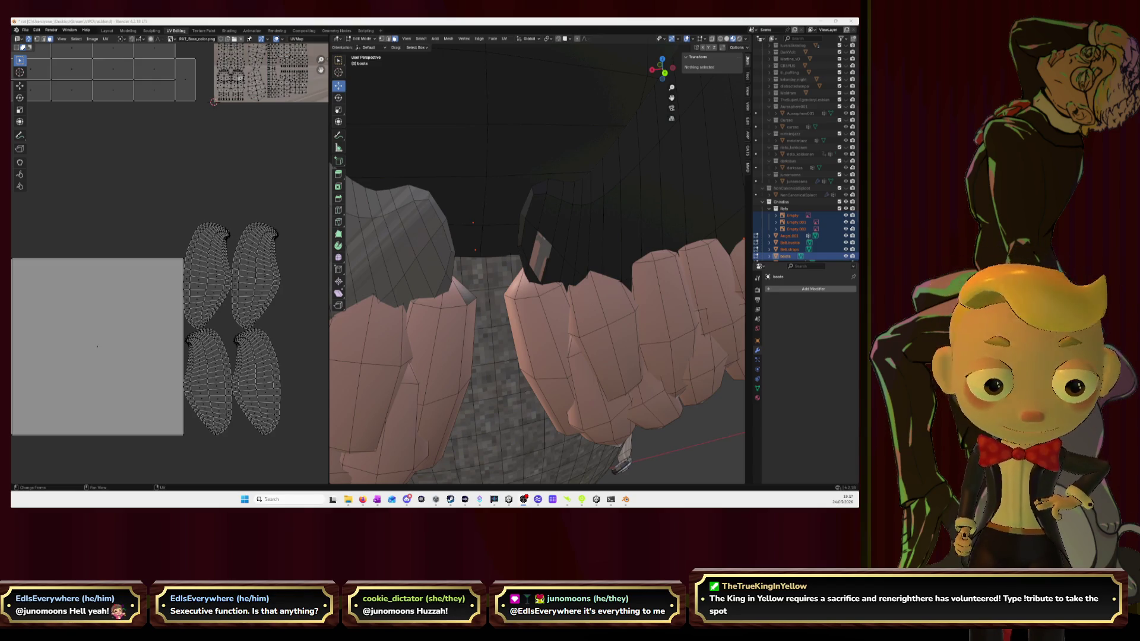
# Select a Wing.Base face, delete its vertices, undo the deletion, and zoom out the UV view
pyautogui.click(540, 256)
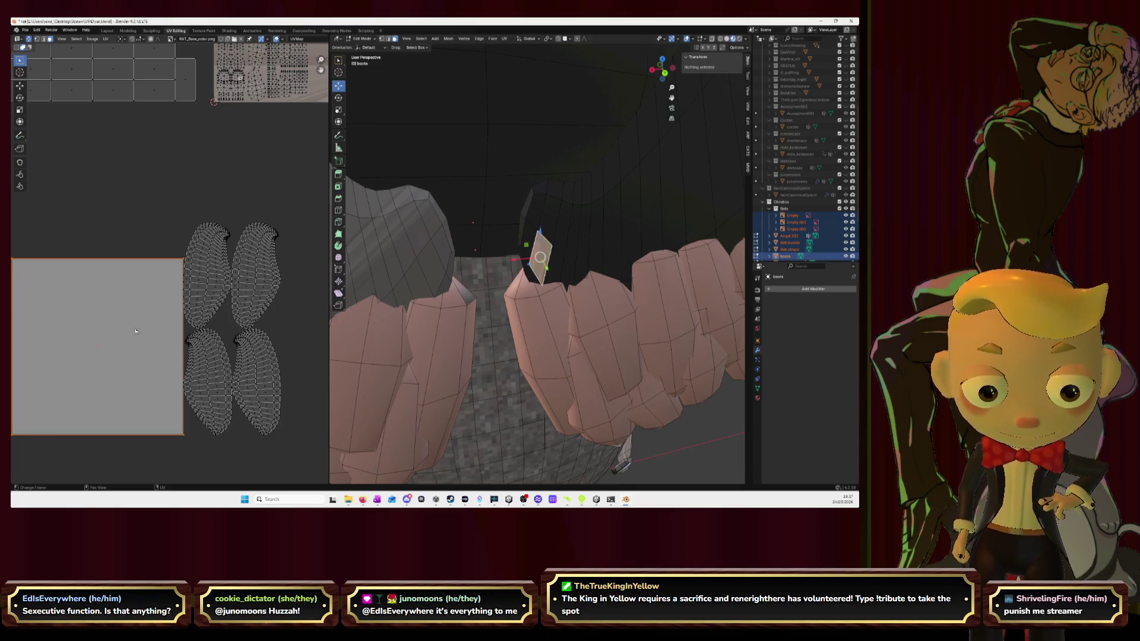
pyautogui.click(545, 261)
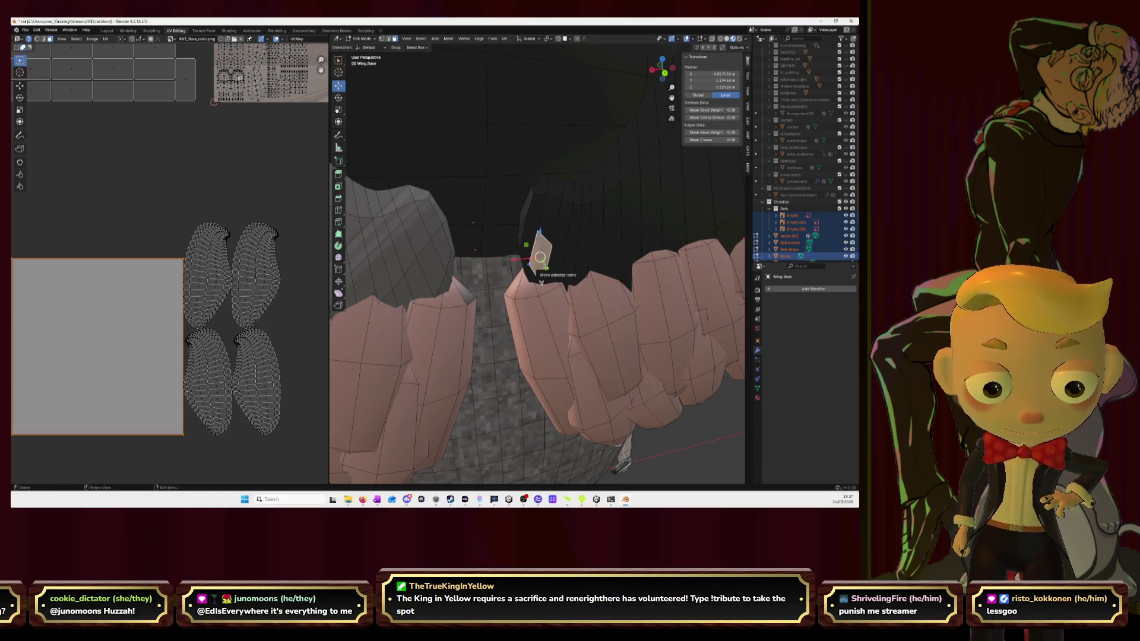
pyautogui.press('x')
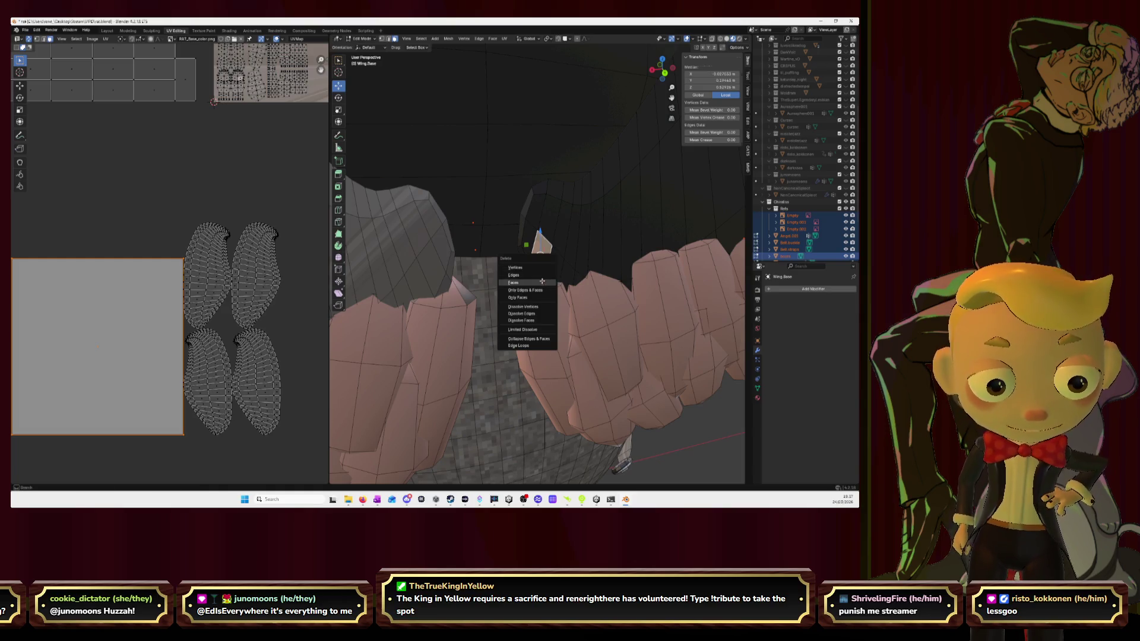
pyautogui.click(546, 268)
pyautogui.moveTo(545, 270); pyautogui.dragTo(589, 266, button='middle')
pyautogui.hotkey('ctrl', 'z')
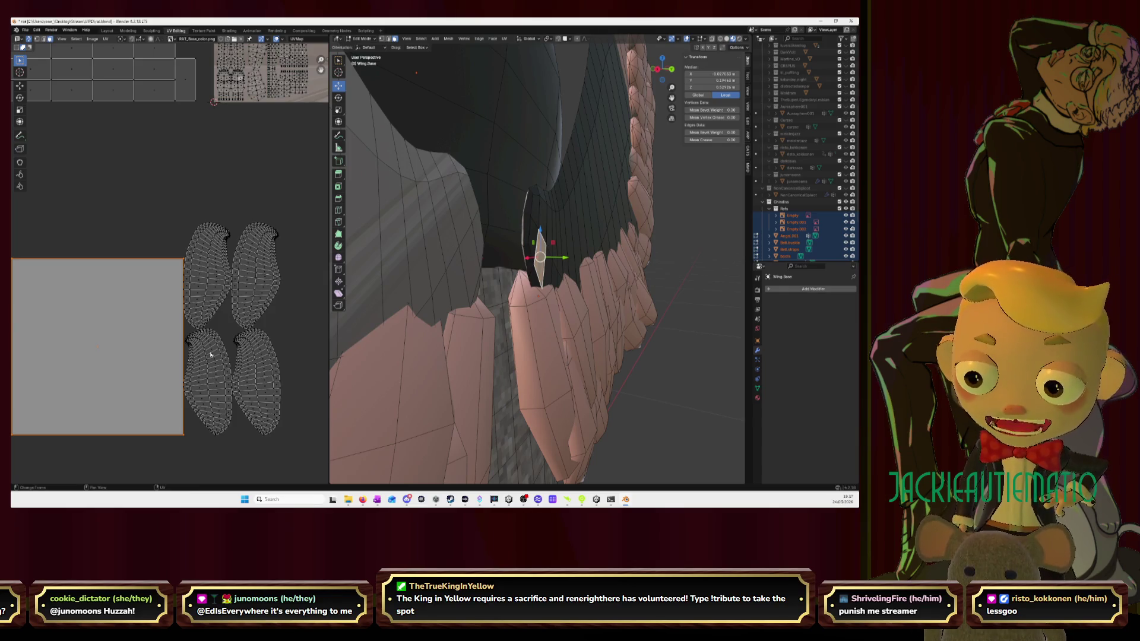
pyautogui.scroll(-2, 209, 245)
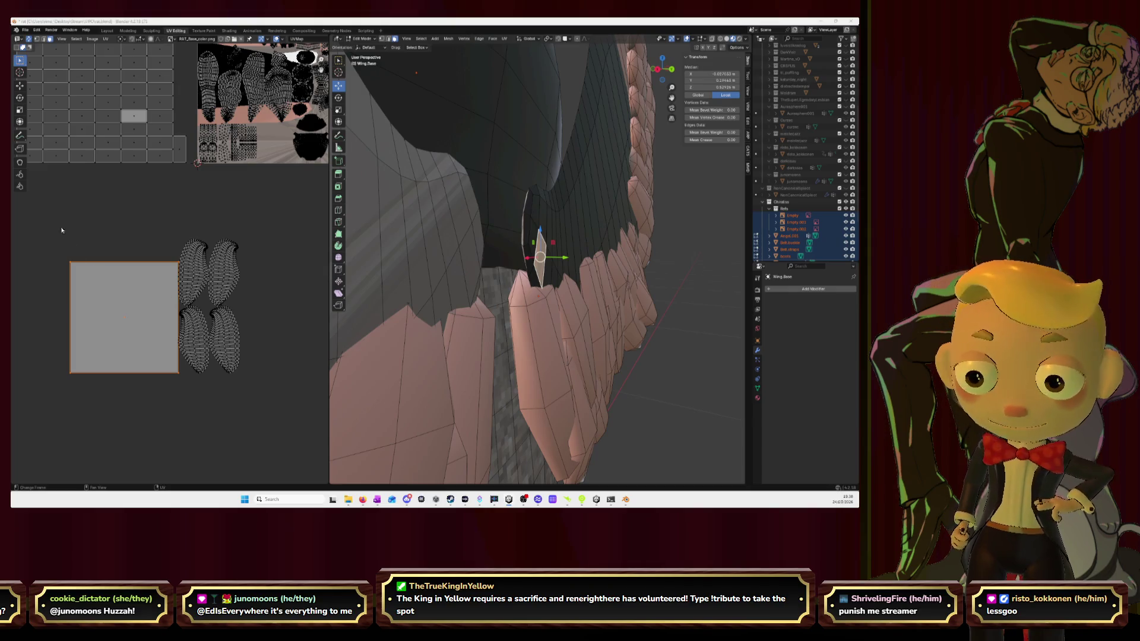
# Select all the wing UVs and re-unwrap them with Smart UV Project
pyautogui.moveTo(48, 225); pyautogui.dragTo(267, 399)
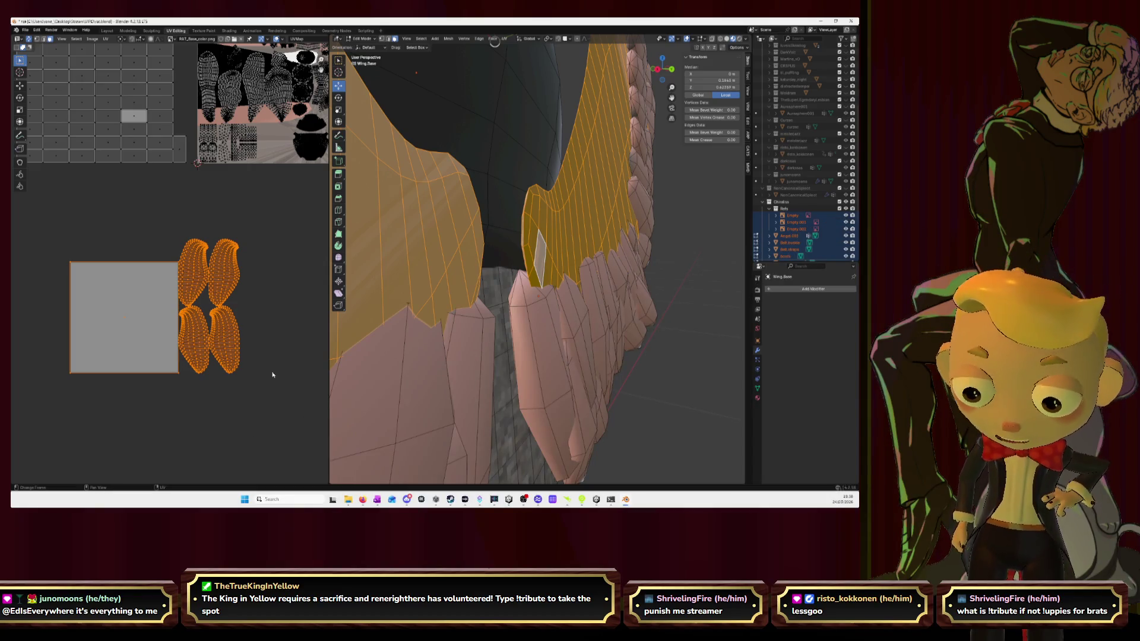
pyautogui.press('u')
pyautogui.click(273, 382)
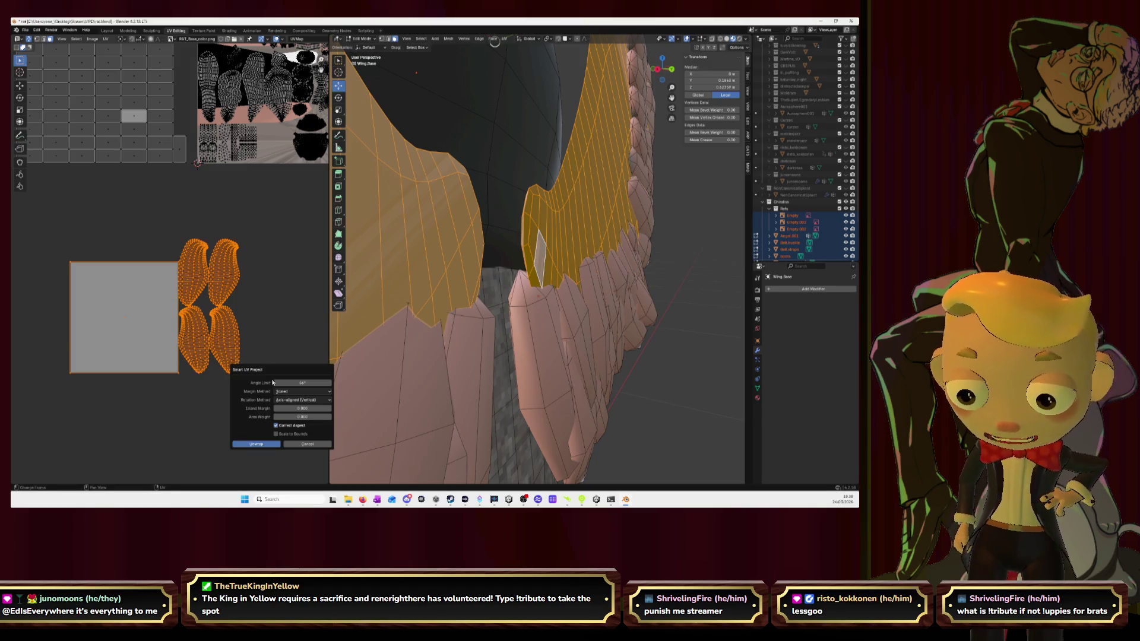
pyautogui.click(268, 445)
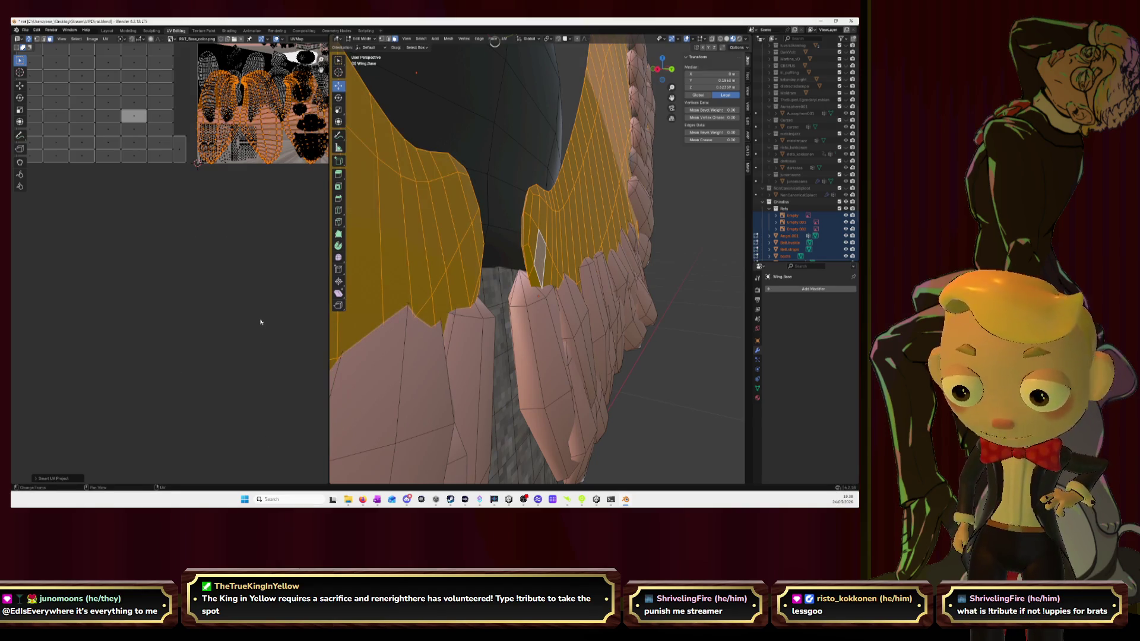
# Move the new wing islands slightly down, then deselect the whole wing mesh
pyautogui.press('g')
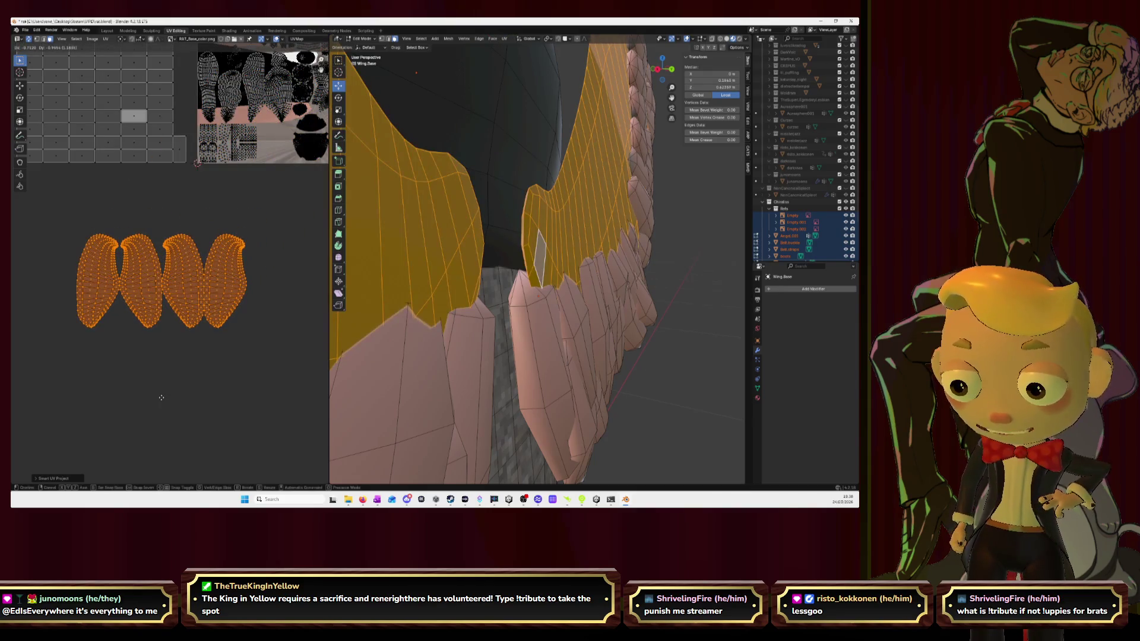
pyautogui.click(145, 459)
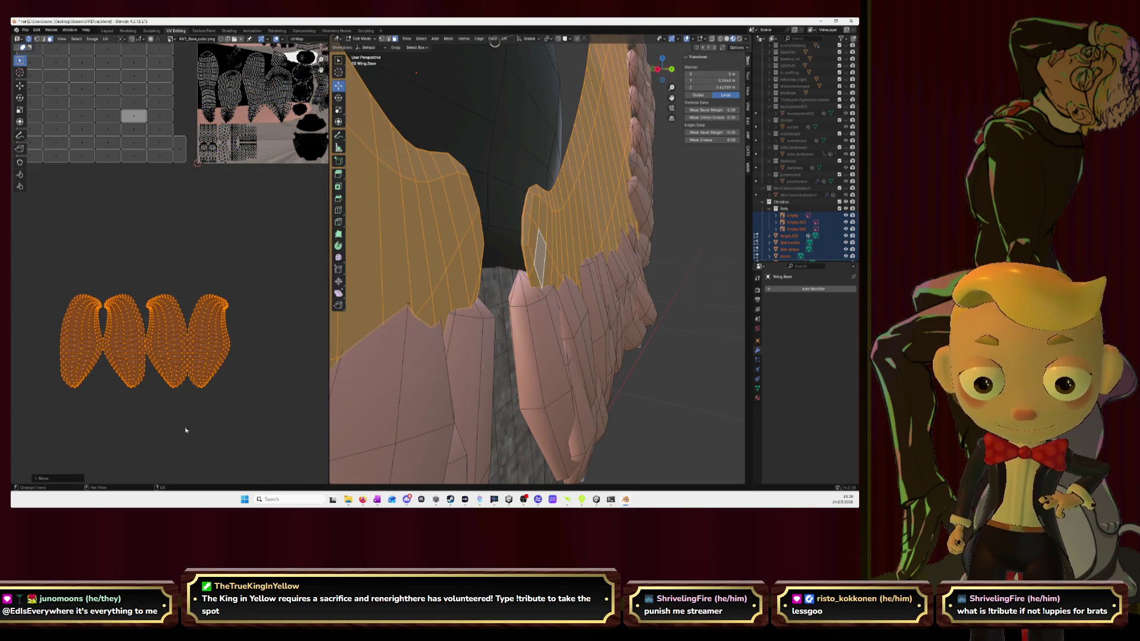
pyautogui.scroll(-4, 190, 411)
pyautogui.scroll(2, 192, 402)
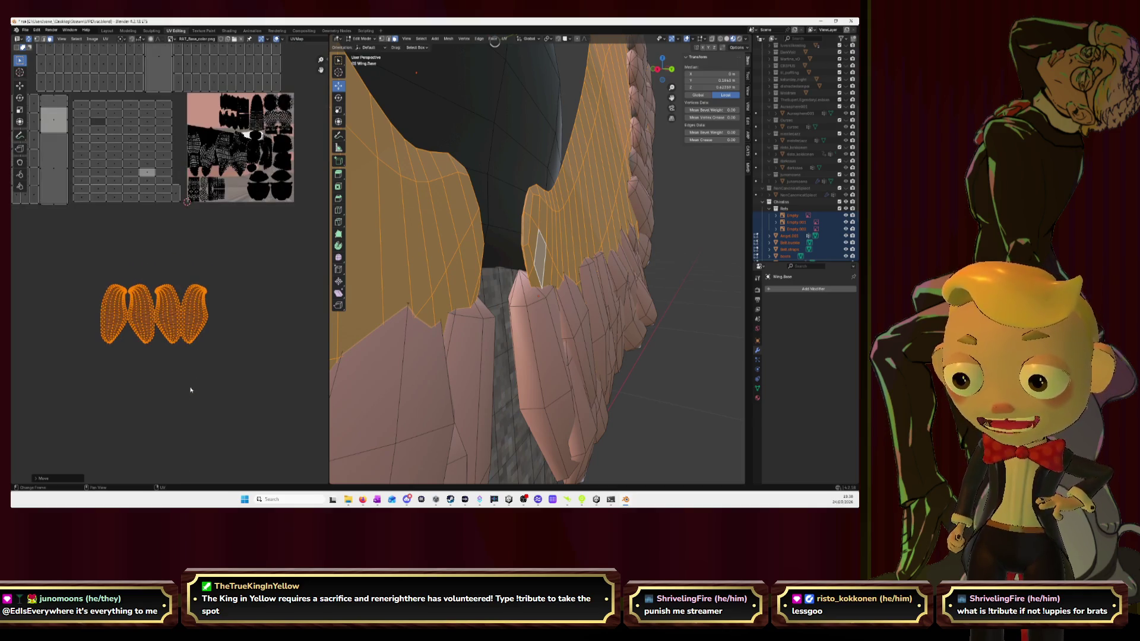
pyautogui.scroll(4, 196, 356)
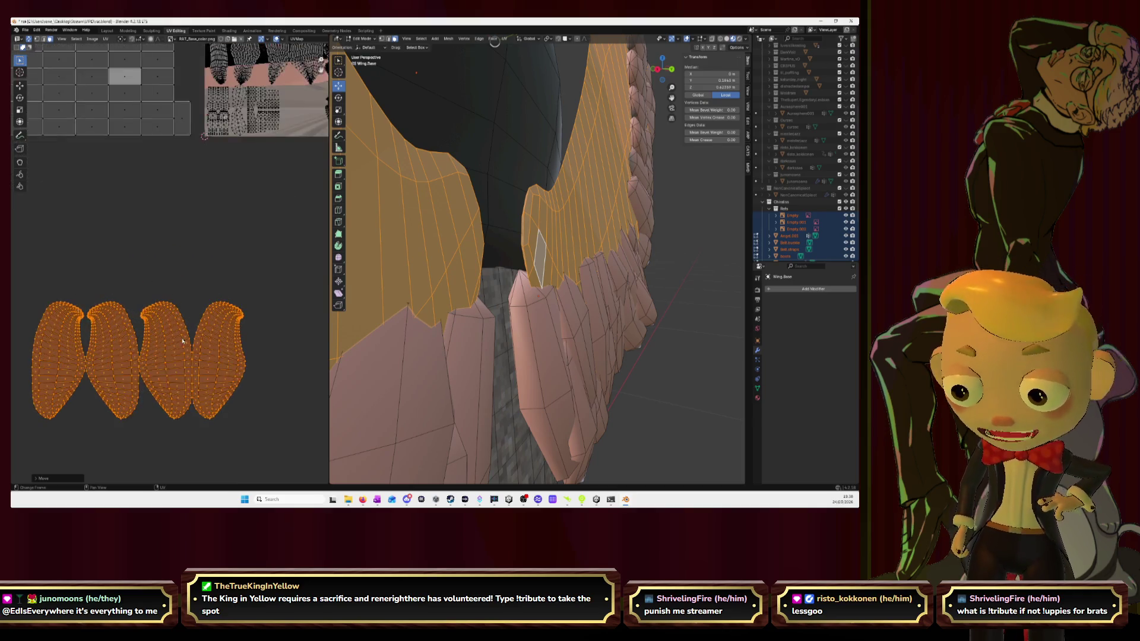
pyautogui.click(207, 214)
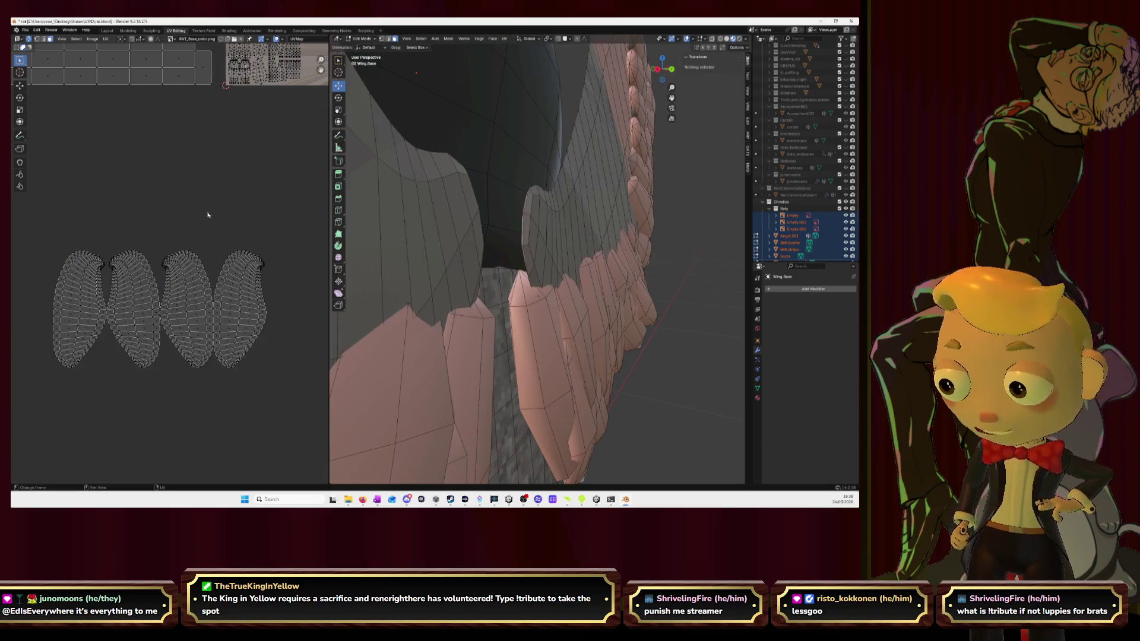
# Select one wing island and slide it along X onto its neighbouring twin
pyautogui.click(174, 270)
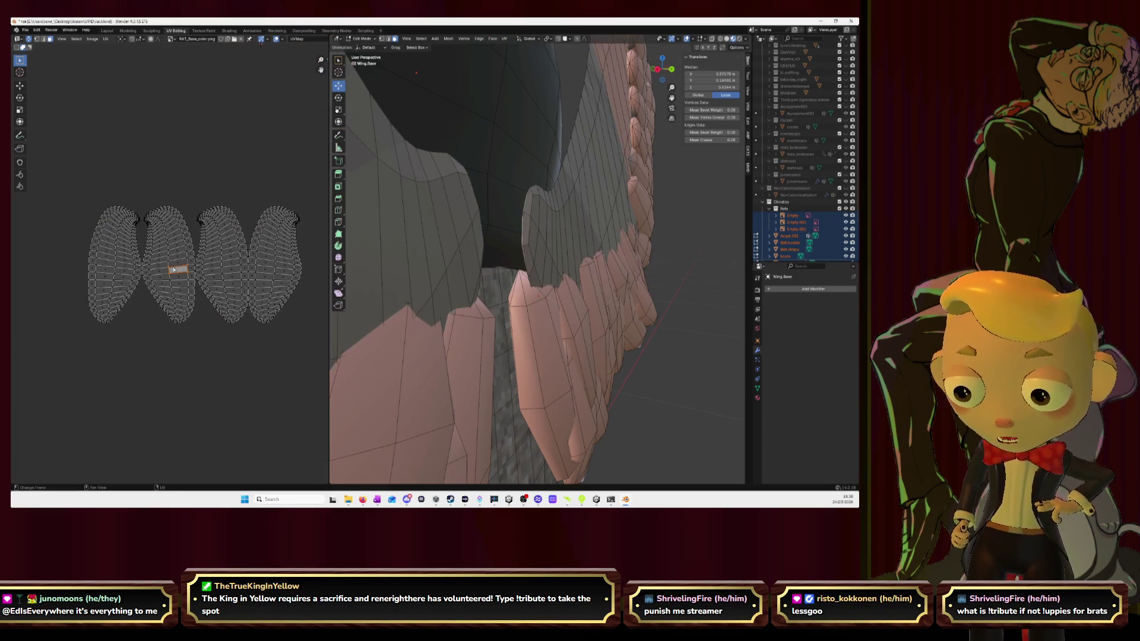
pyautogui.click(234, 263)
pyautogui.press('l')
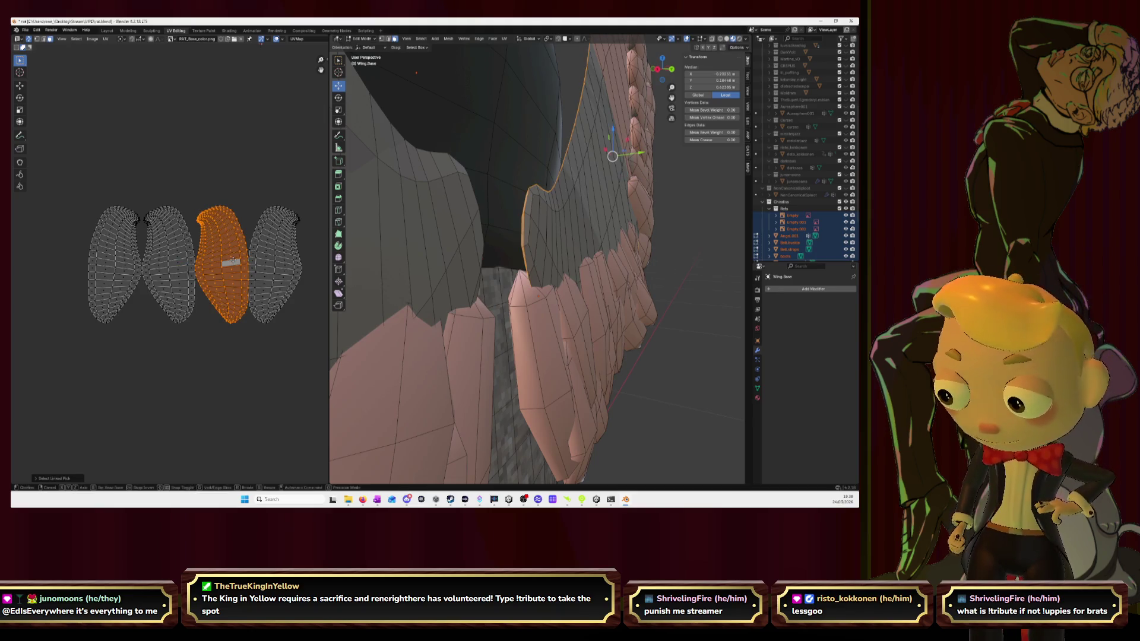
pyautogui.press('g')
pyautogui.press('x')
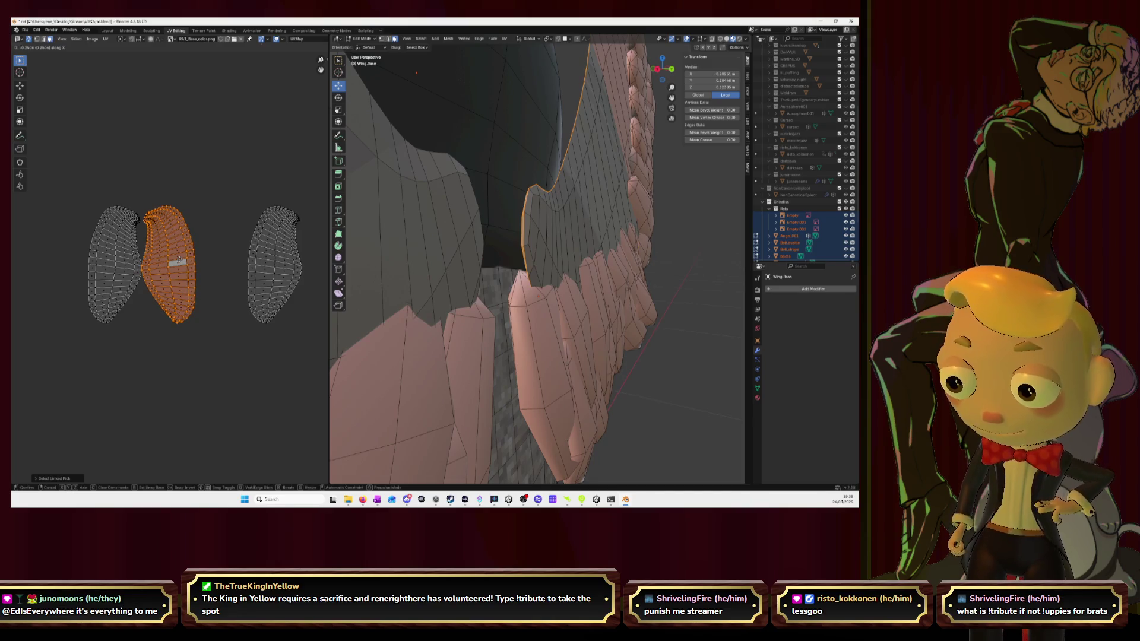
pyautogui.click(179, 260)
# Slide the rightmost wing island along X to overlap the leftmost island
pyautogui.click(173, 257)
pyautogui.click(273, 258)
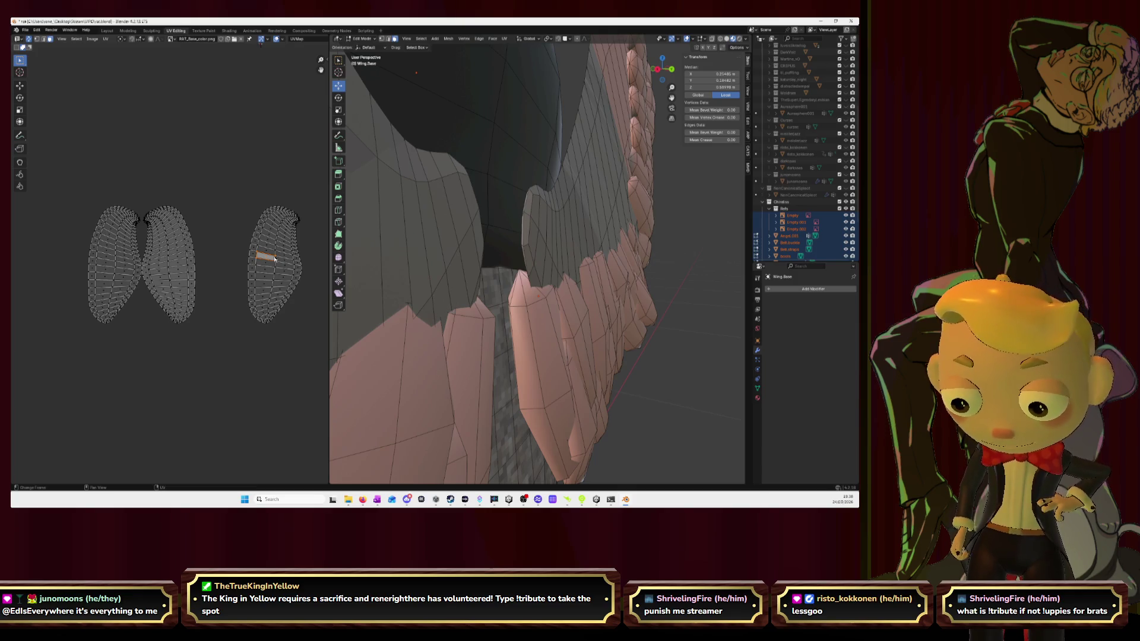
pyautogui.press('l')
pyautogui.press('g')
pyautogui.press('x')
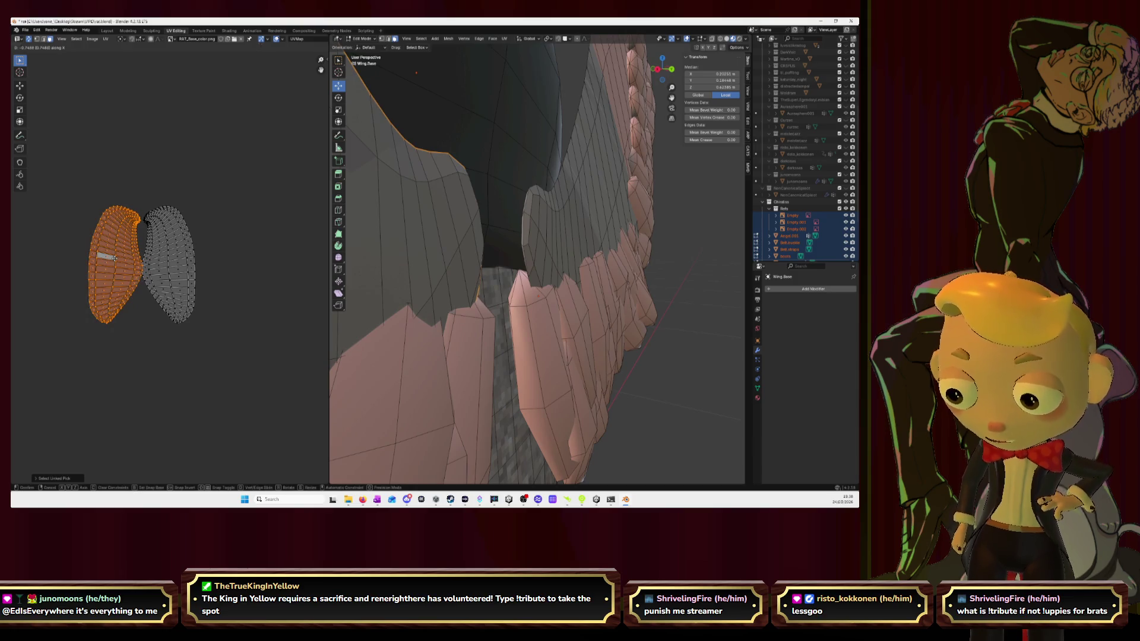
pyautogui.click(113, 271)
# Box-select both overlapped wing pairs and move them over the texture
pyautogui.moveTo(68, 200); pyautogui.dragTo(273, 386)
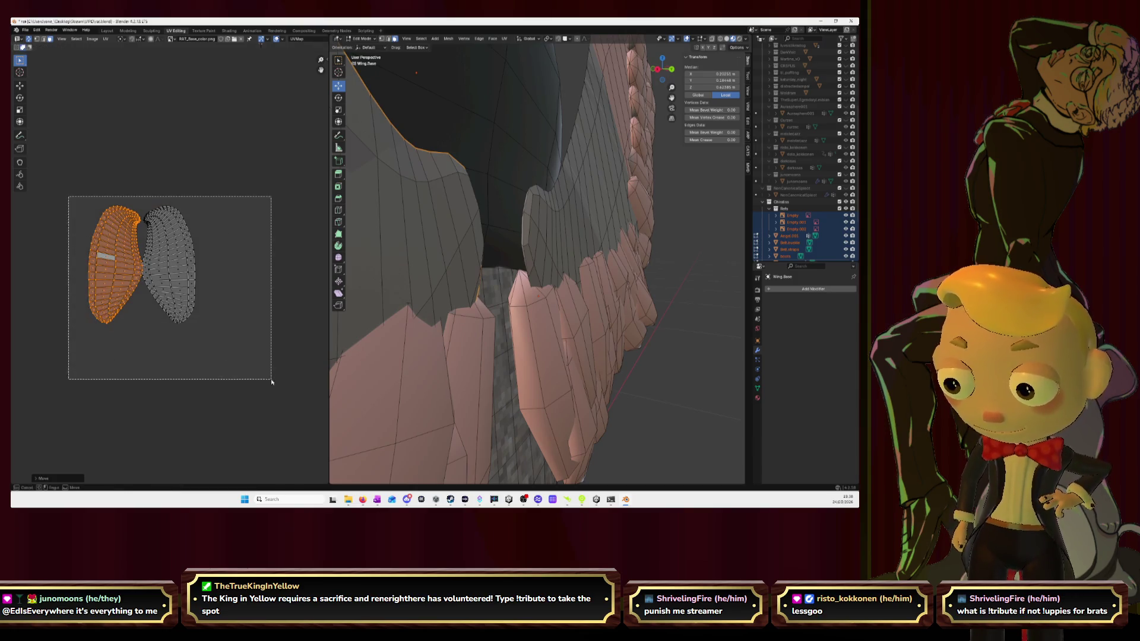
pyautogui.scroll(-5, 248, 280)
pyautogui.moveTo(248, 279); pyautogui.dragTo(174, 368, button='middle')
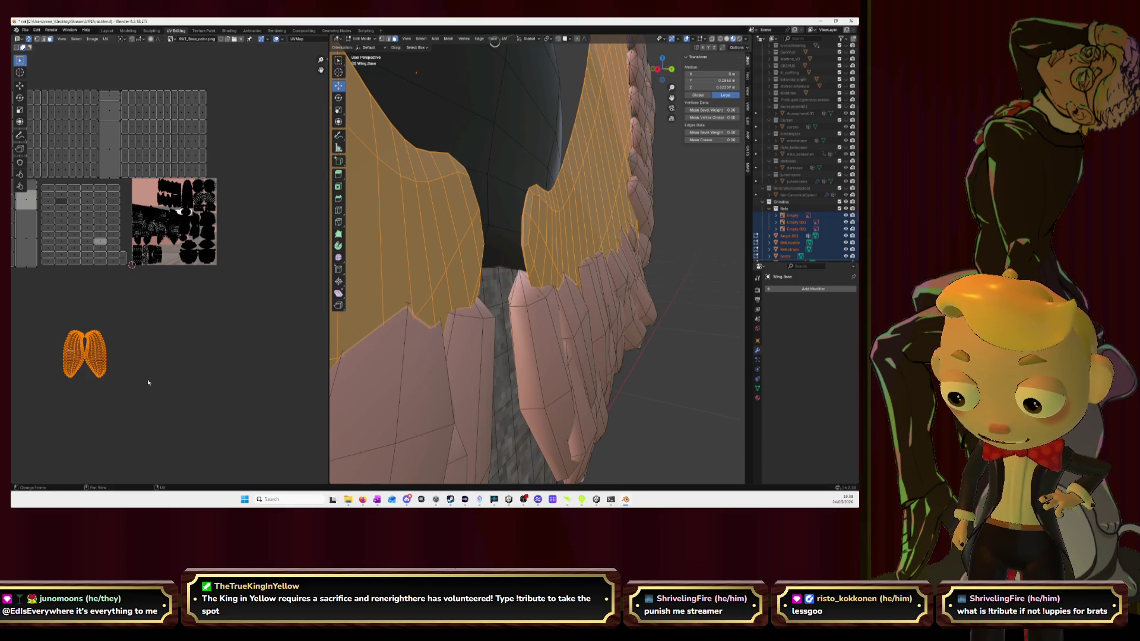
pyautogui.press('g')
pyautogui.click(197, 218)
pyautogui.press('KP_Decimal')
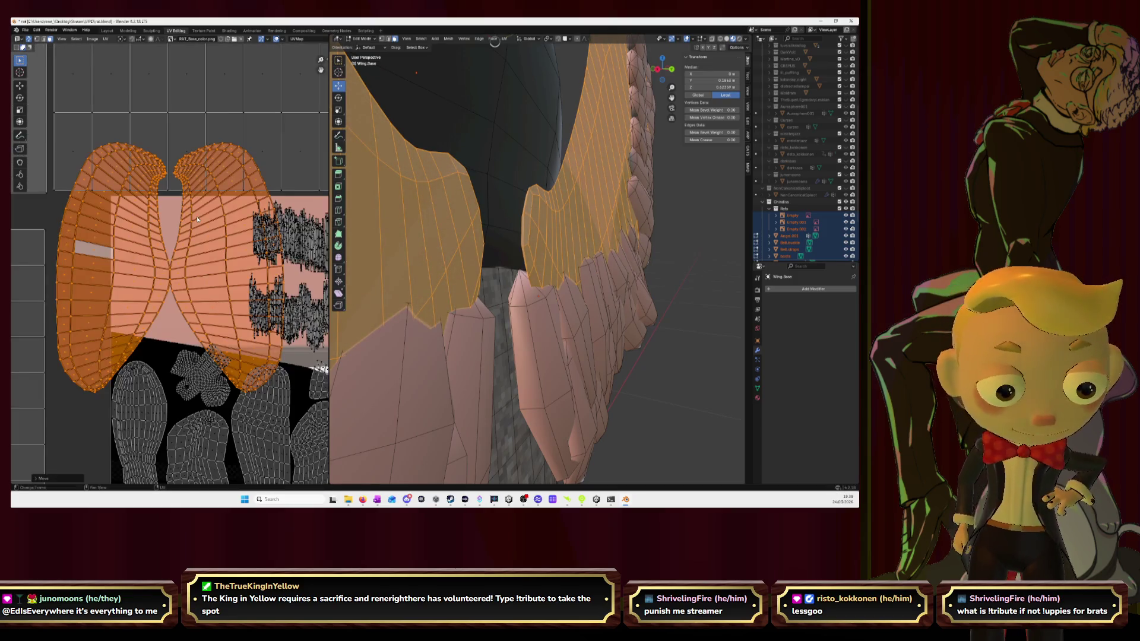
# Scale down the wing islands and position them over the pink texture area
pyautogui.press('s')
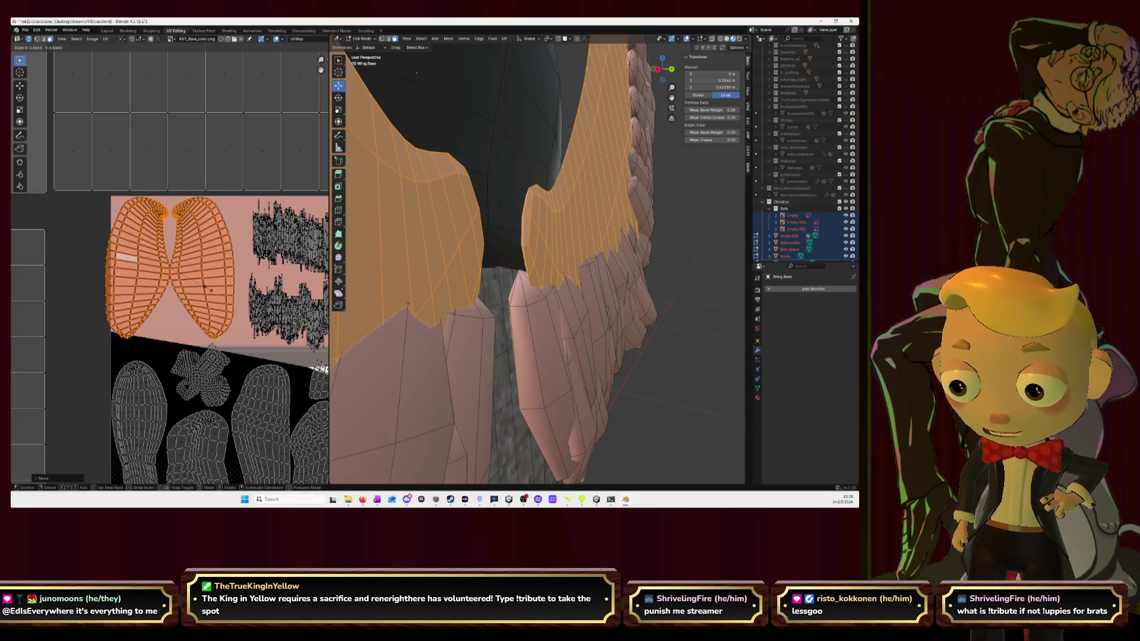
pyautogui.click(209, 291)
pyautogui.press('g')
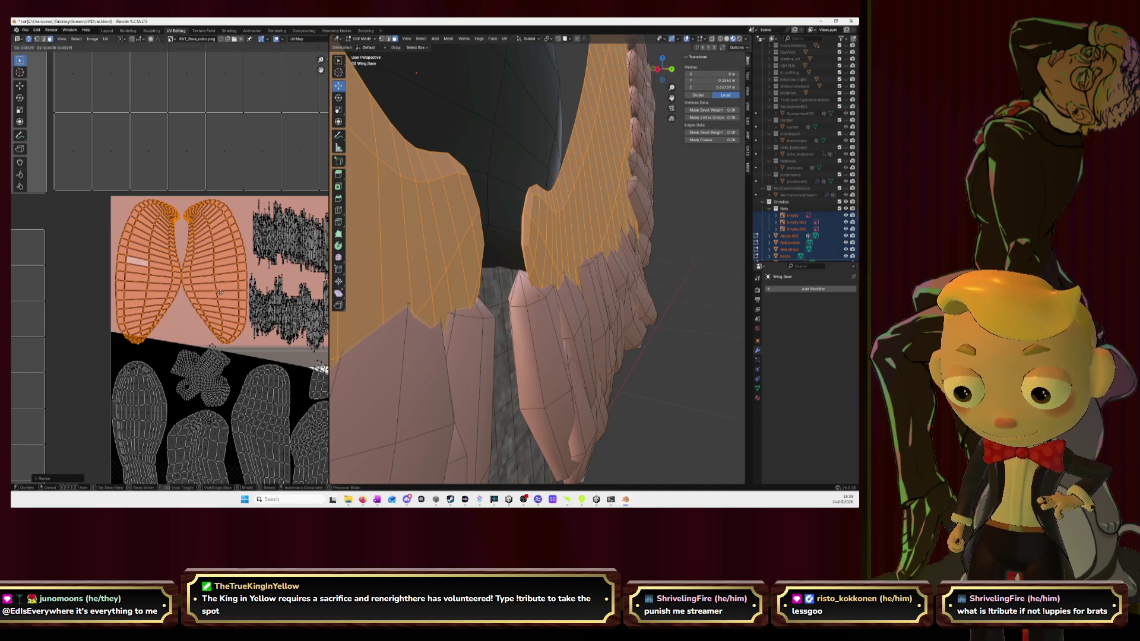
pyautogui.click(221, 295)
pyautogui.press('s')
pyautogui.click(220, 294)
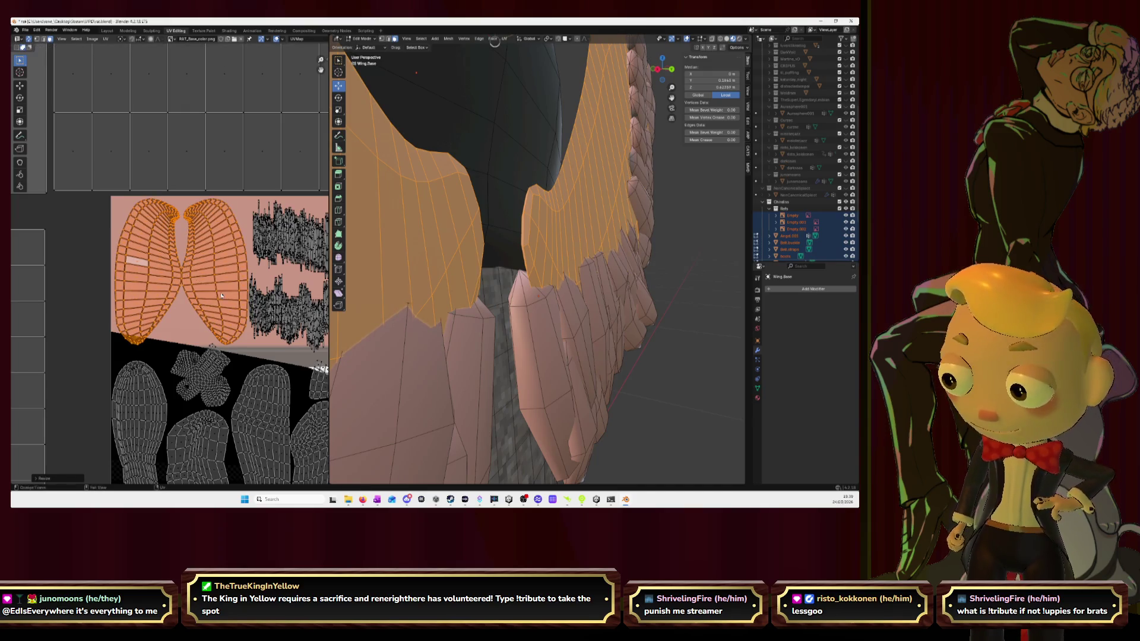
pyautogui.press('g')
pyautogui.click(220, 296)
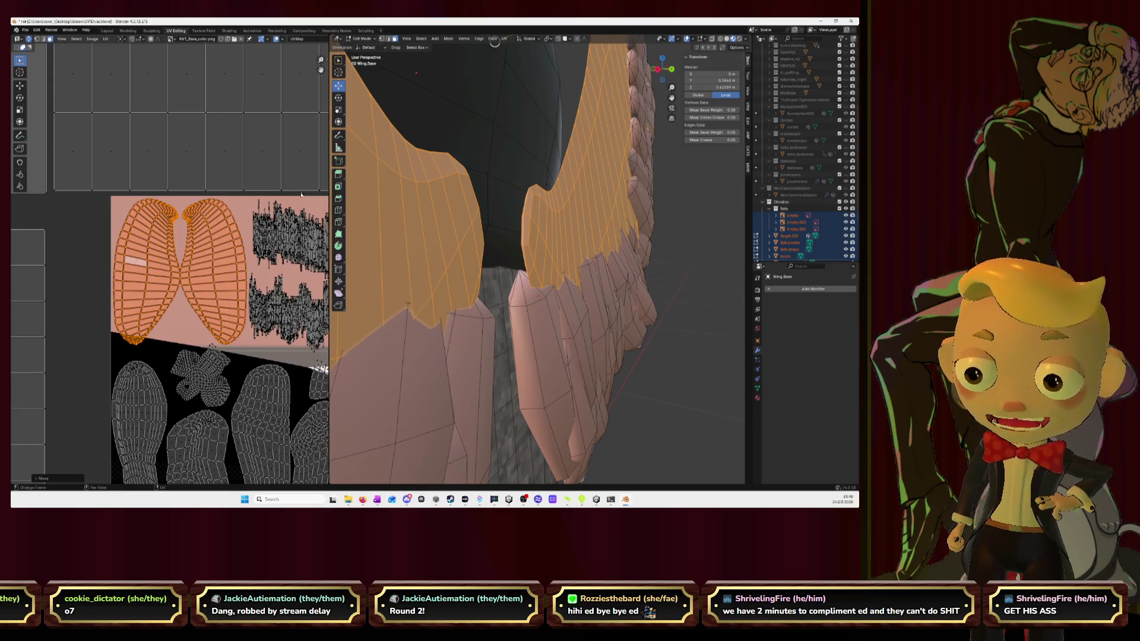
# Select the grey UV islands with L and re-unwrap them with Smart UV Project
pyautogui.scroll(-5, 301, 194)
pyautogui.moveTo(250, 250); pyautogui.dragTo(288, 200, button='middle')
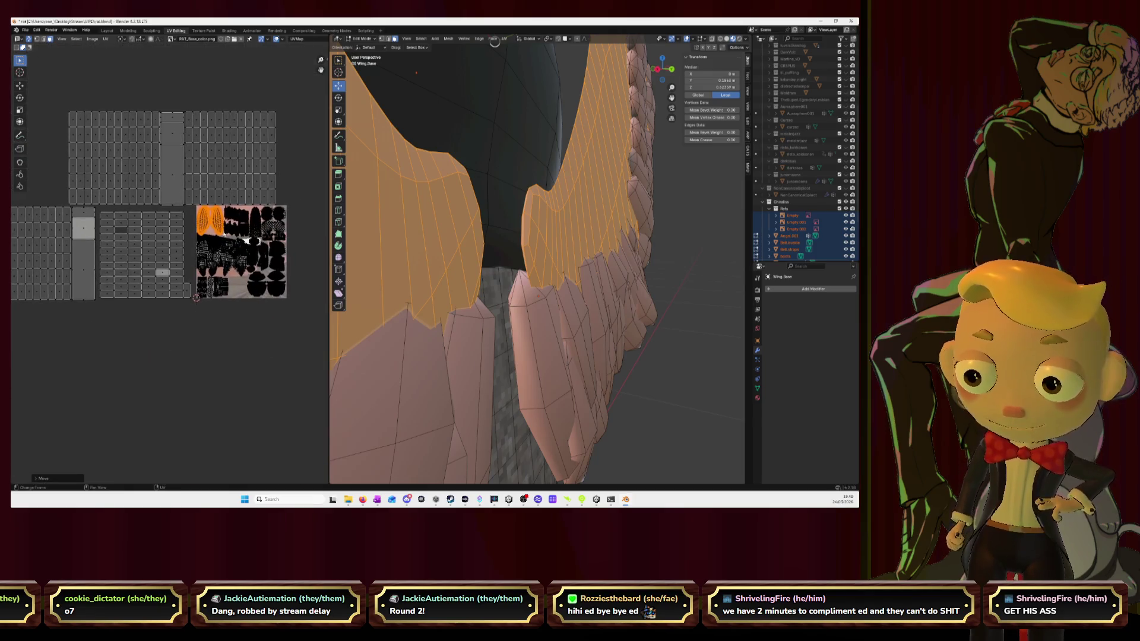
pyautogui.moveTo(132, 328); pyautogui.dragTo(180, 336, button='middle')
pyautogui.click(206, 250)
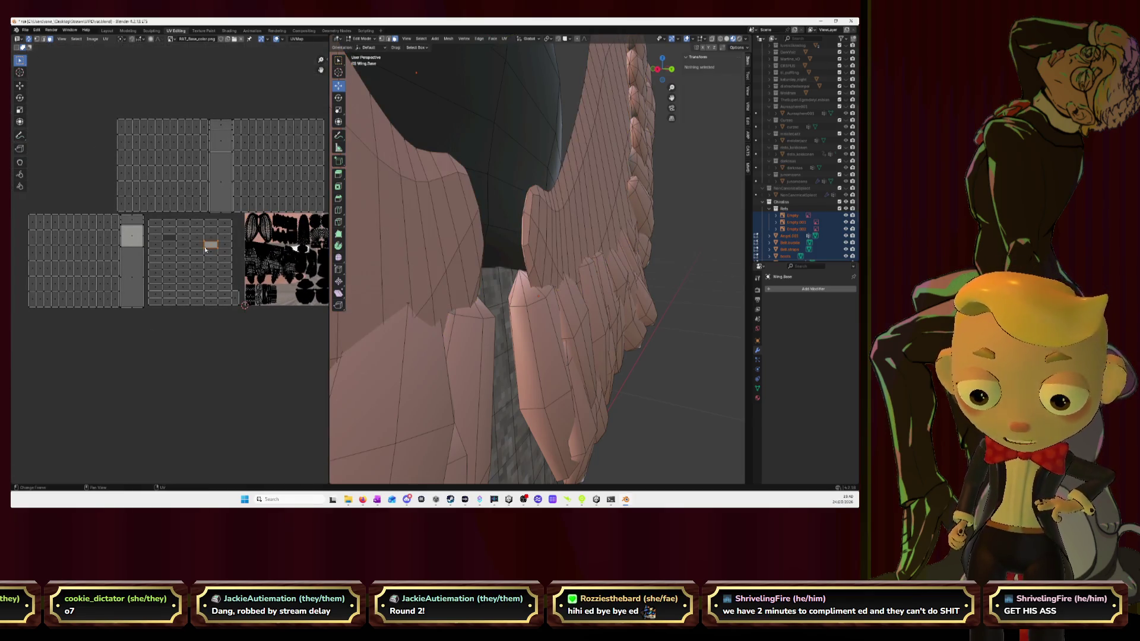
pyautogui.press('l')
pyautogui.press('l')
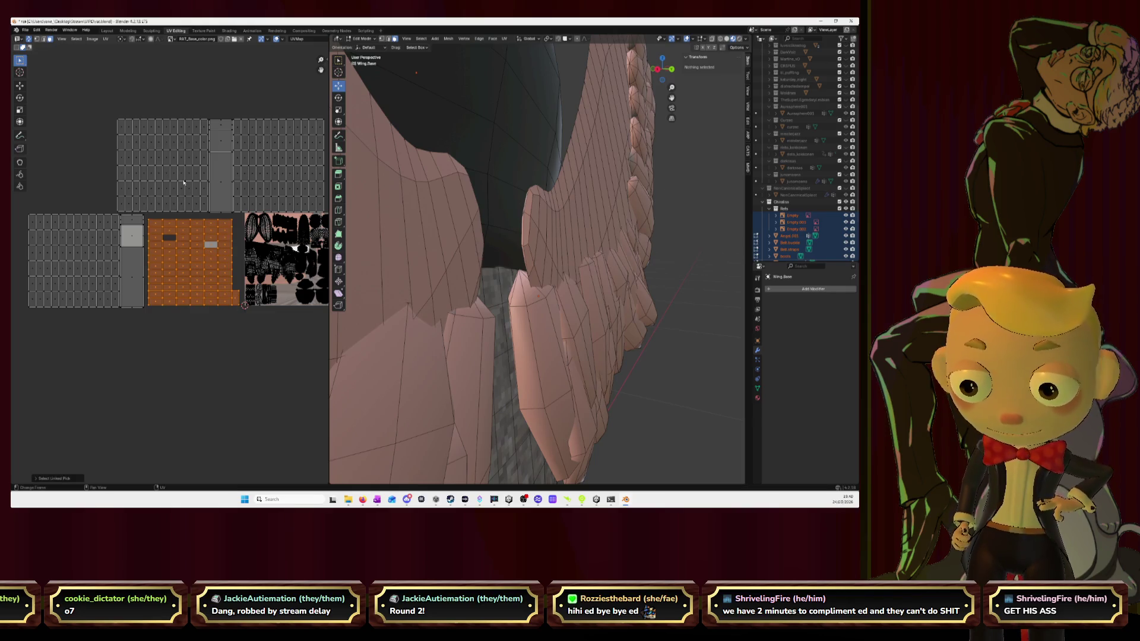
pyautogui.press('l')
pyautogui.press('l')
pyautogui.press('l')
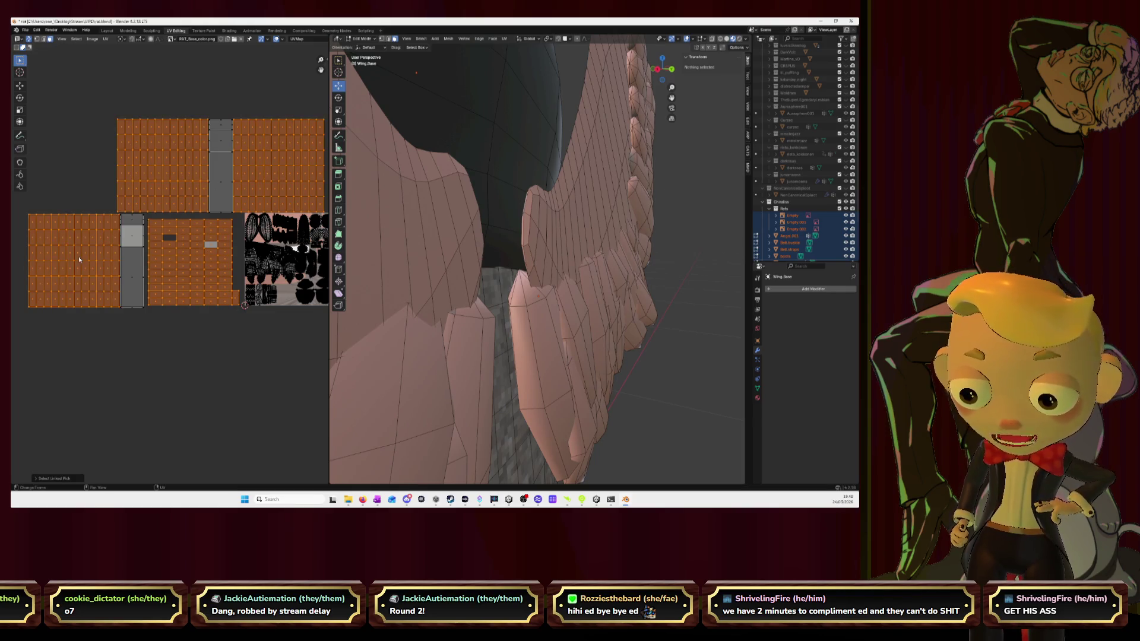
pyautogui.press('u')
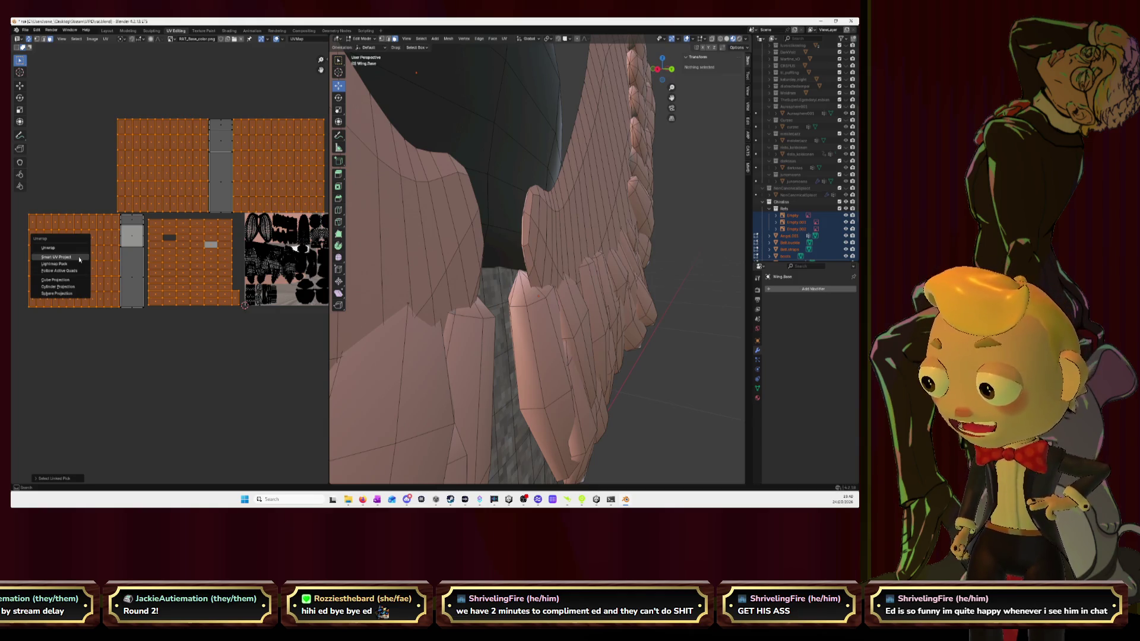
pyautogui.click(79, 260)
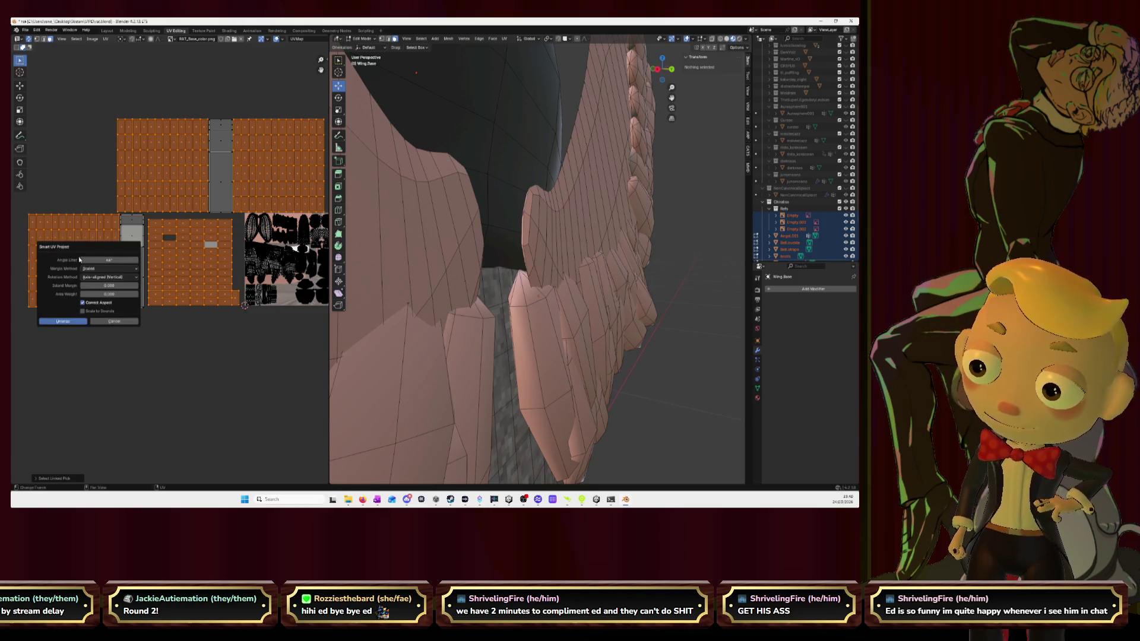
pyautogui.click(76, 324)
# Unwrap the pieces again and park the new islands at the lower left, off the texture
pyautogui.moveTo(205, 286); pyautogui.dragTo(169, 263, button='middle')
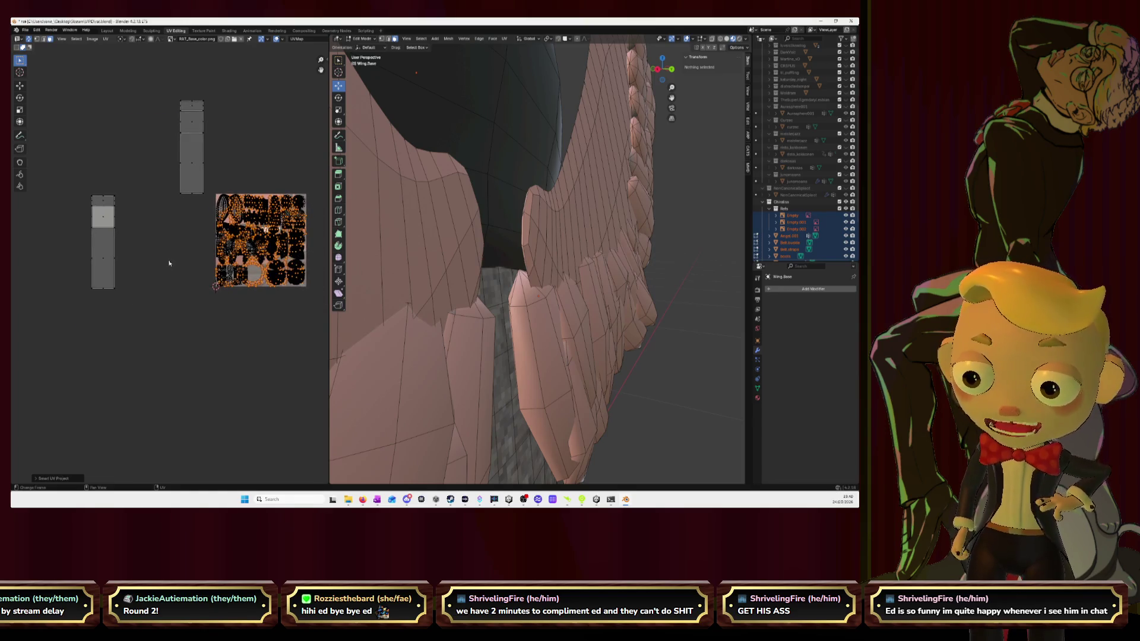
pyautogui.moveTo(228, 277); pyautogui.dragTo(98, 415)
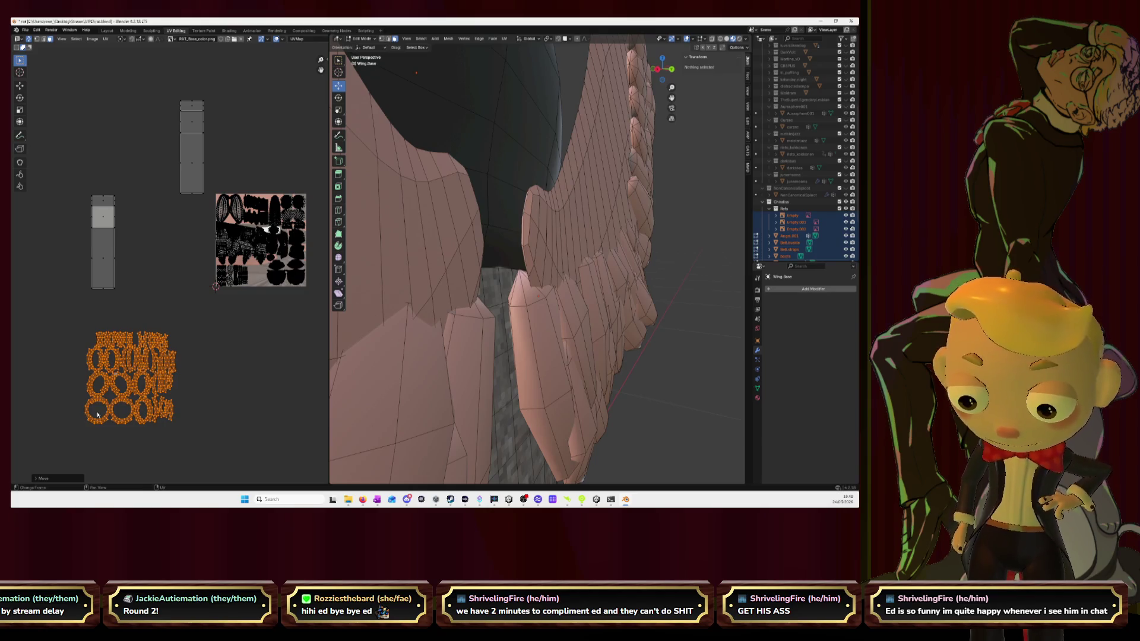
pyautogui.press('u')
pyautogui.click(96, 405)
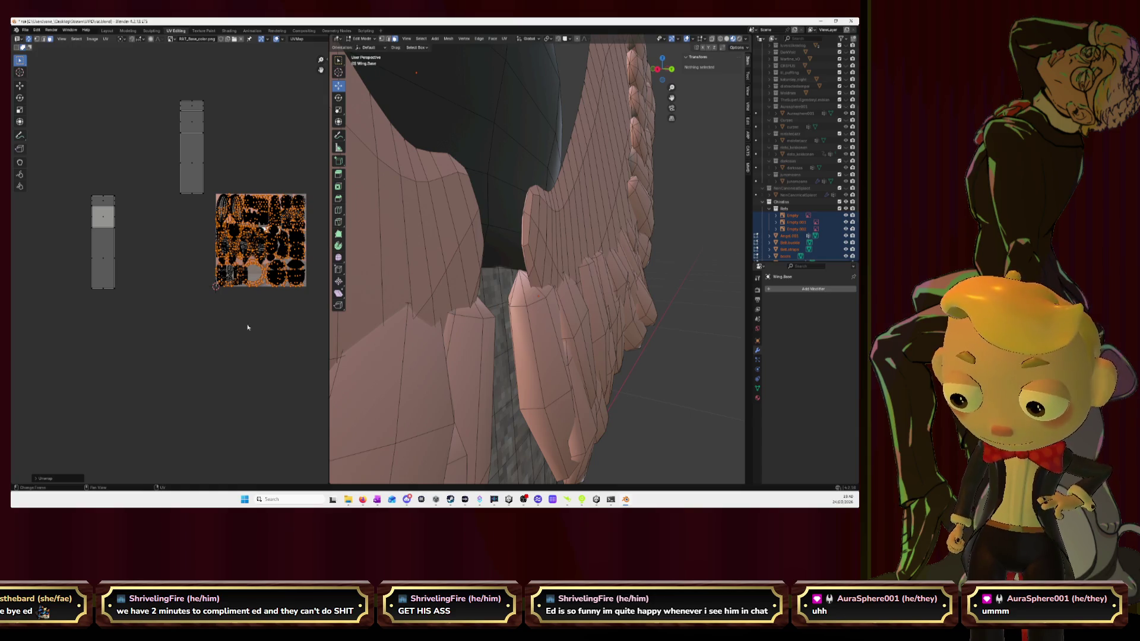
pyautogui.click(138, 445)
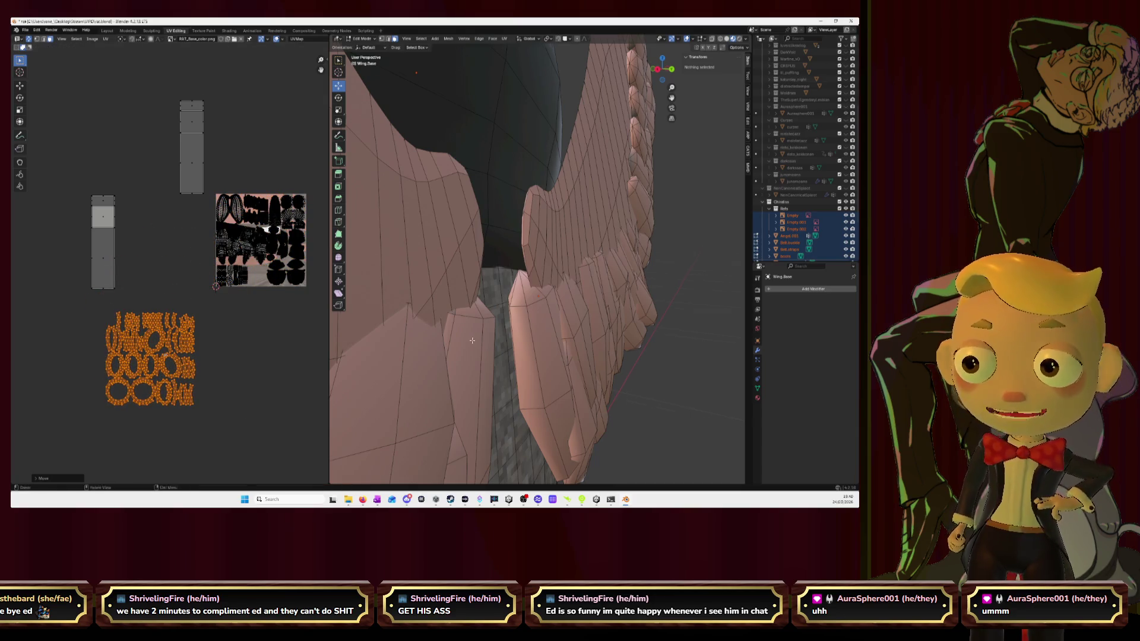
pyautogui.moveTo(535, 249)
pyautogui.mouseDown(button='middle')
pyautogui.moveTo(587, 221)
pyautogui.moveTo(539, 268)
pyautogui.mouseUp(button='middle')
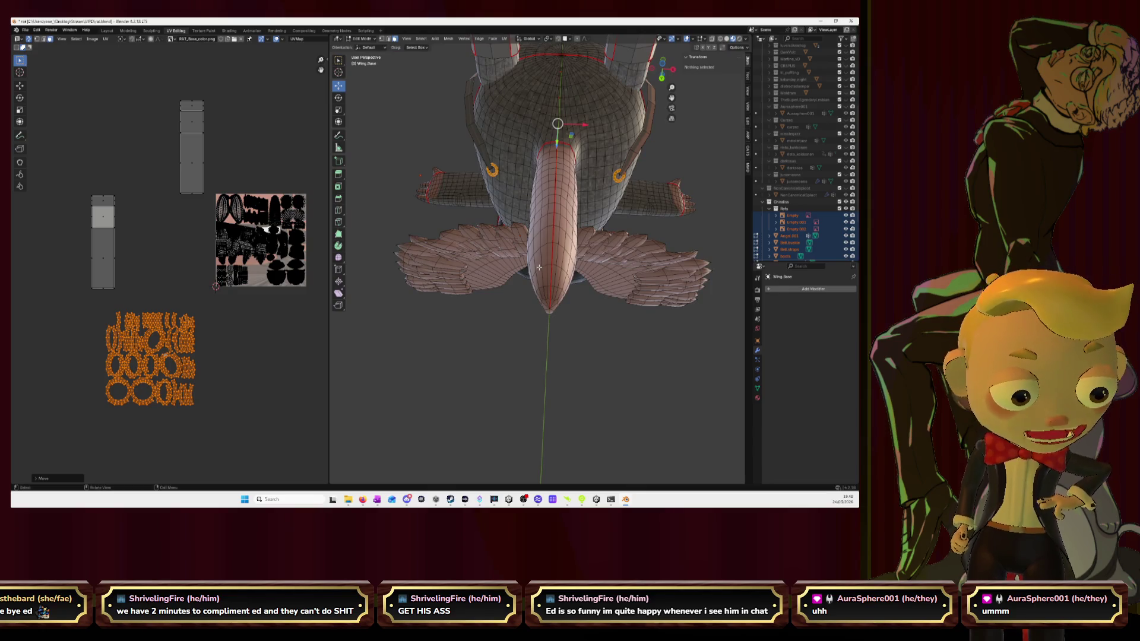
# Select an edge loop on the buckle ring and mark it as a UV seam
pyautogui.scroll(5, 540, 268)
pyautogui.moveTo(518, 331); pyautogui.dragTo(540, 284, button='middle')
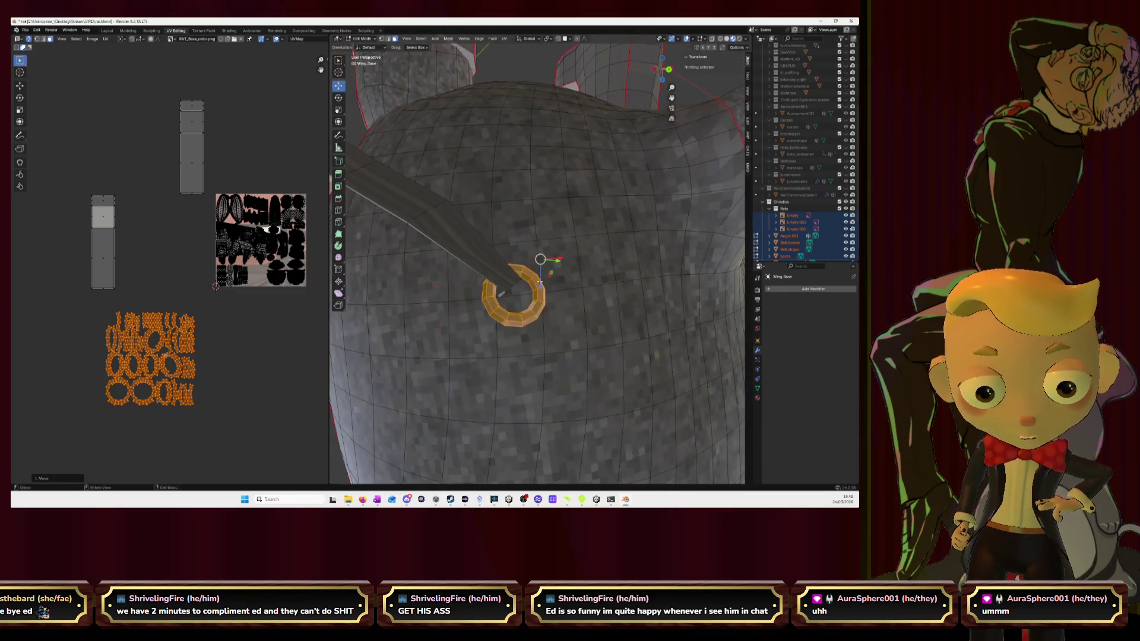
pyautogui.hotkey('alt', 'a')
pyautogui.moveTo(528, 62); pyautogui.dragTo(481, 152, button='middle')
pyautogui.keyDown('alt'); pyautogui.click(481, 151); pyautogui.keyUp('alt')
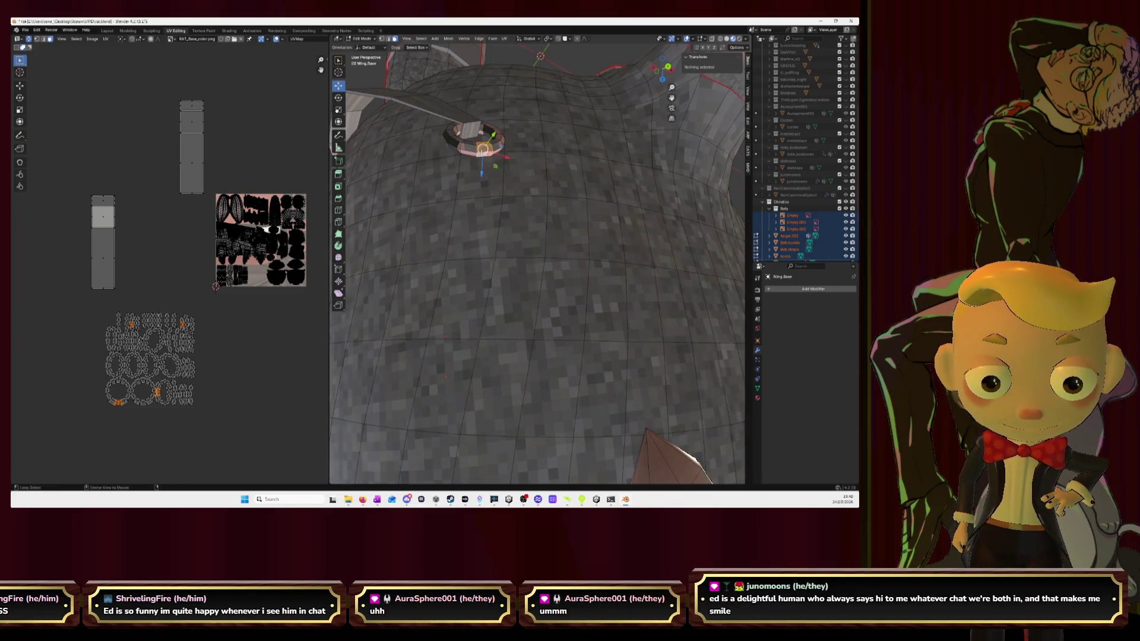
pyautogui.click(389, 38)
pyautogui.keyDown('alt'); pyautogui.click(471, 151); pyautogui.keyUp('alt')
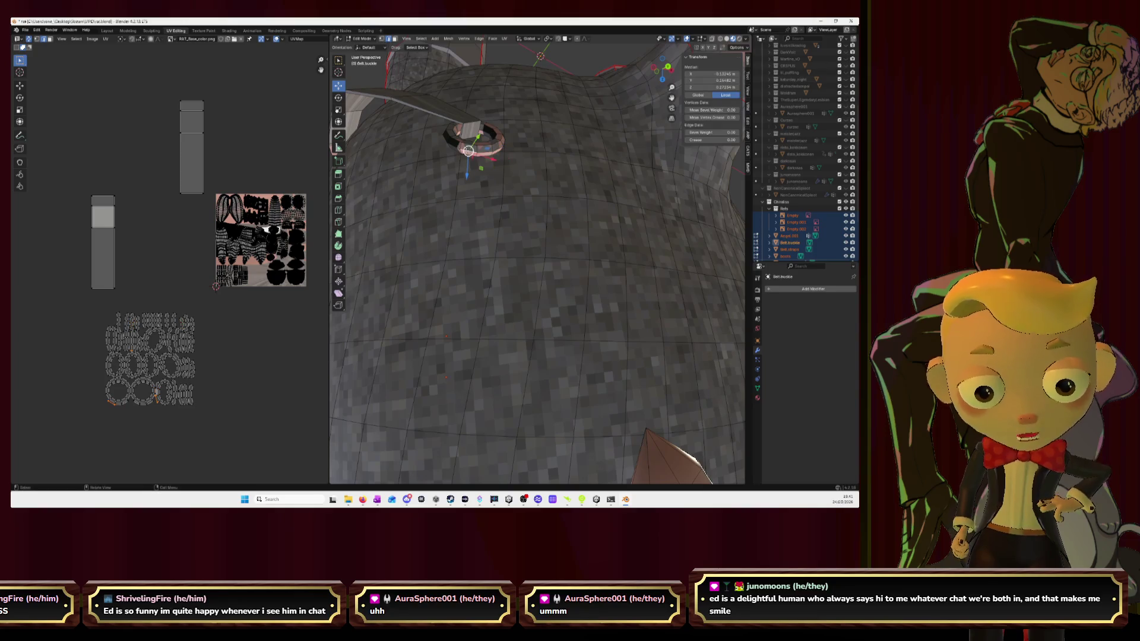
pyautogui.keyDown('alt'); pyautogui.click(467, 150); pyautogui.keyUp('alt')
pyautogui.hotkey('ctrl', 'e')
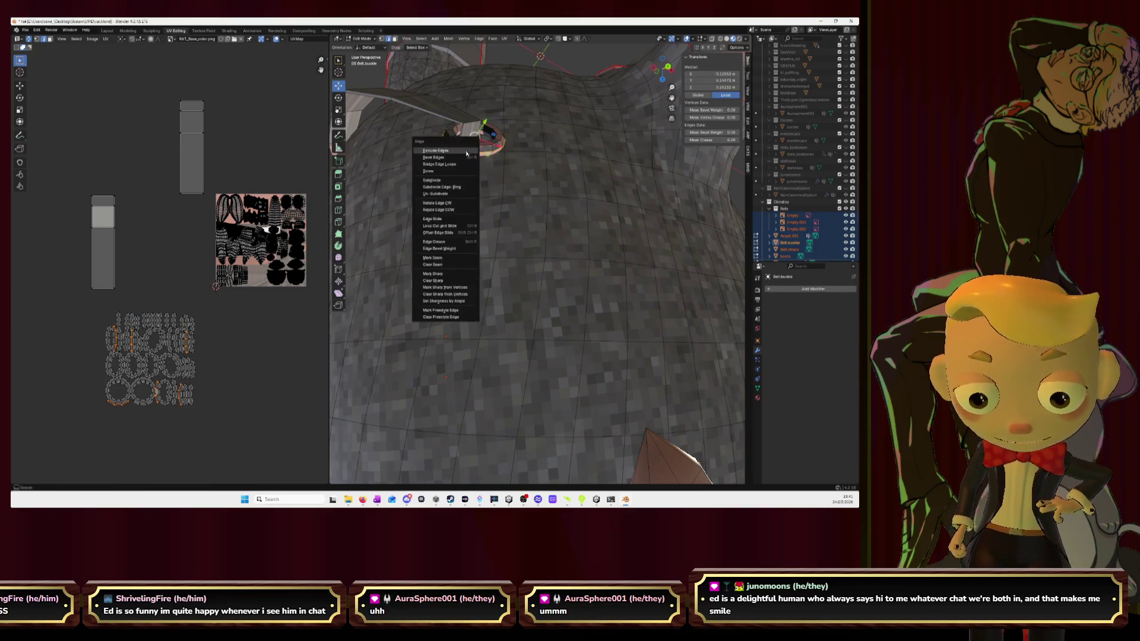
pyautogui.click(440, 257)
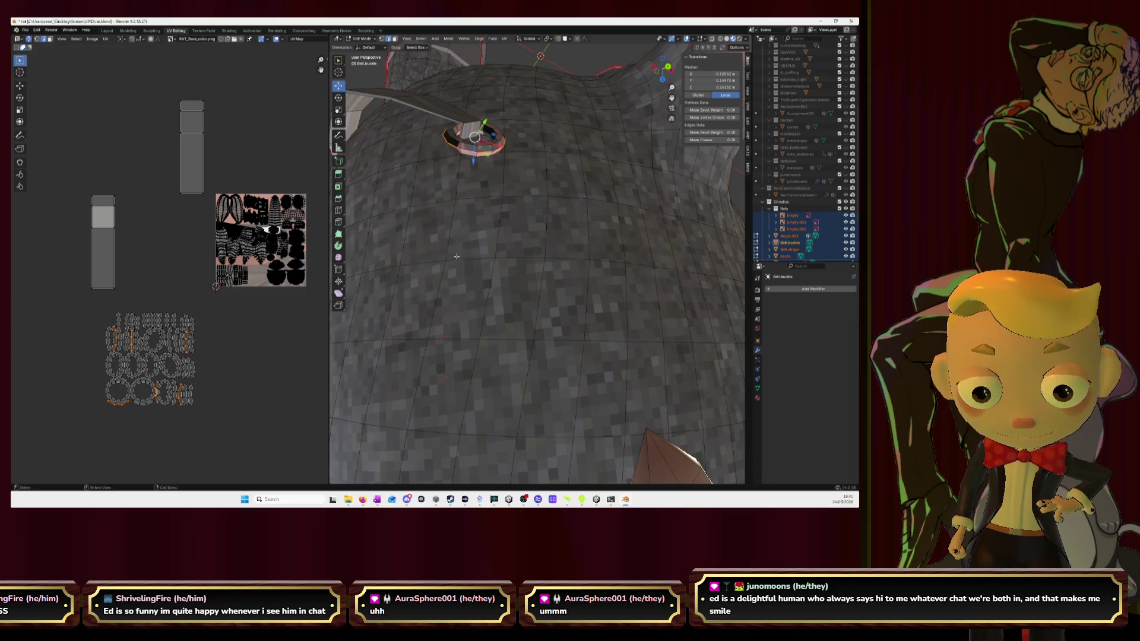
# Mark a second buckle ring loop as a seam
pyautogui.scroll(-5, 451, 248)
pyautogui.moveTo(452, 249); pyautogui.dragTo(569, 202, button='middle')
pyautogui.scroll(5, 569, 202)
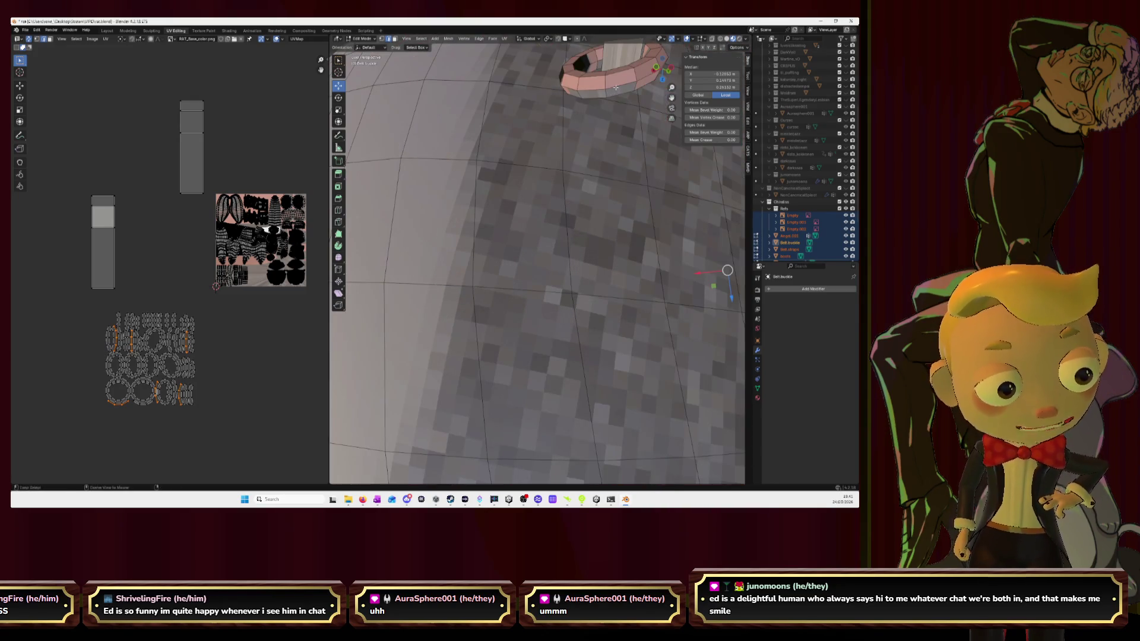
pyautogui.scroll(-3, 517, 161)
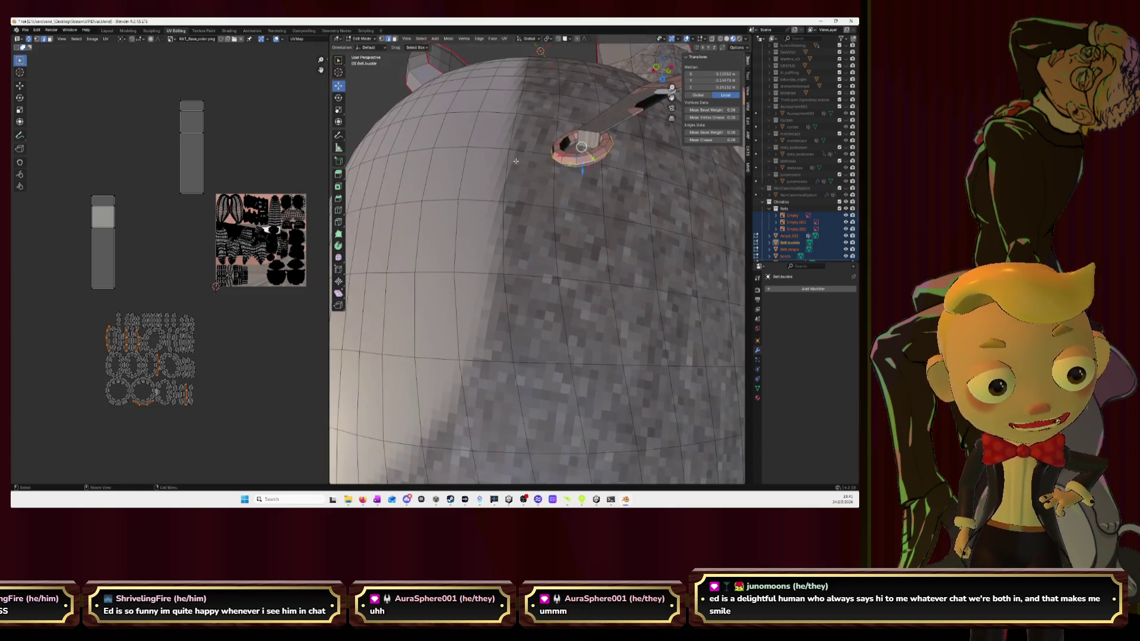
pyautogui.hotkey('ctrl', 'e')
pyautogui.click(516, 165)
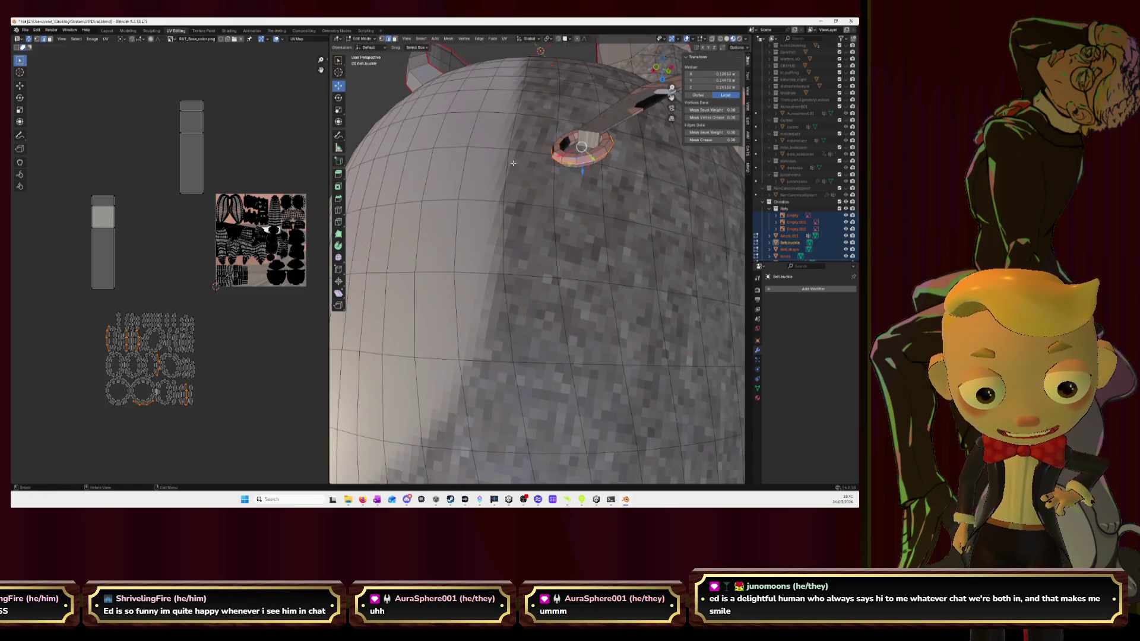
# Mark two more edge loops on the buckle ring as seams
pyautogui.moveTo(516, 164); pyautogui.dragTo(590, 215, button='middle')
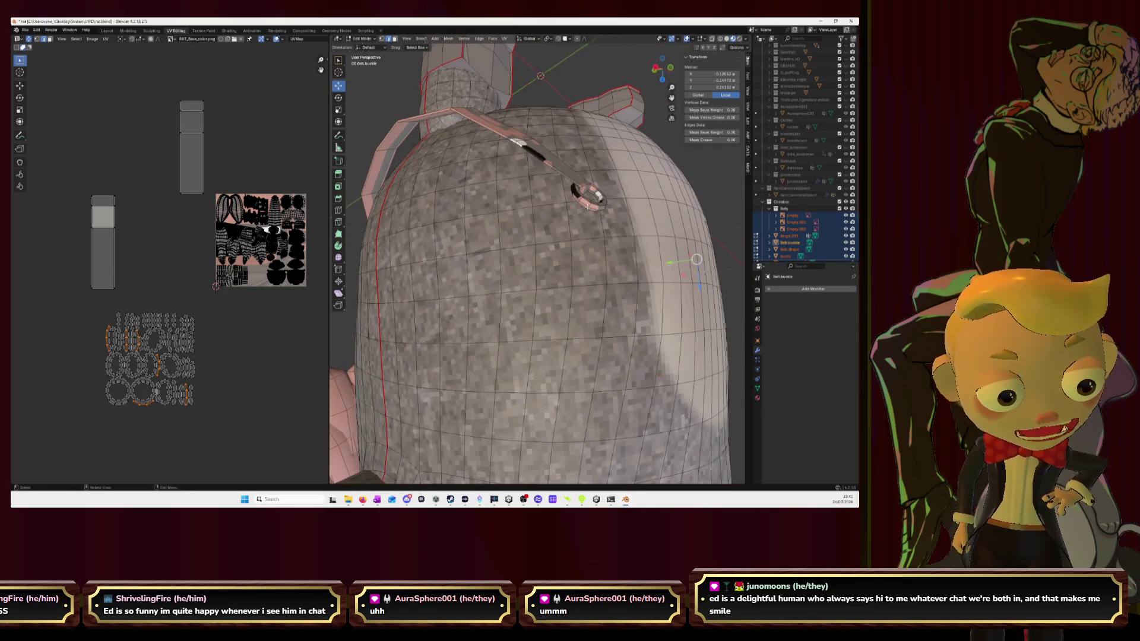
pyautogui.keyDown('alt'); pyautogui.click(587, 206); pyautogui.keyUp('alt')
pyautogui.hotkey('ctrl', 'e')
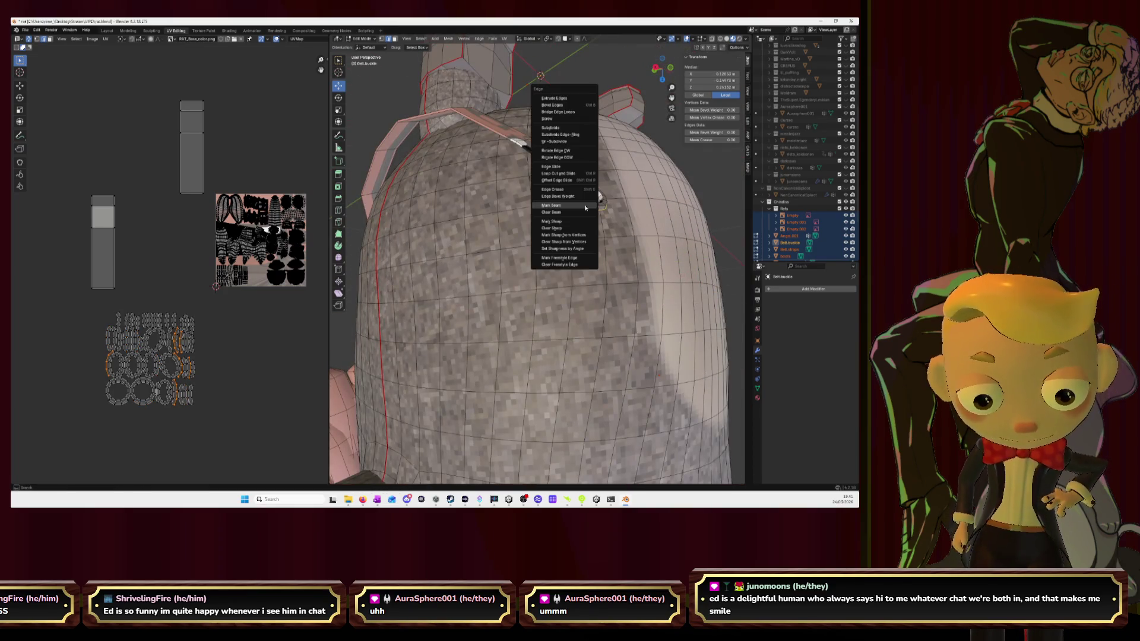
pyautogui.click(585, 208)
pyautogui.moveTo(585, 208); pyautogui.dragTo(531, 223, button='middle')
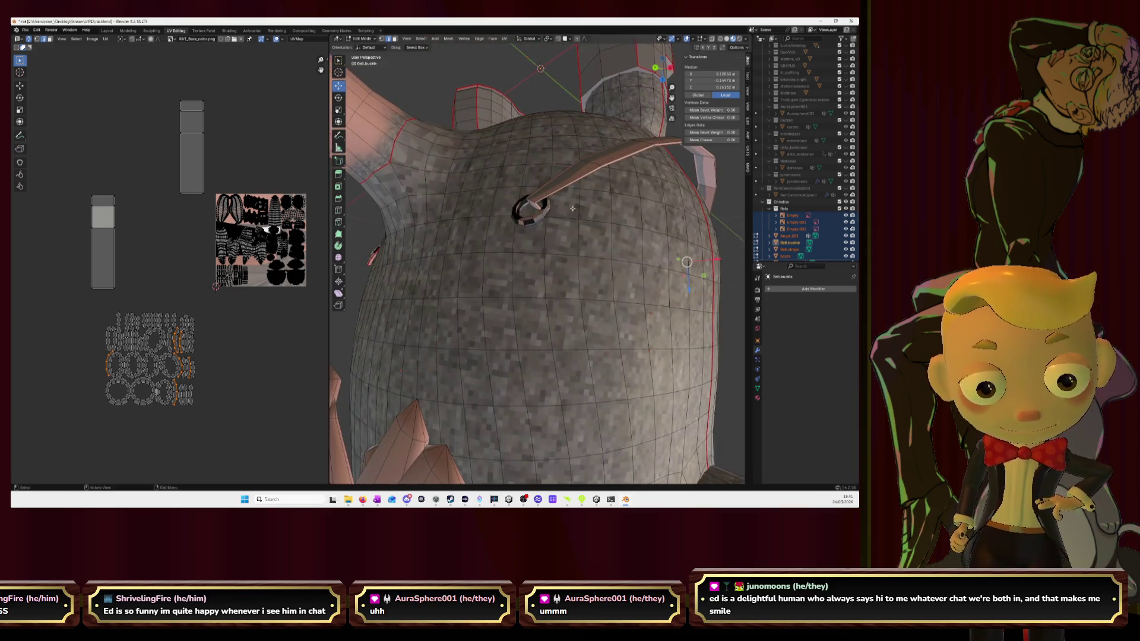
pyautogui.keyDown('alt'); pyautogui.click(531, 224); pyautogui.keyUp('alt')
pyautogui.hotkey('ctrl', 'e')
pyautogui.click(530, 224)
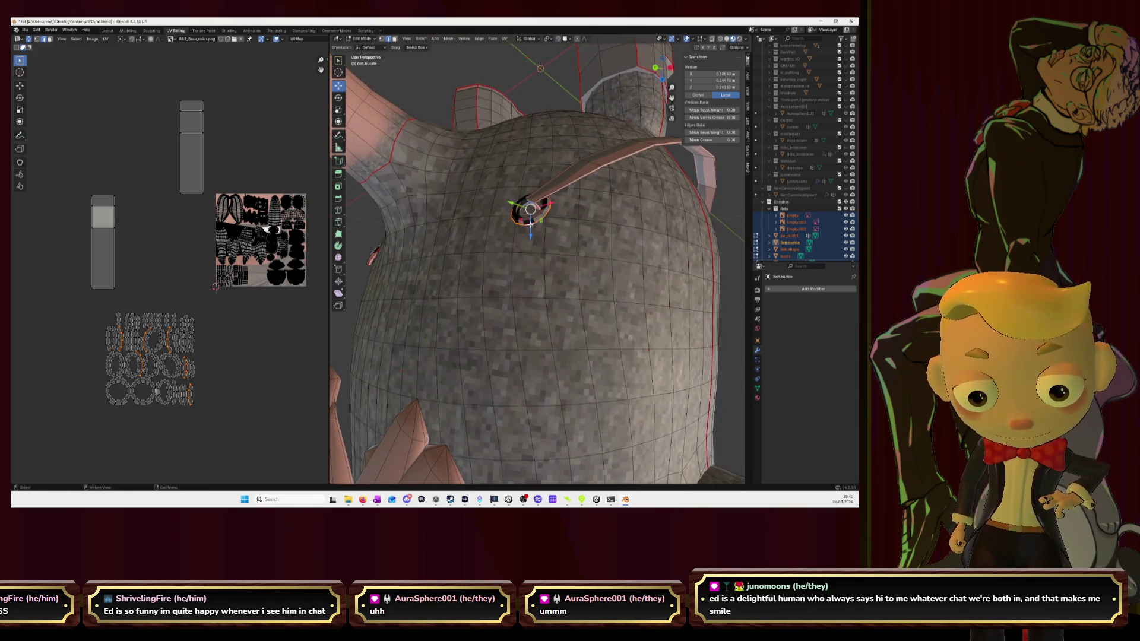
# Select the whole buckle, unwrap it, and move its UV islands off the texture
pyautogui.press('a')
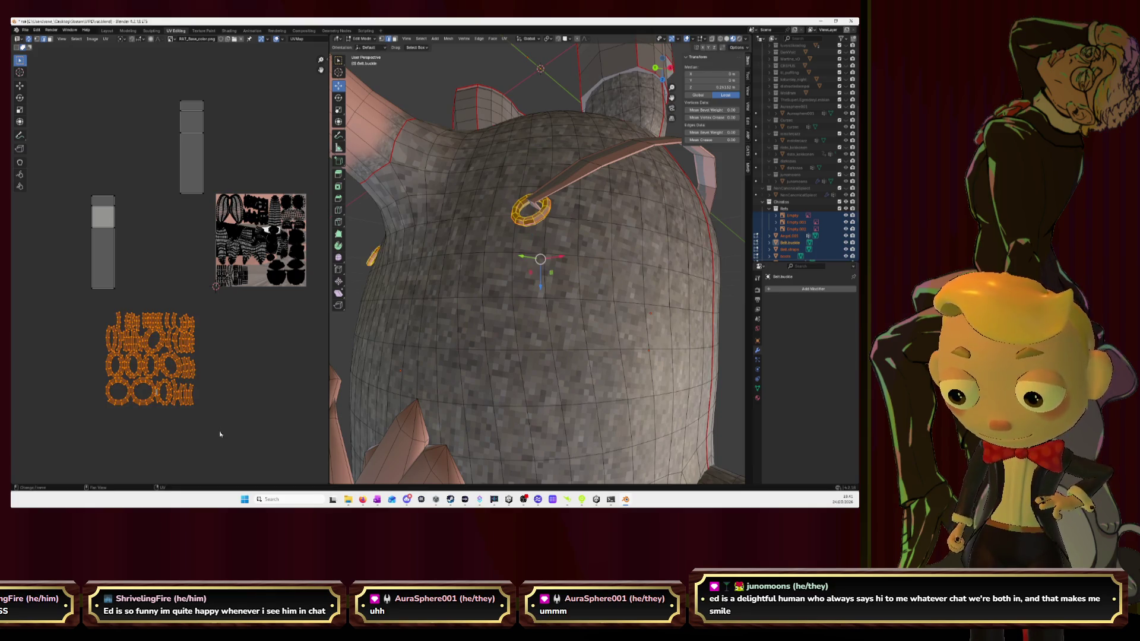
pyautogui.press('u')
pyautogui.click(220, 434)
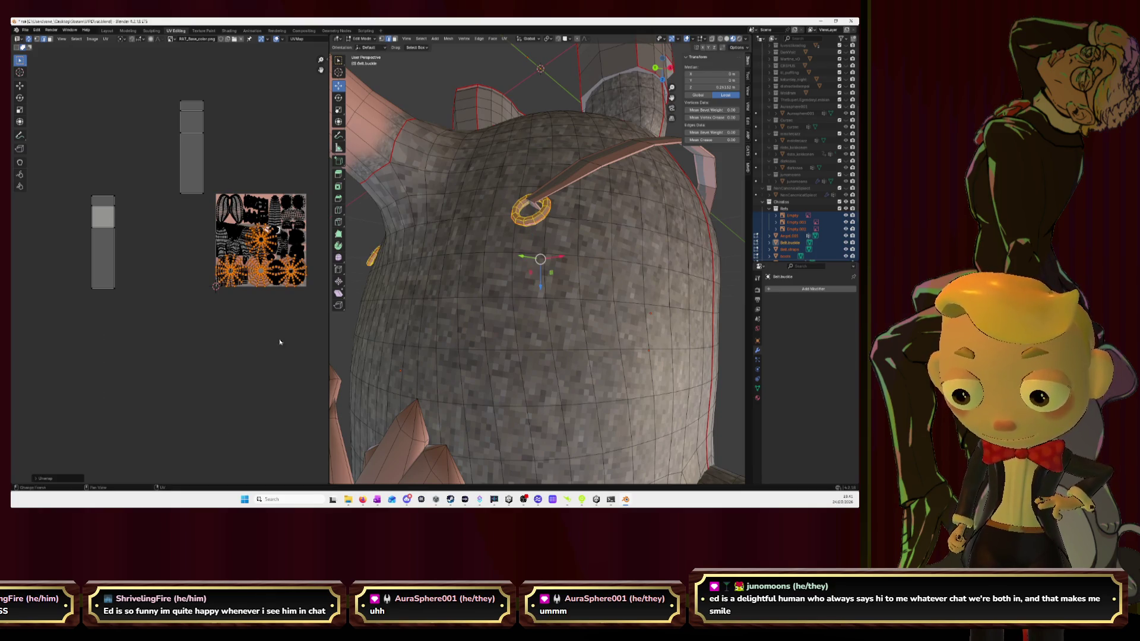
pyautogui.press('g')
pyautogui.click(164, 425)
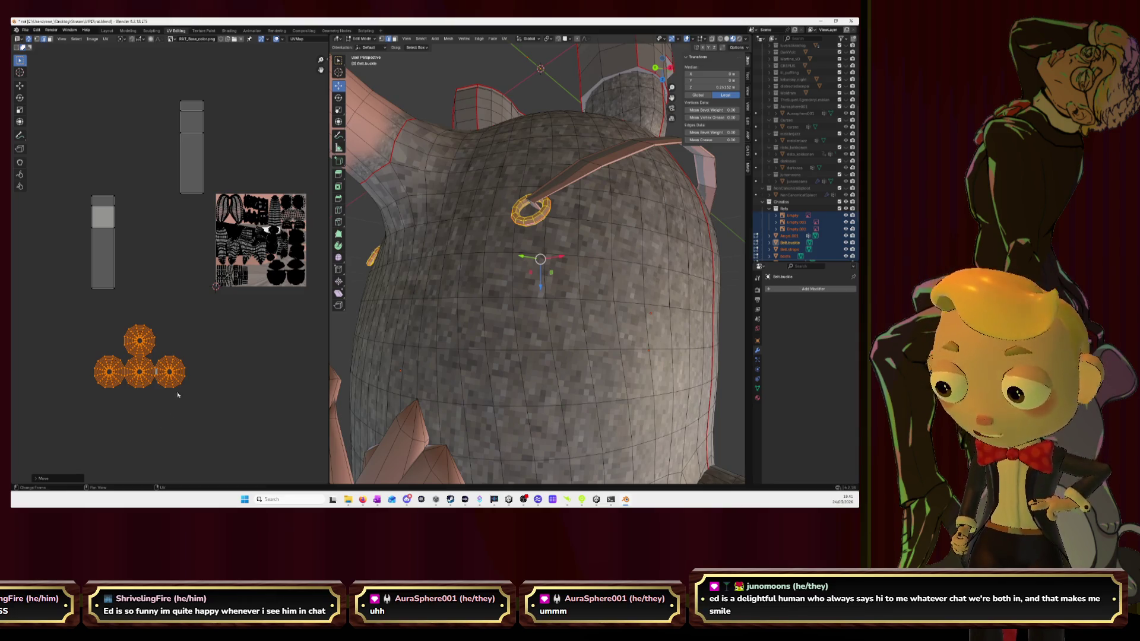
# Select one circular buckle island and move it to the cluster's top-right spot
pyautogui.moveTo(235, 367); pyautogui.dragTo(254, 307, button='middle')
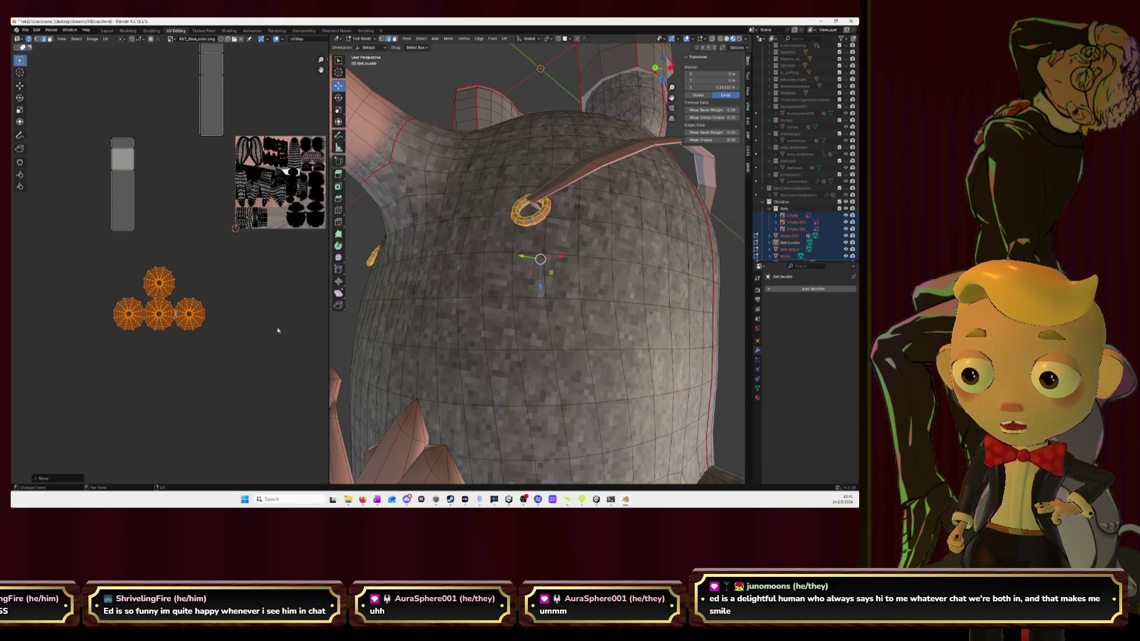
pyautogui.scroll(3, 220, 331)
pyautogui.scroll(-4, 231, 297)
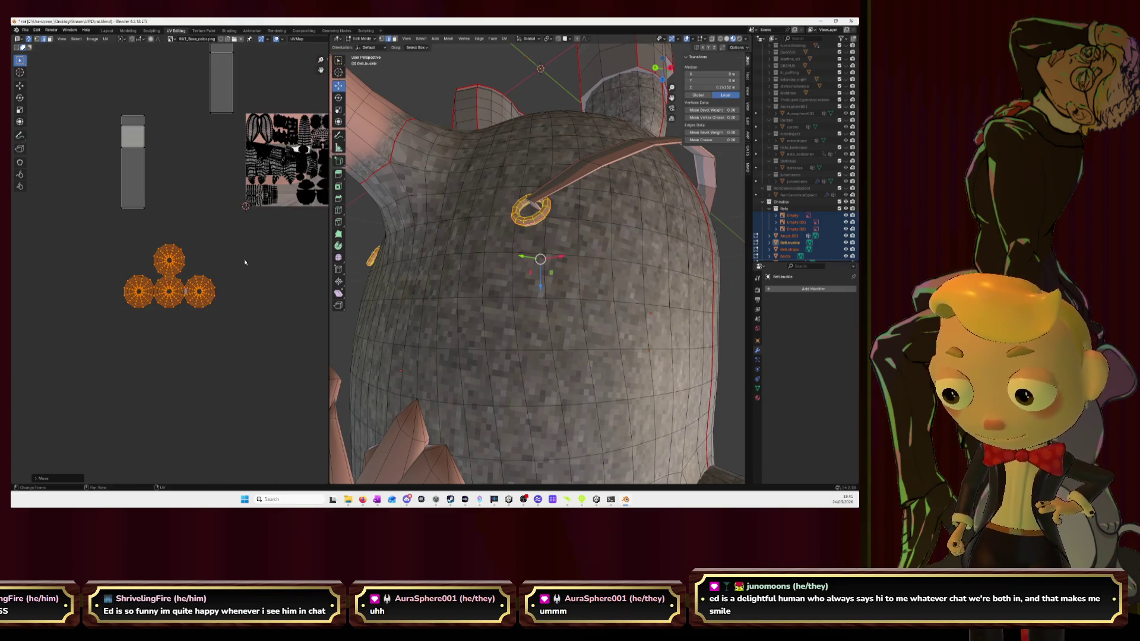
pyautogui.click(257, 282)
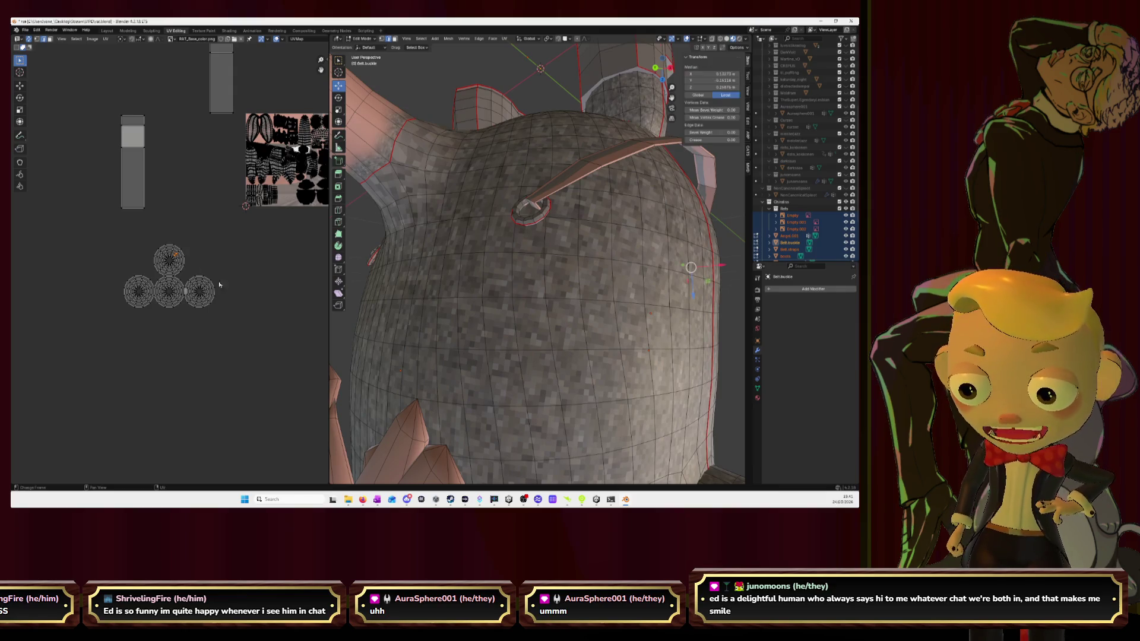
pyautogui.click(142, 300)
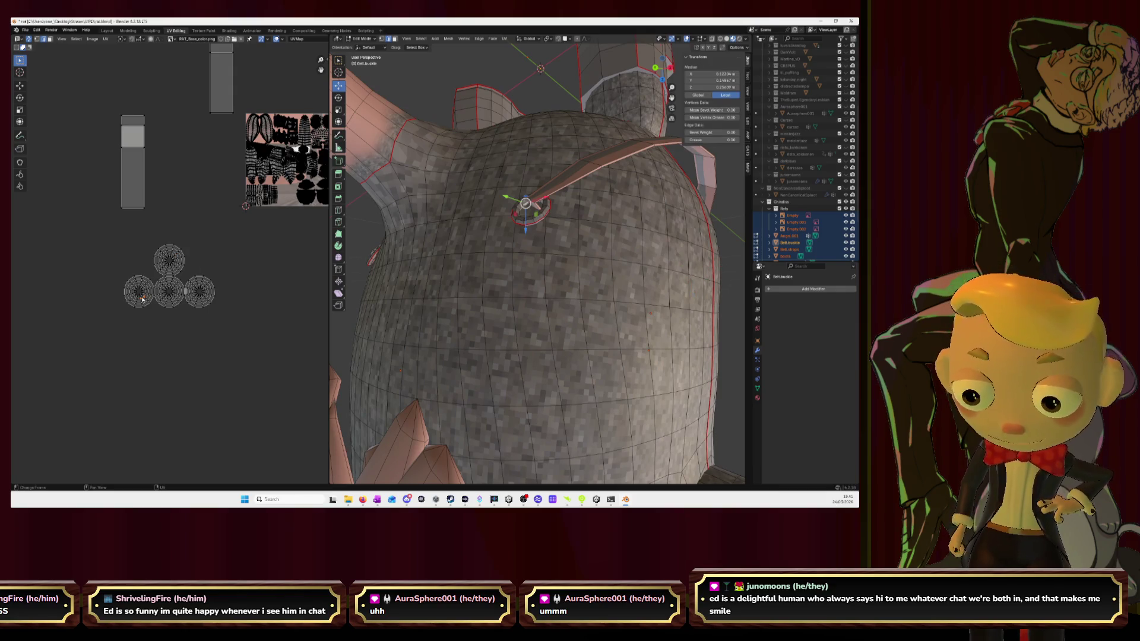
pyautogui.press('l')
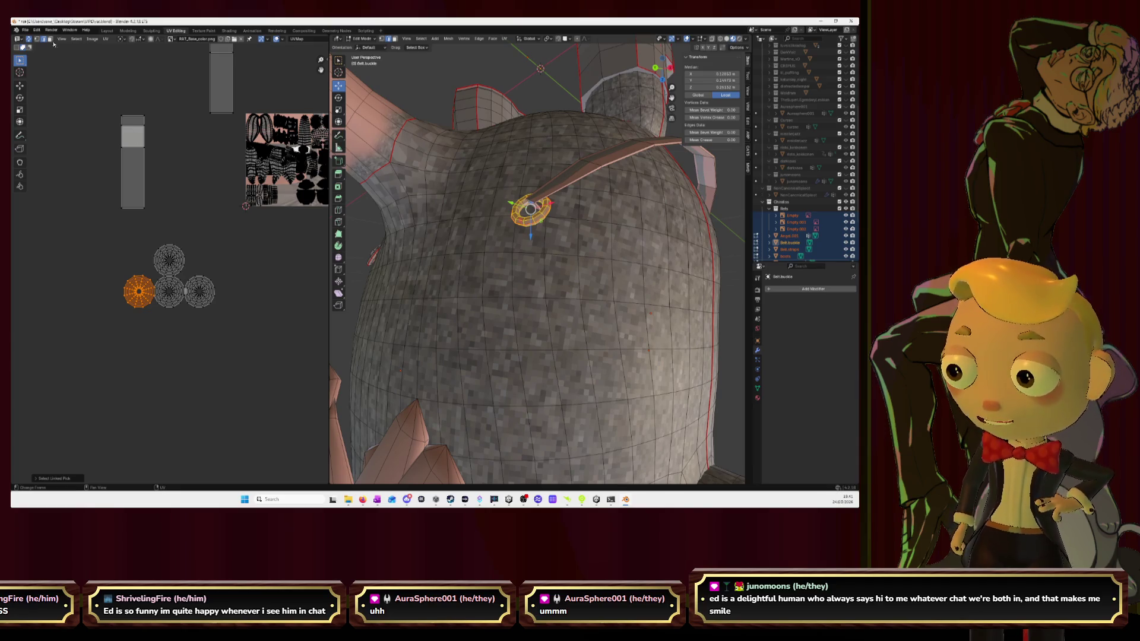
pyautogui.click(50, 39)
pyautogui.press('g')
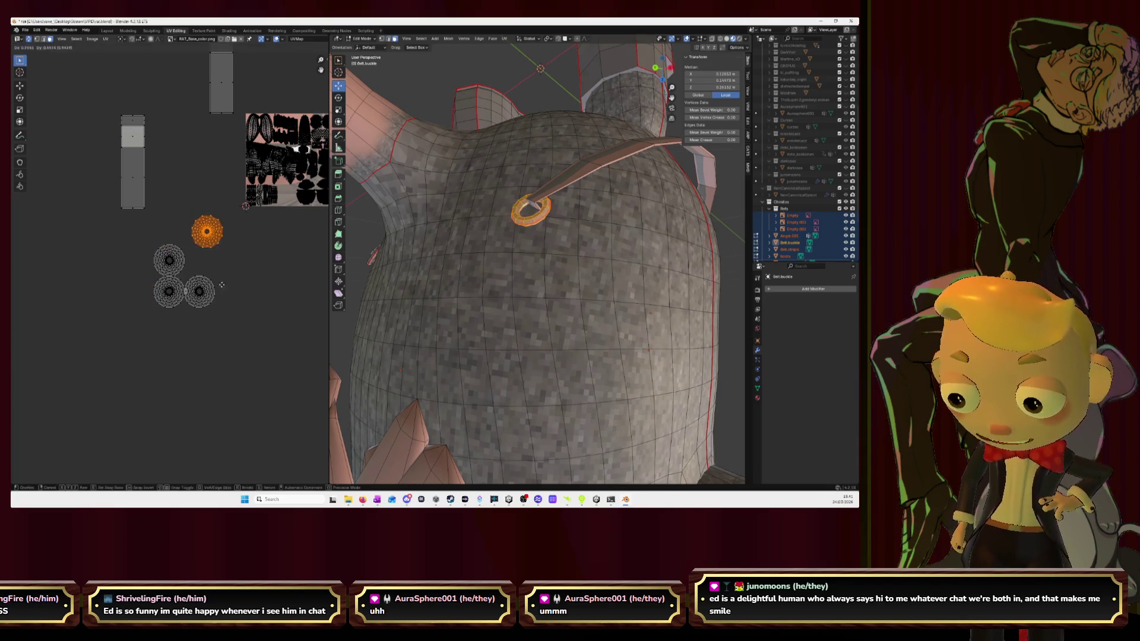
pyautogui.click(211, 314)
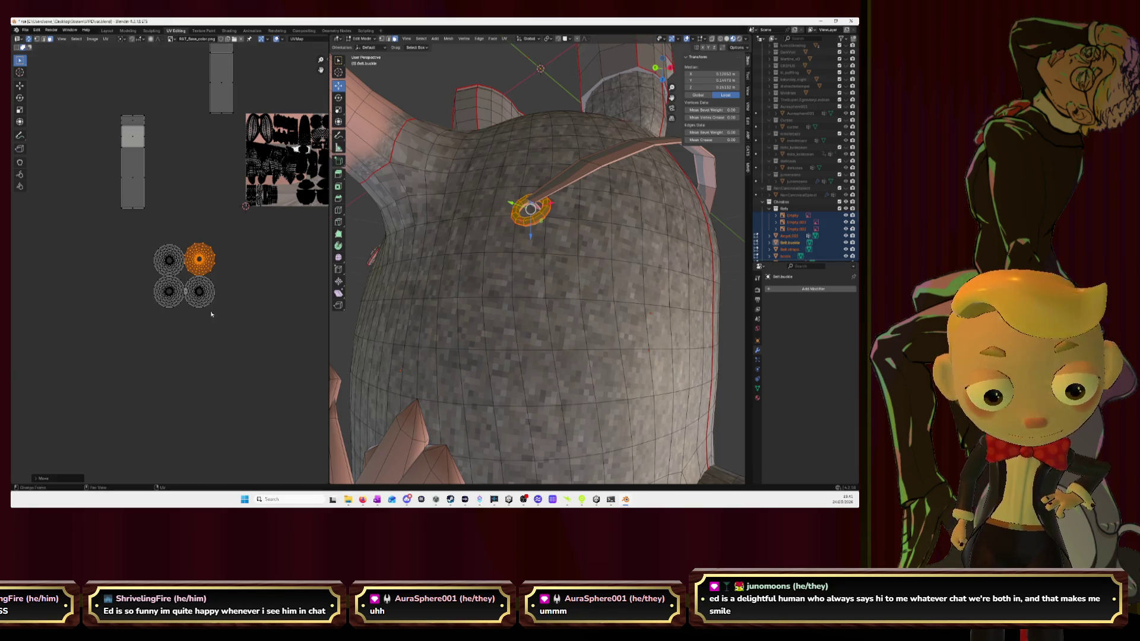
# Nudge that island down to complete the 2×2 block, then select all four islands
pyautogui.press('KP_Decimal')
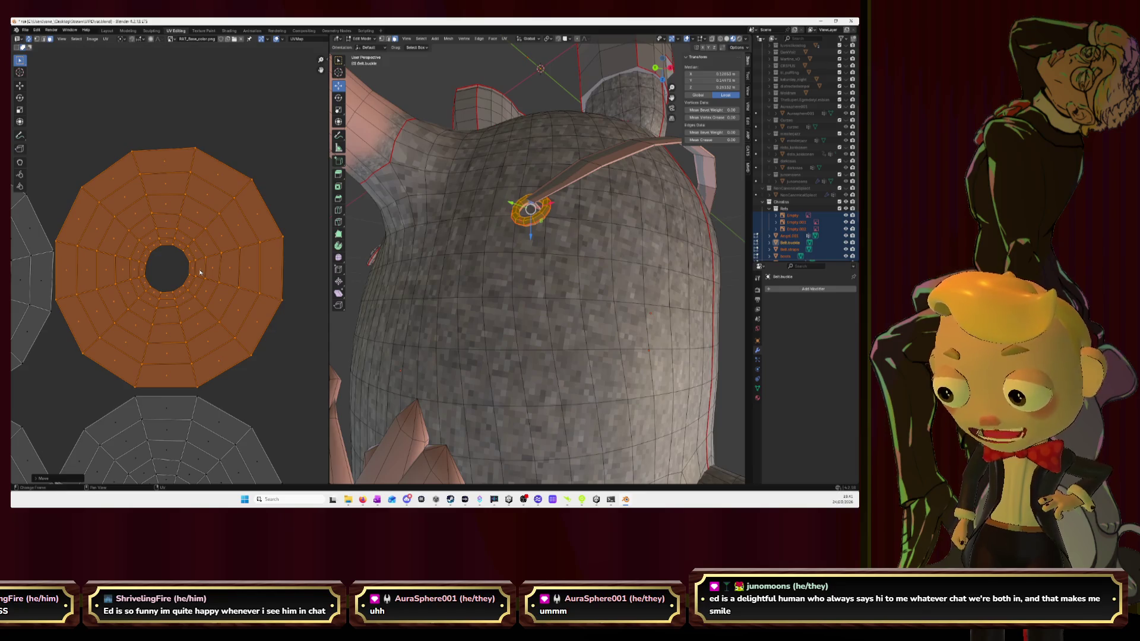
pyautogui.press('g')
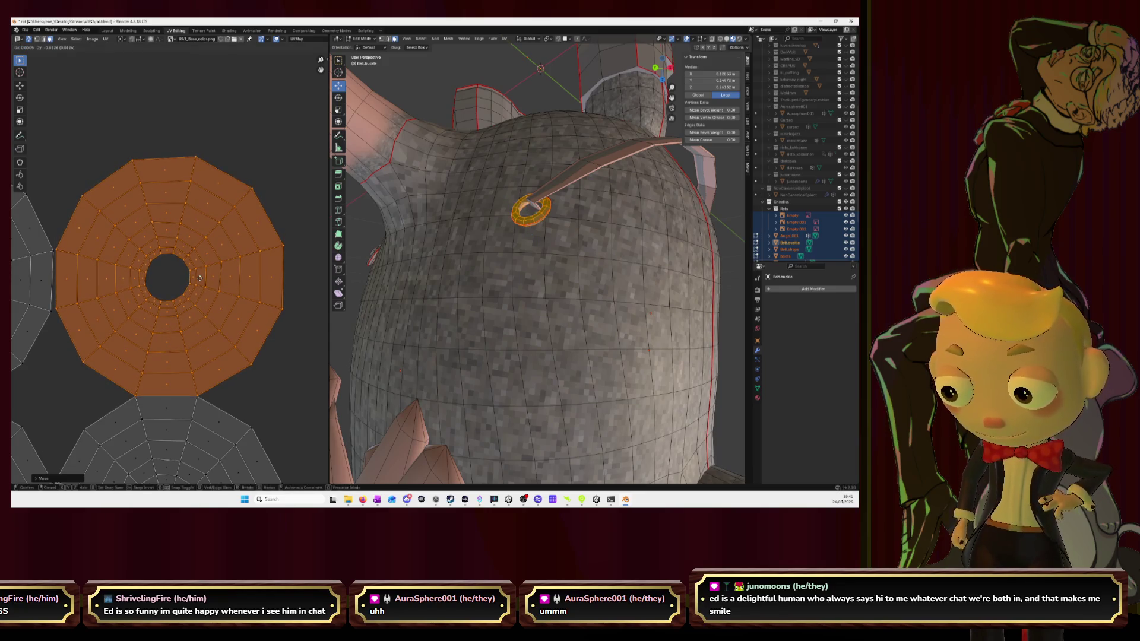
pyautogui.click(200, 278)
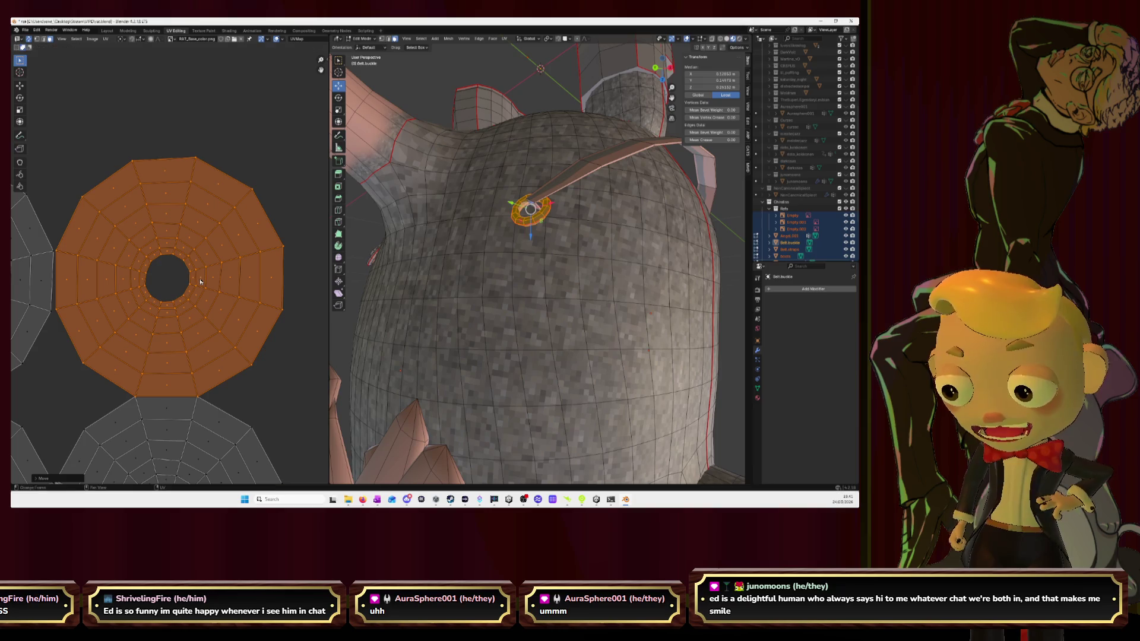
pyautogui.scroll(-6, 178, 268)
pyautogui.moveTo(80, 253); pyautogui.dragTo(210, 364)
pyautogui.moveTo(213, 338)
pyautogui.mouseDown(button='middle')
pyautogui.moveTo(163, 325)
pyautogui.moveTo(159, 342)
pyautogui.mouseUp(button='middle')
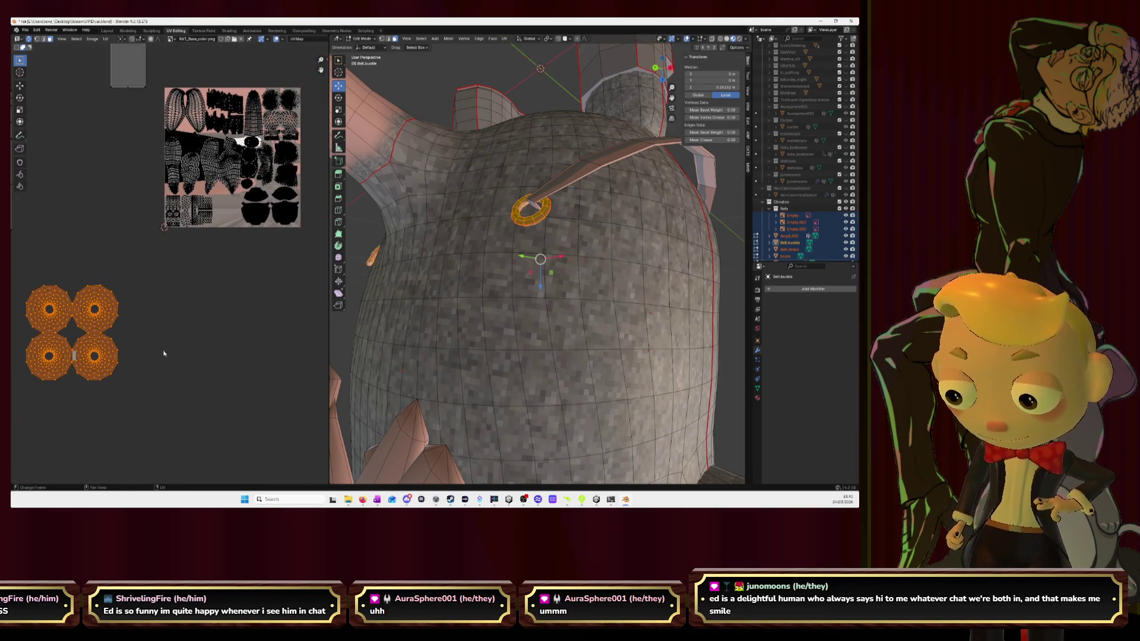
# Move the four buckle islands onto the texture and shrink them to about 0.68 scale
pyautogui.press('g')
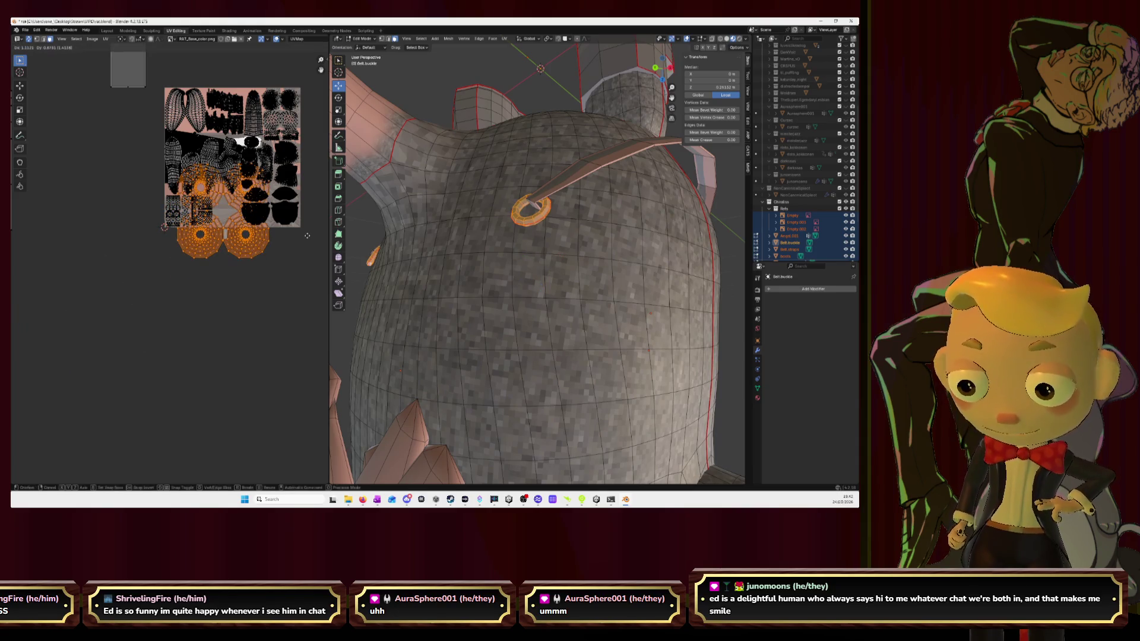
pyautogui.click(316, 266)
pyautogui.press('s')
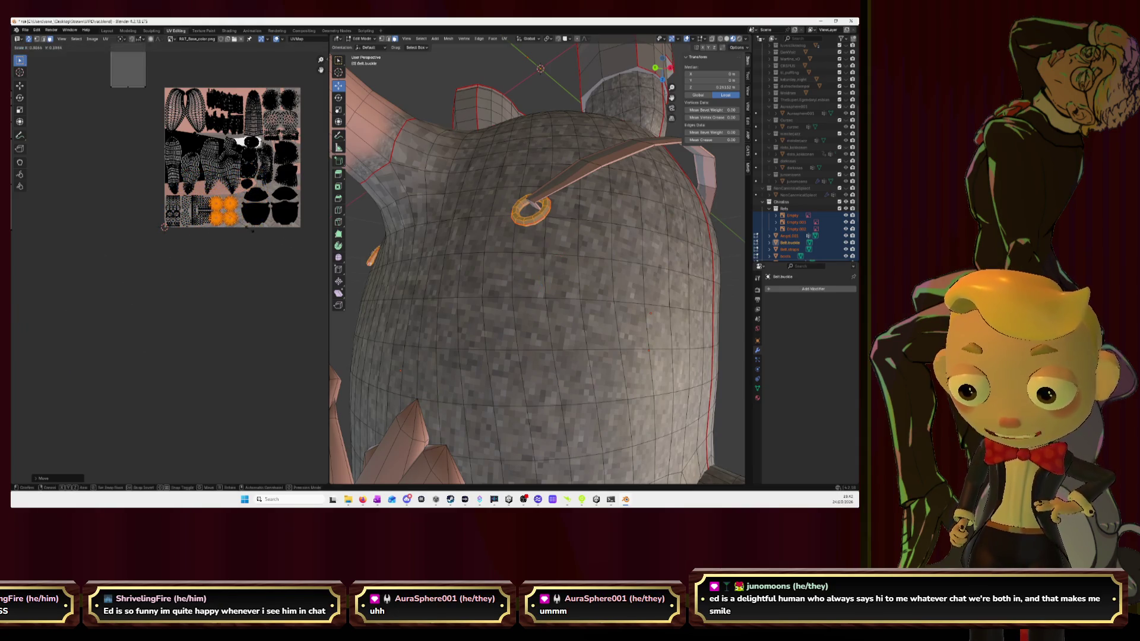
pyautogui.click(247, 230)
pyautogui.press('KP_Decimal')
pyautogui.scroll(-3, 240, 260)
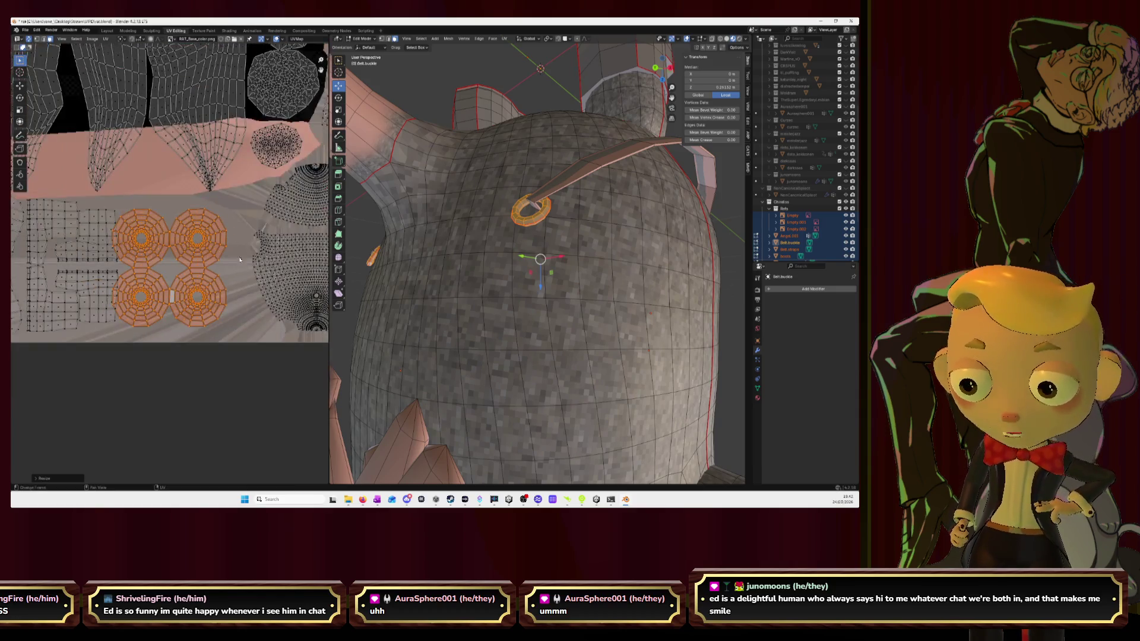
pyautogui.press('s')
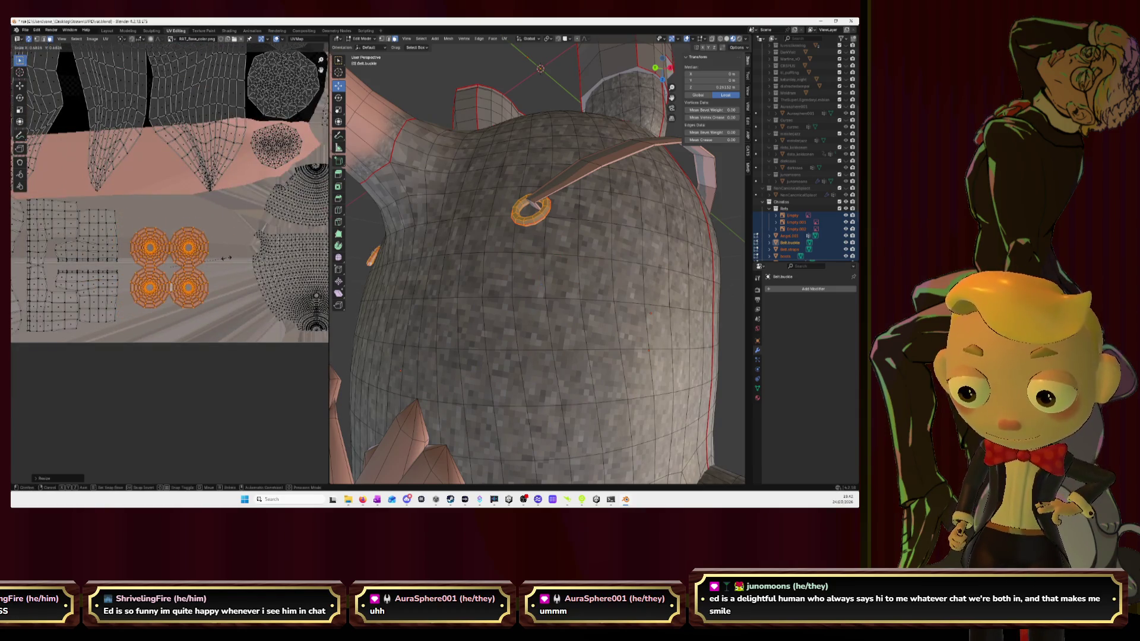
pyautogui.click(226, 259)
# Raise, rotate, and settle the buckle islands in their final spot on the texture
pyautogui.press('g')
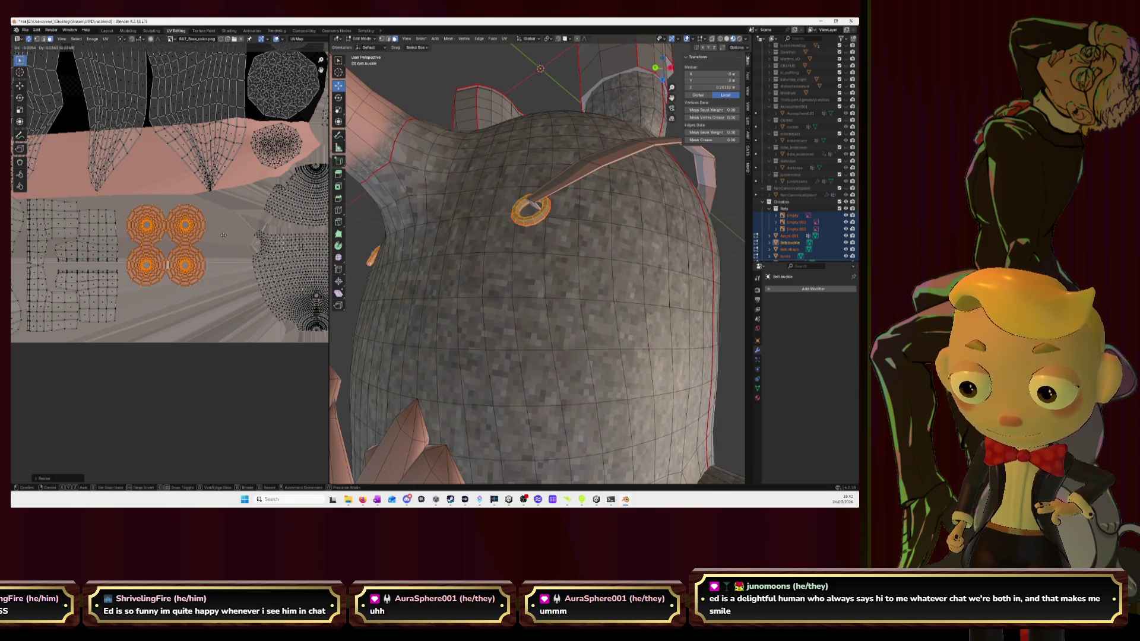
pyautogui.click(228, 235)
pyautogui.press('r')
pyautogui.press('Return')
pyautogui.press('g')
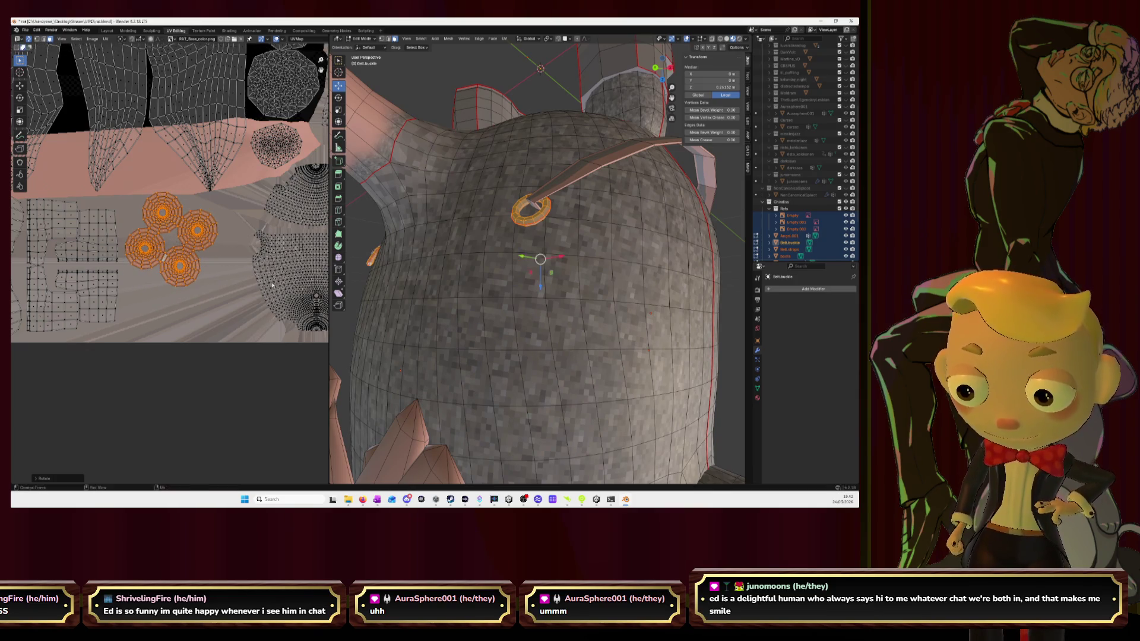
pyautogui.click(159, 235)
pyautogui.scroll(-6, 148, 280)
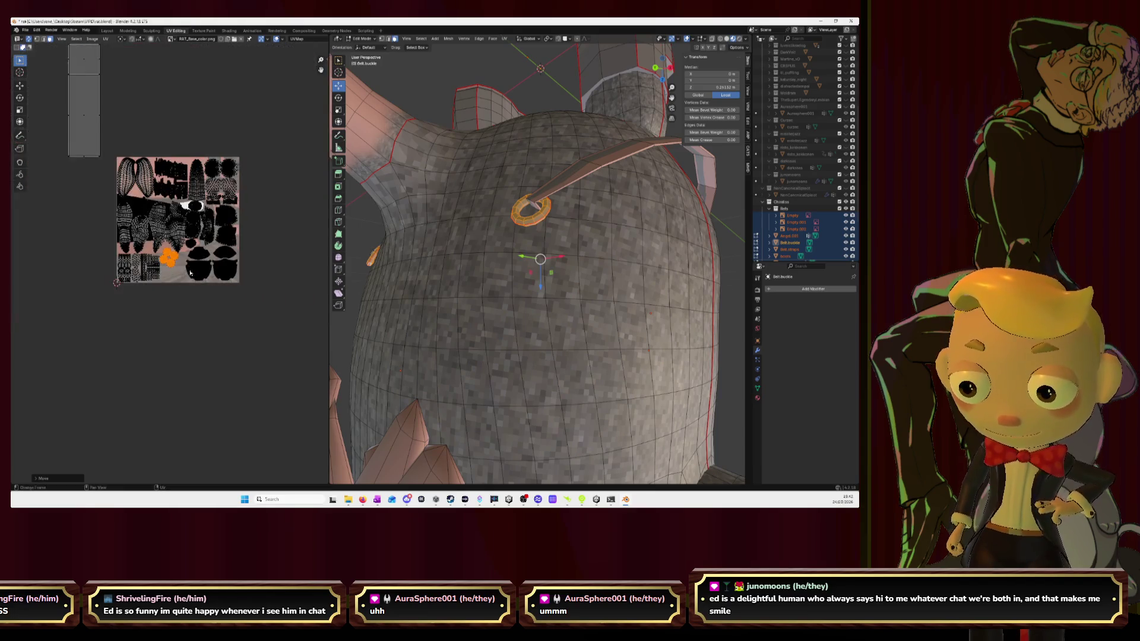
pyautogui.moveTo(61, 130)
pyautogui.mouseDown()
pyautogui.moveTo(179, 332)
pyautogui.moveTo(164, 332)
pyautogui.moveTo(107, 245)
pyautogui.mouseUp()
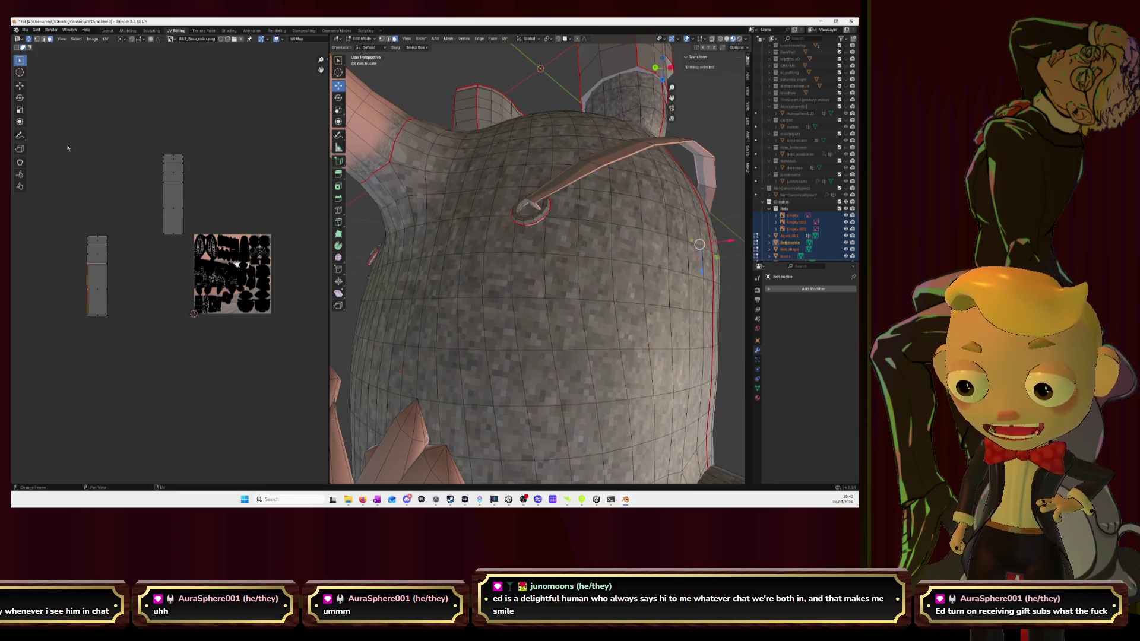
# Unwrap both belt strap islands, shrink them, and place them below the atlas
pyautogui.moveTo(66, 130)
pyautogui.mouseDown()
pyautogui.moveTo(186, 325)
pyautogui.moveTo(186, 356)
pyautogui.moveTo(178, 333)
pyautogui.mouseUp()
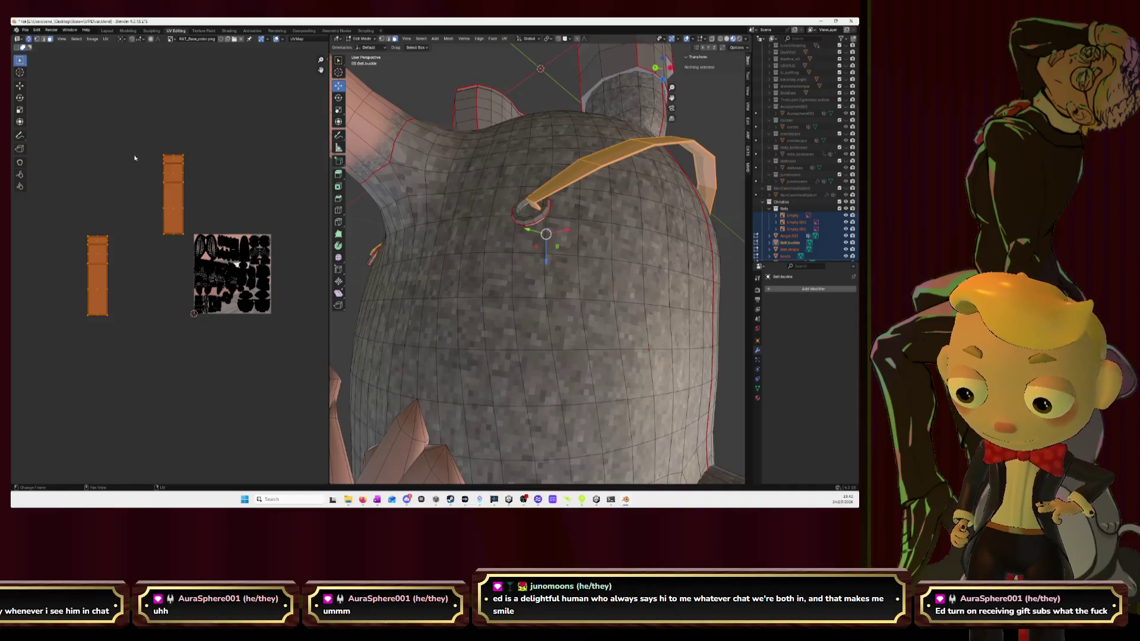
pyautogui.press('u')
pyautogui.click(136, 156)
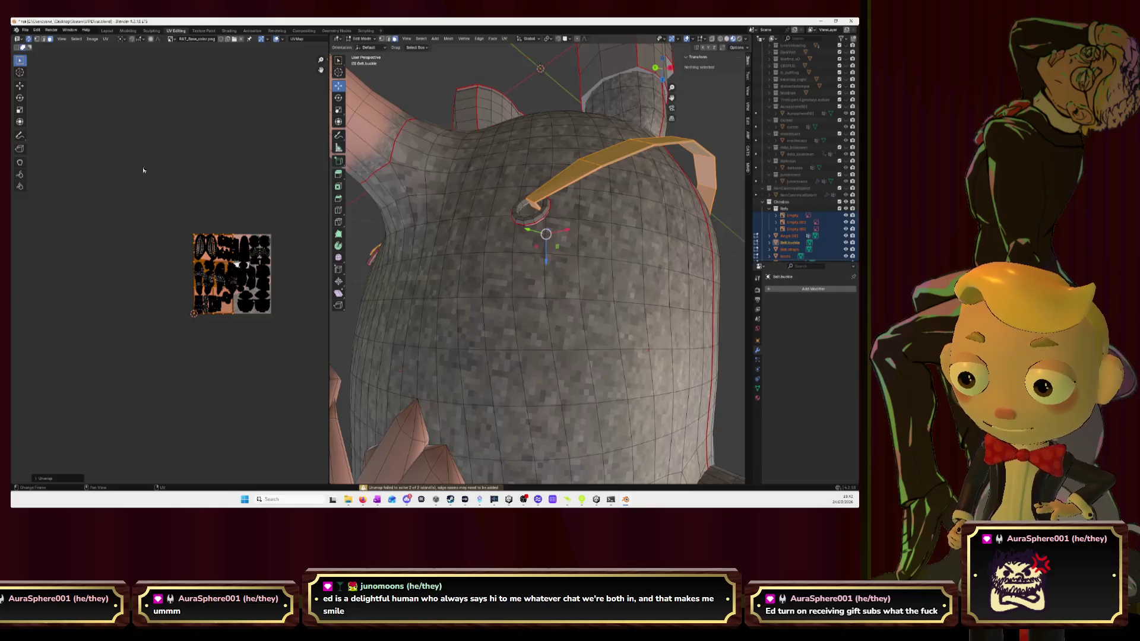
pyautogui.press('s')
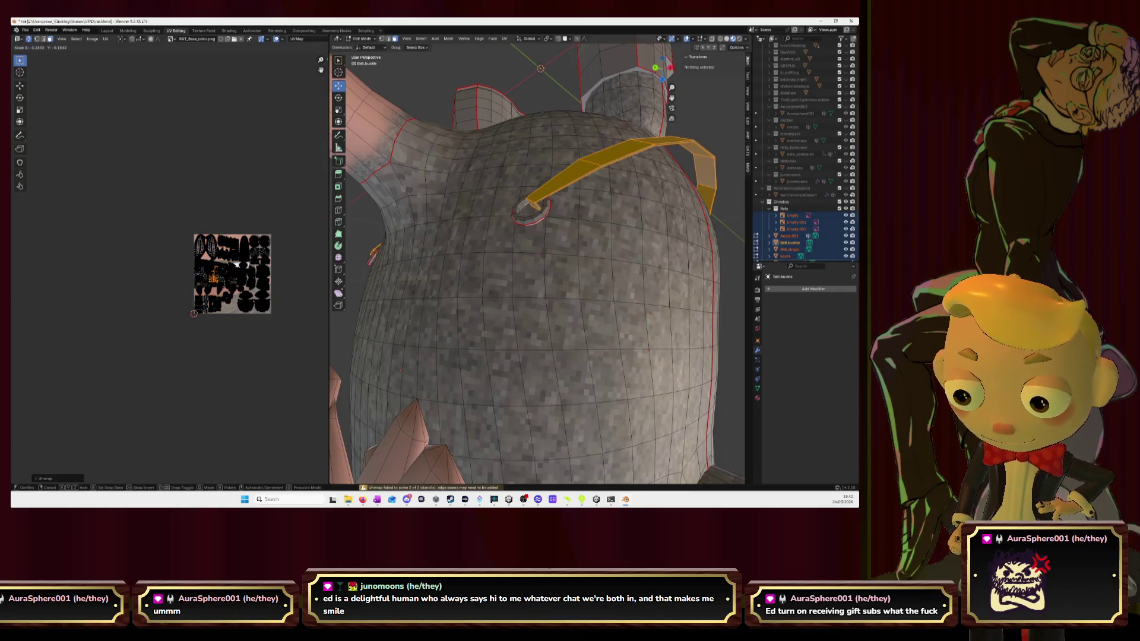
pyautogui.press('Return')
pyautogui.press('g')
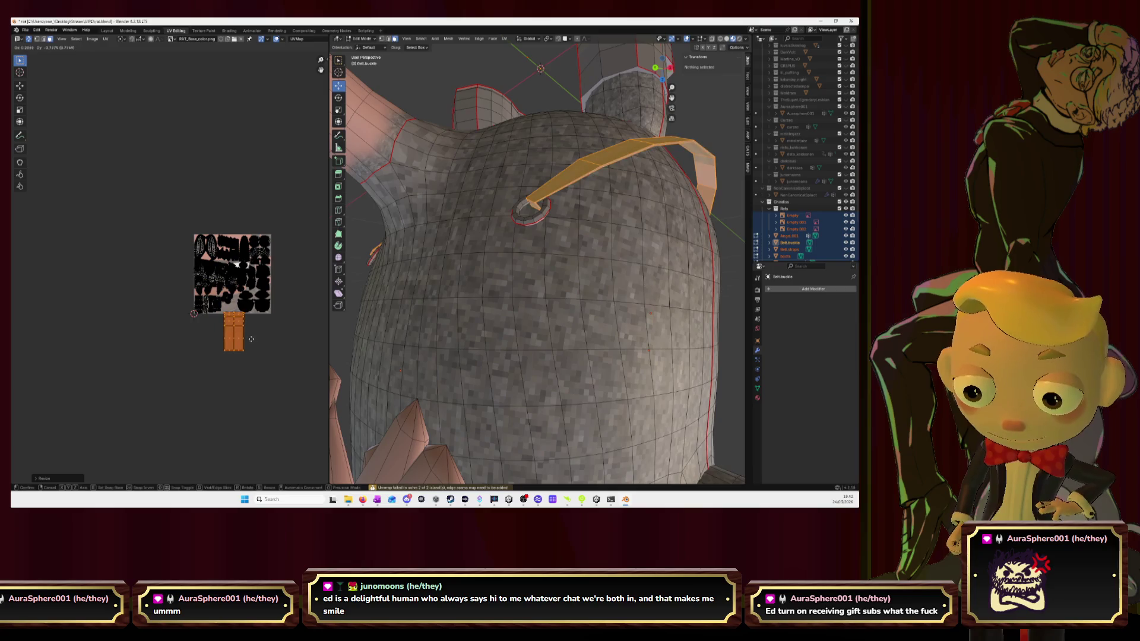
pyautogui.click(251, 343)
# Rotate the strap island 90 degrees, scale it down, and move it onto the atlas
pyautogui.press('KP_Decimal')
pyautogui.scroll(-3, 207, 292)
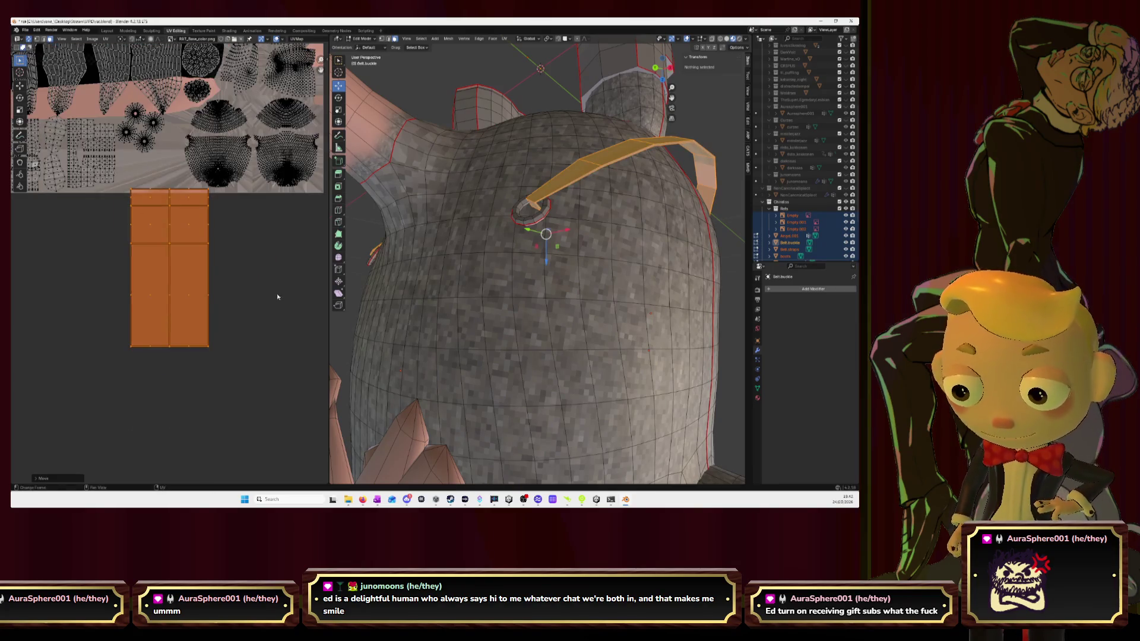
pyautogui.write('r')
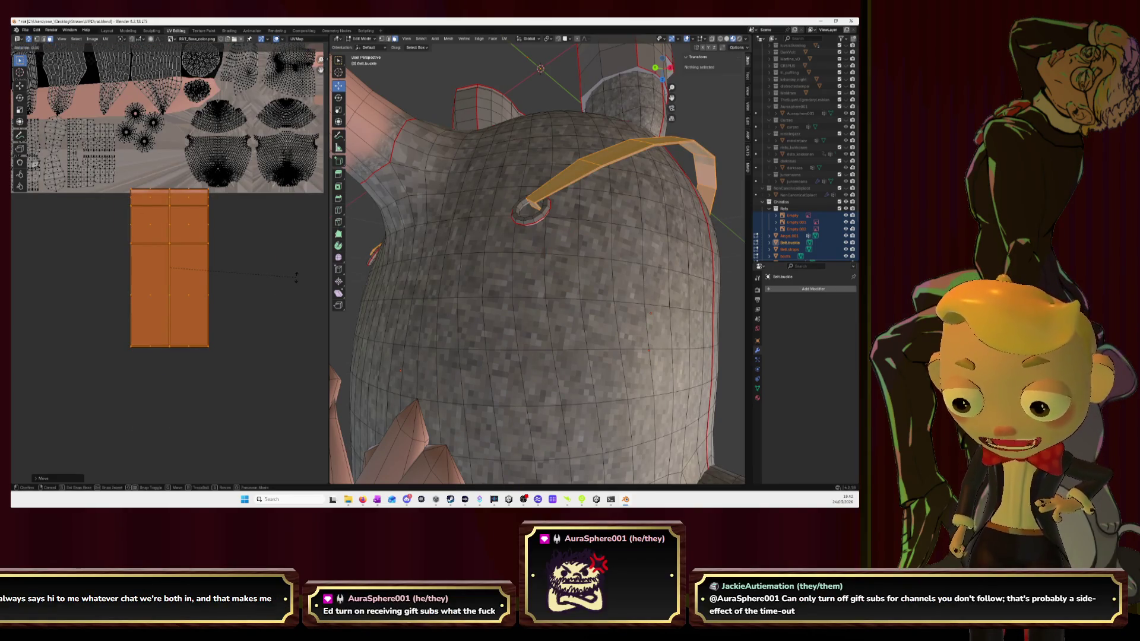
pyautogui.write('90')
pyautogui.press('Return')
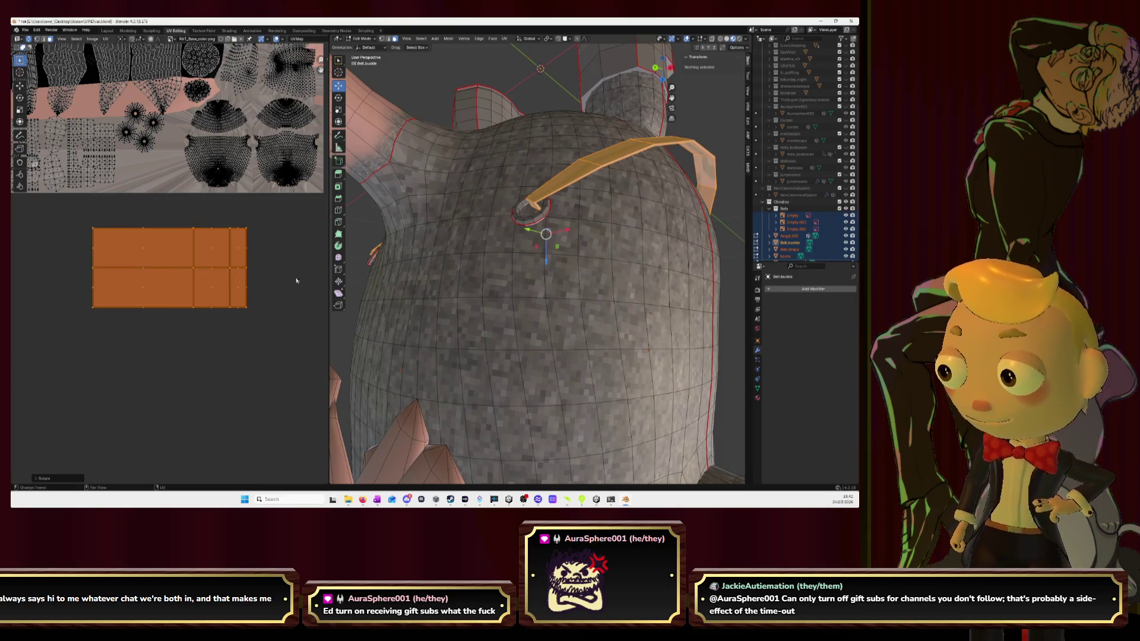
pyautogui.press('s')
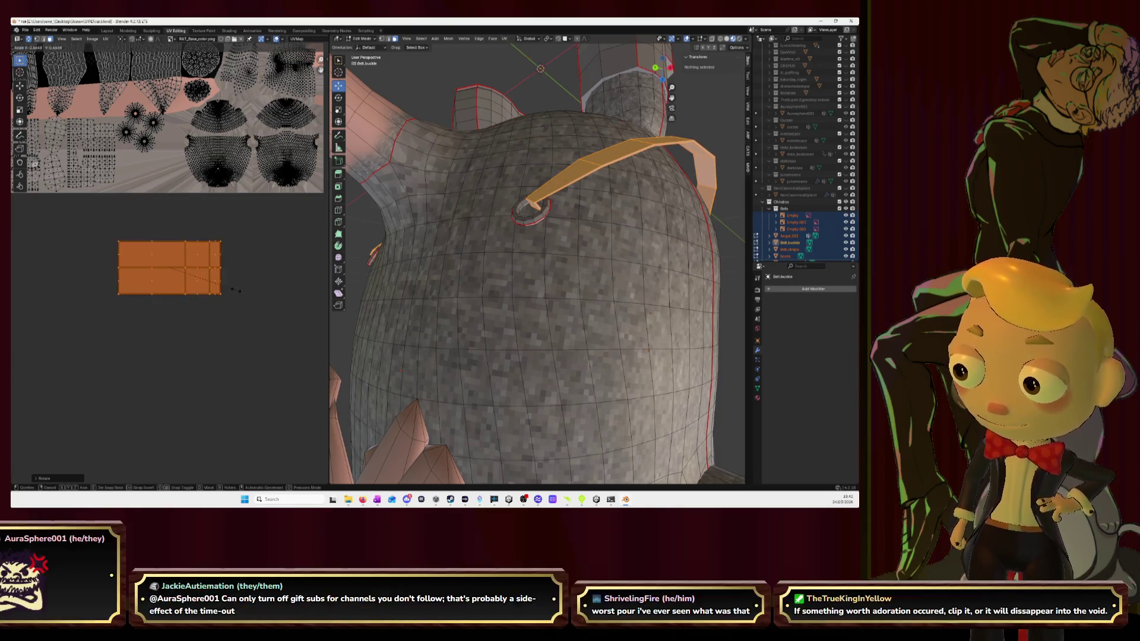
pyautogui.click(237, 290)
pyautogui.press('g')
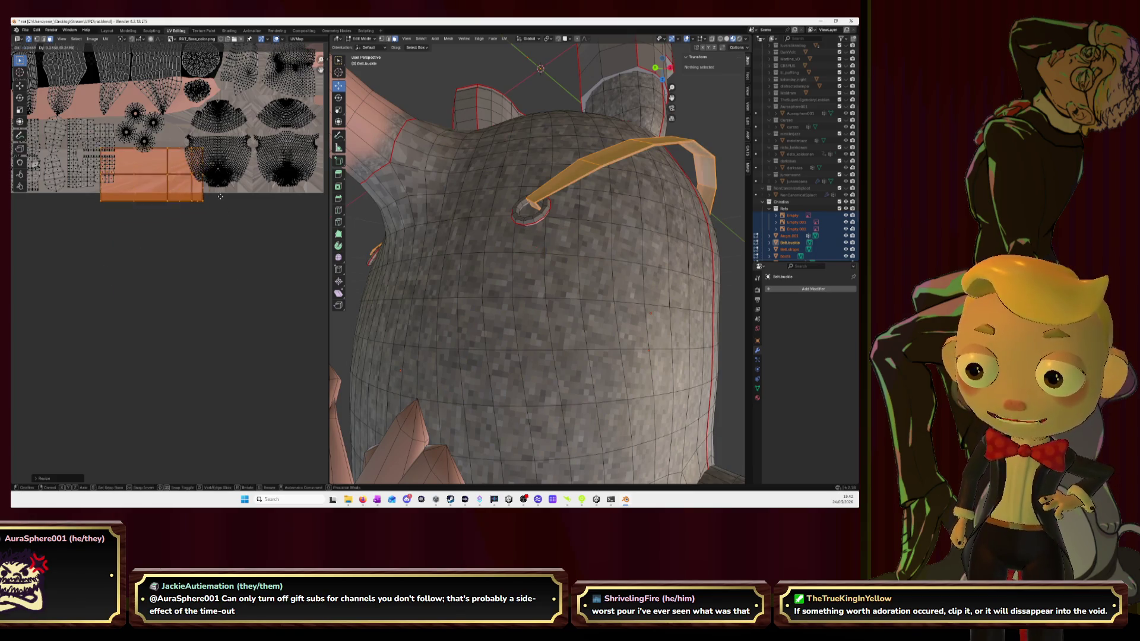
pyautogui.click(220, 196)
# Shrink the strap island further and nudge it slightly down into its free spot
pyautogui.scroll(4, 222, 199)
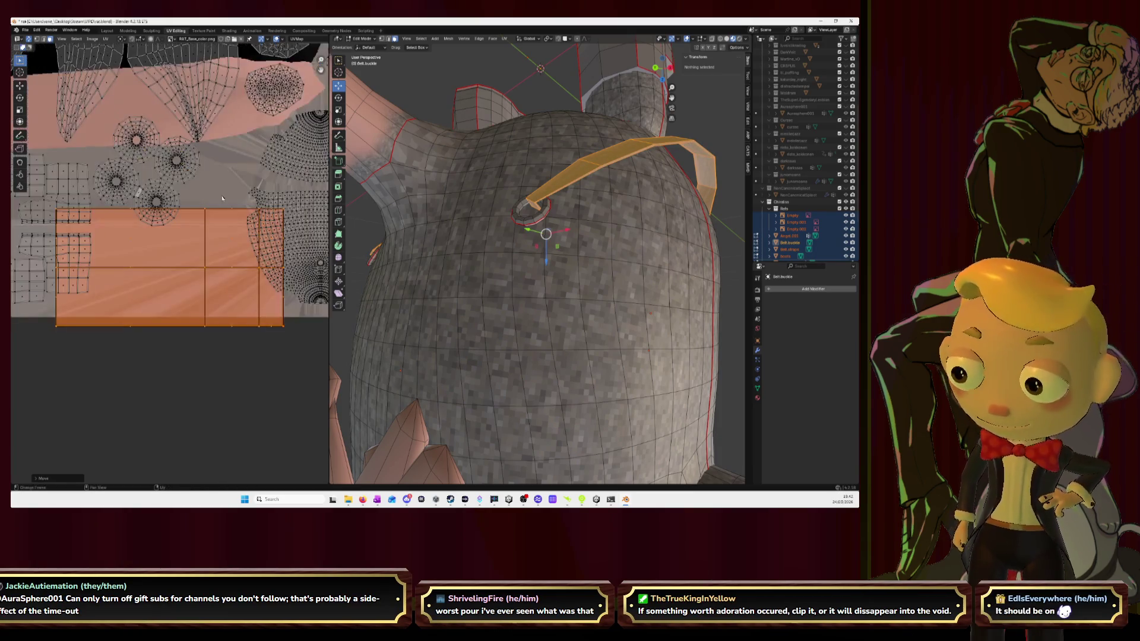
pyautogui.press('s')
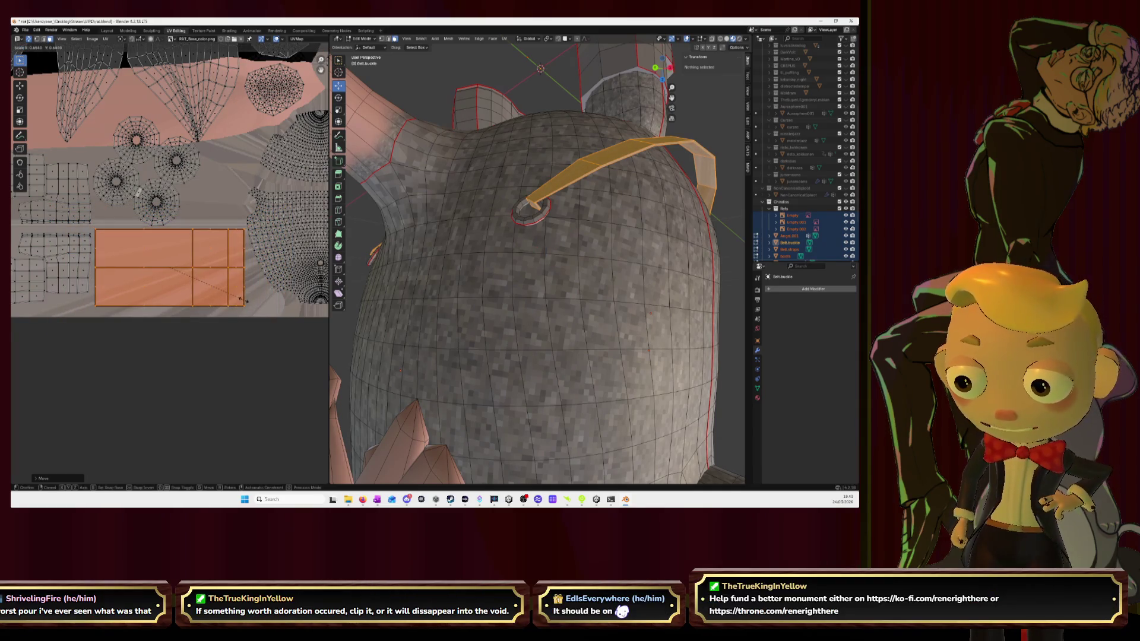
pyautogui.click(242, 306)
pyautogui.press('g')
pyautogui.click(243, 310)
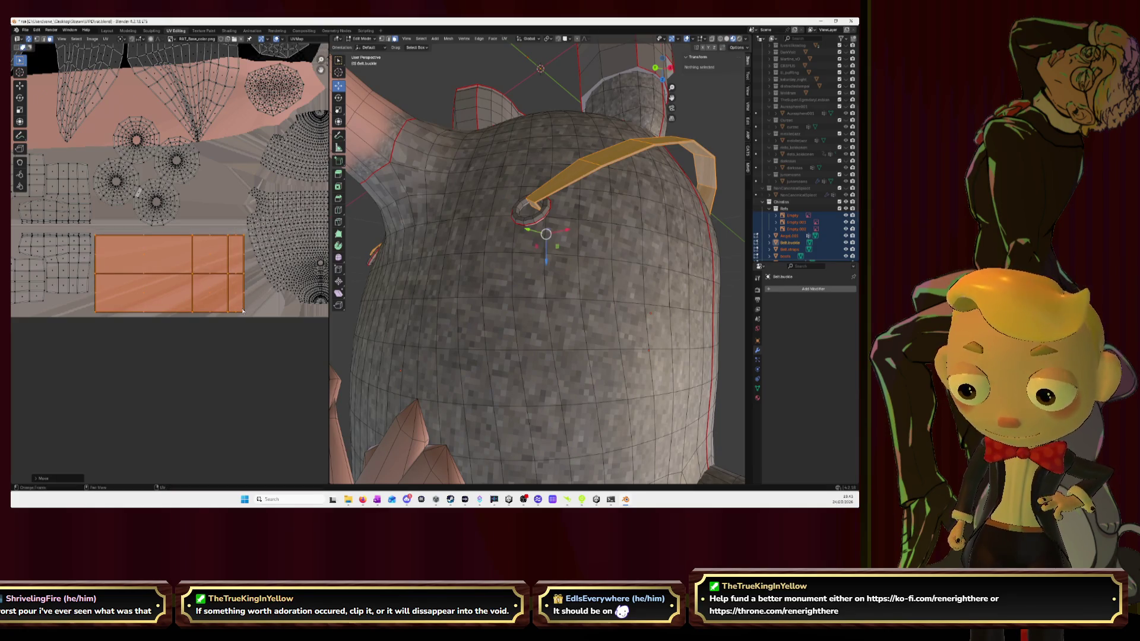
pyautogui.scroll(-8, 594, 268)
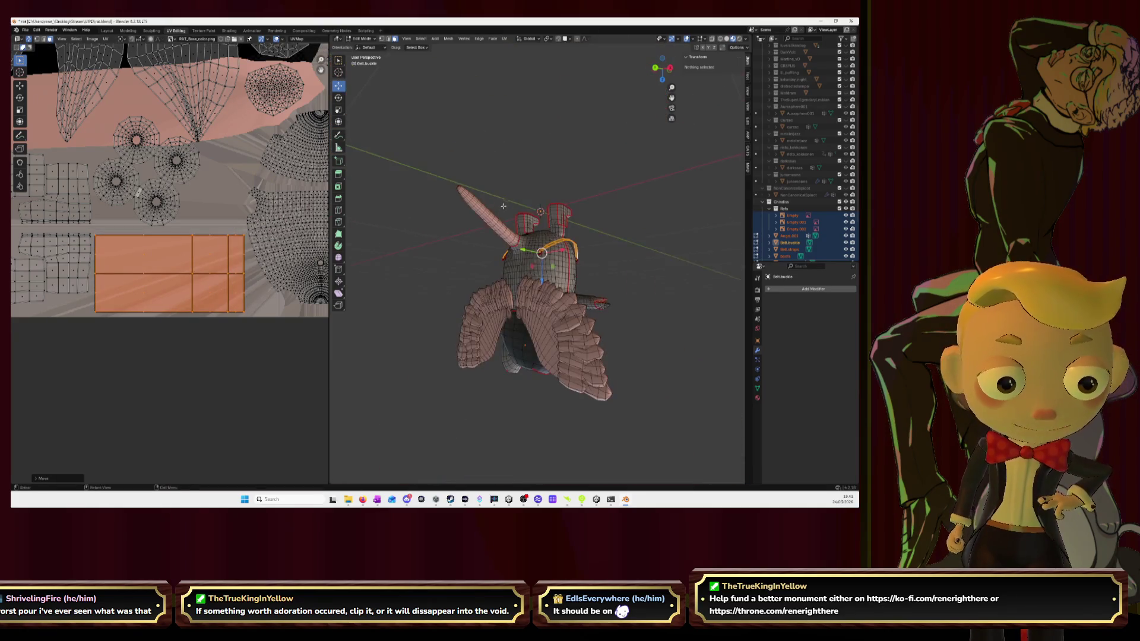
# Orbit around the winged rat model to inspect it from the front and side
pyautogui.moveTo(593, 267)
pyautogui.mouseDown(button='middle')
pyautogui.moveTo(620, 283)
pyautogui.moveTo(558, 196)
pyautogui.moveTo(611, 294)
pyautogui.mouseUp(button='middle')
pyautogui.click(611, 294)
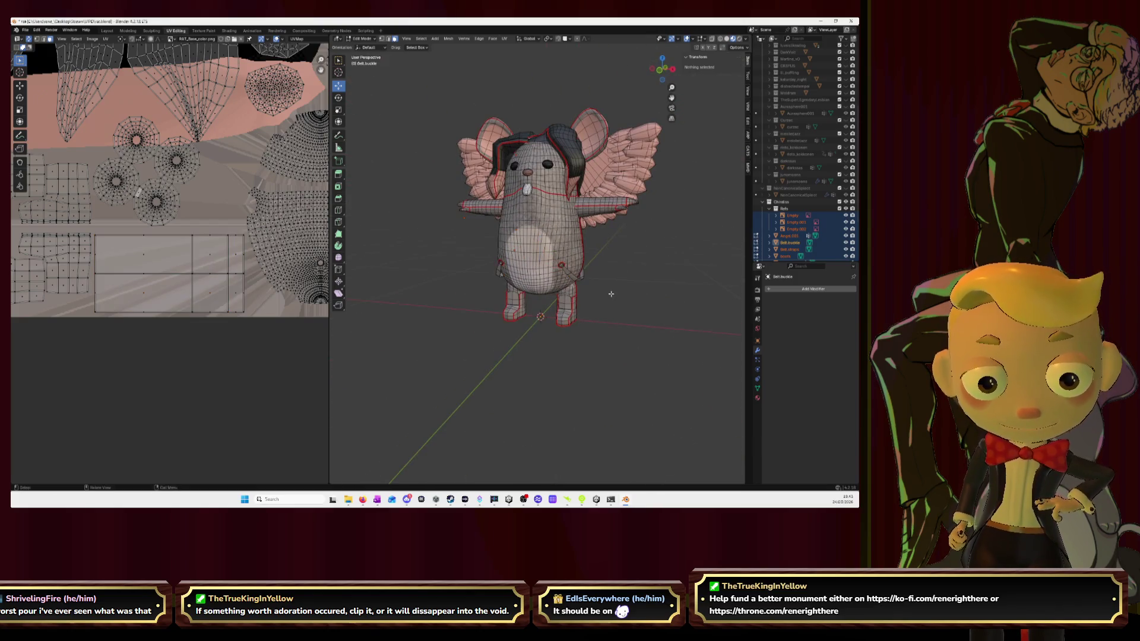
pyautogui.scroll(-5, 209, 162)
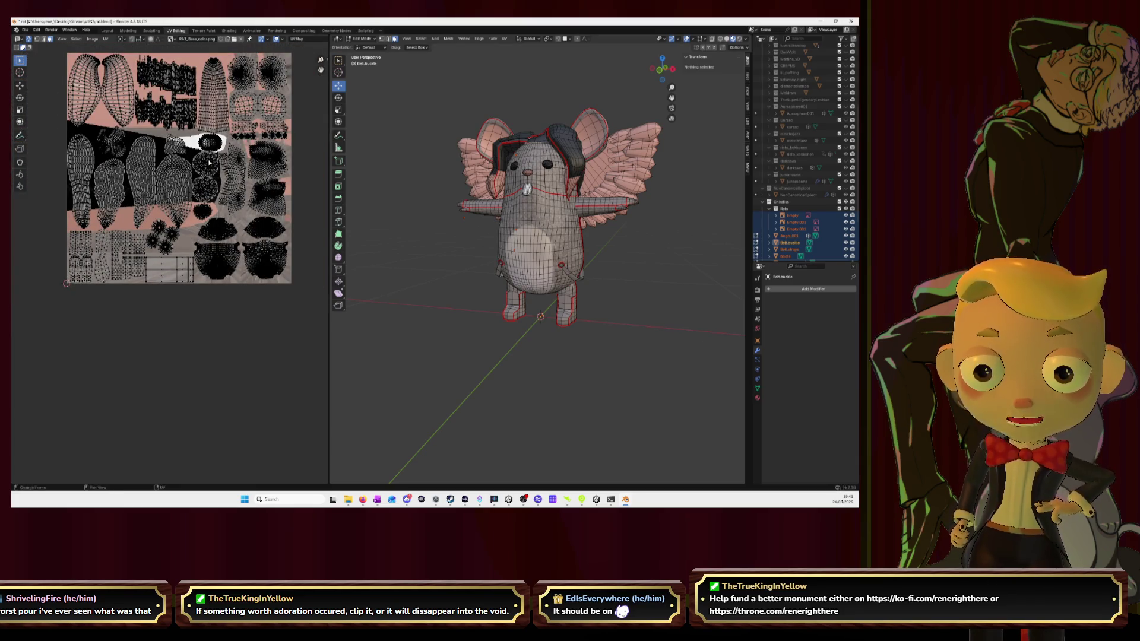
pyautogui.moveTo(404, 141); pyautogui.dragTo(594, 149, button='middle')
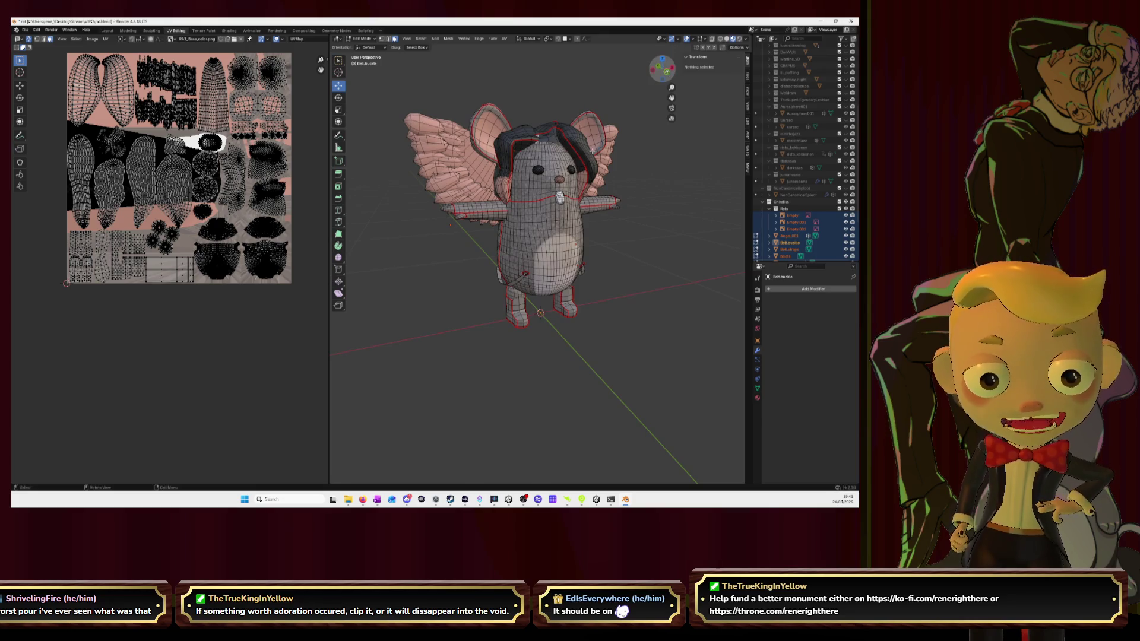
# Switch to front orthographic view, select the Refs collection, and enter the Layout workspace
pyautogui.press('KP_1')
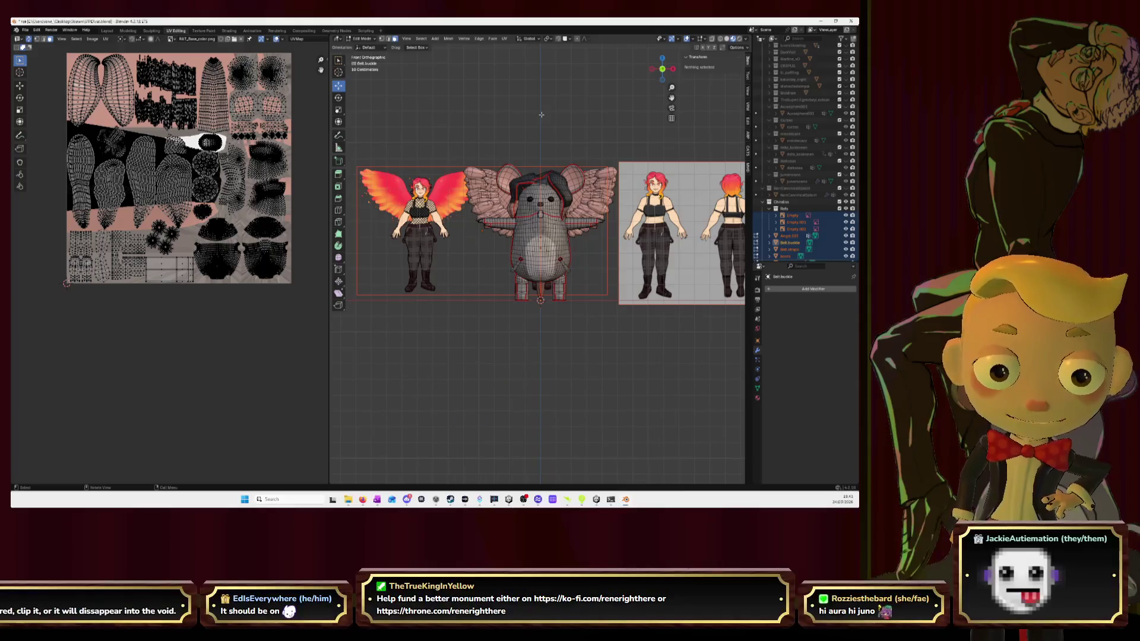
pyautogui.scroll(-1, 542, 115)
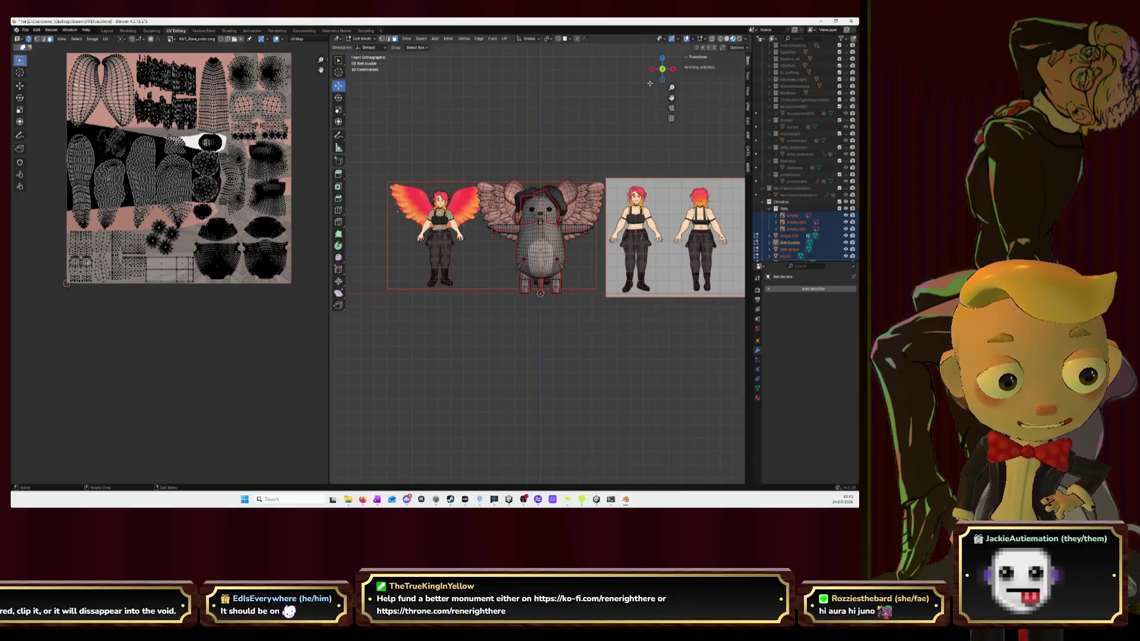
pyautogui.click(838, 209)
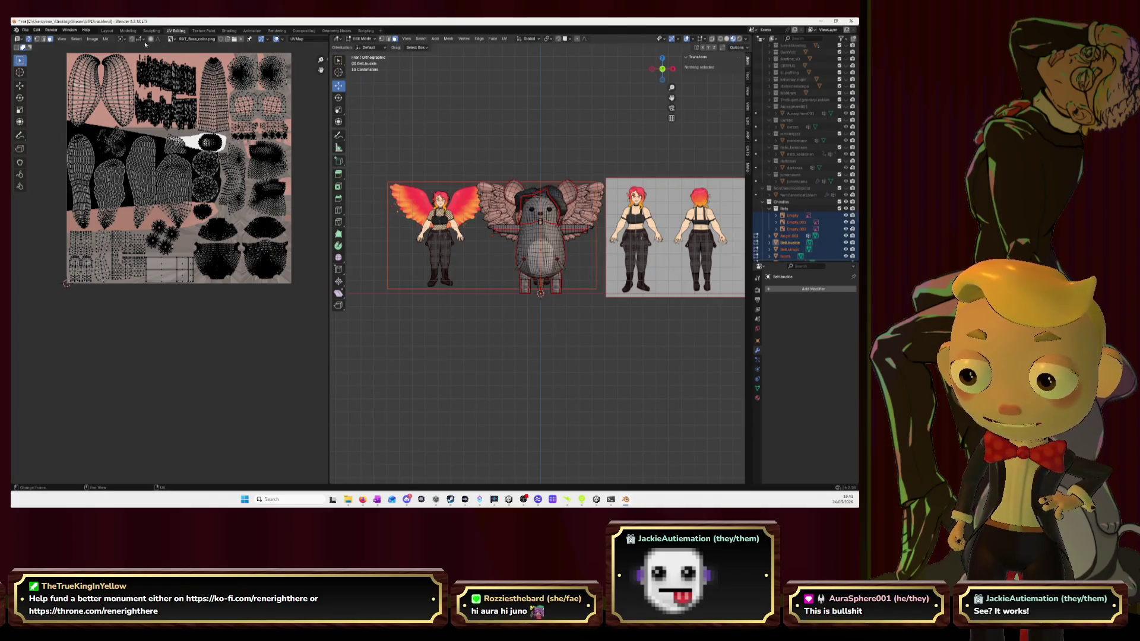
pyautogui.click(107, 31)
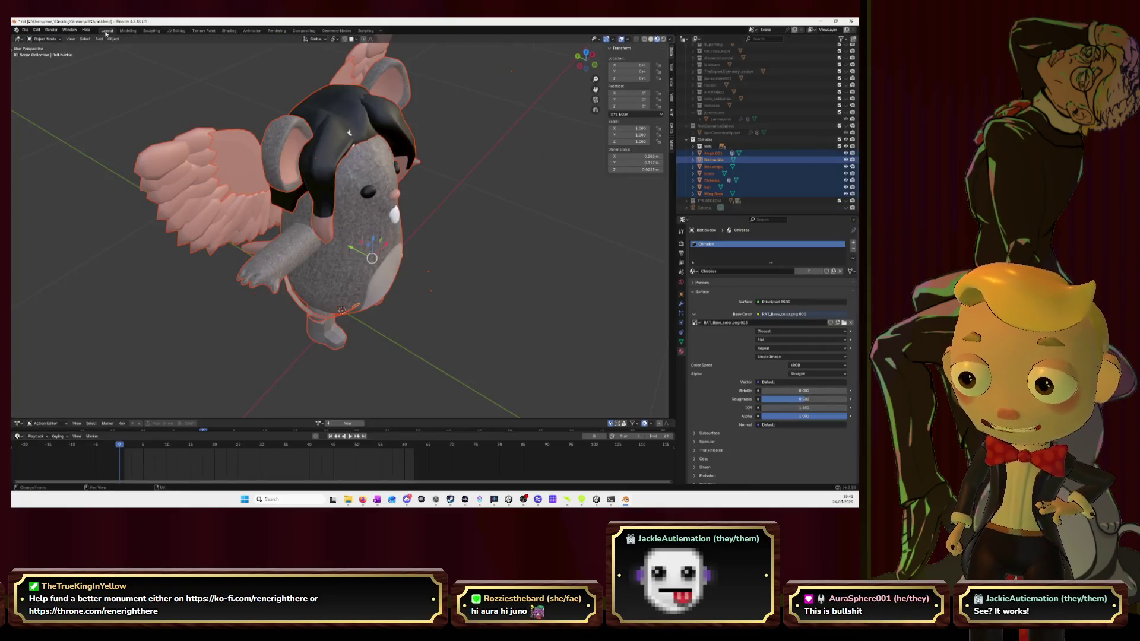
# Switch to the front view and hide the Refs reference images
pyautogui.click(594, 64)
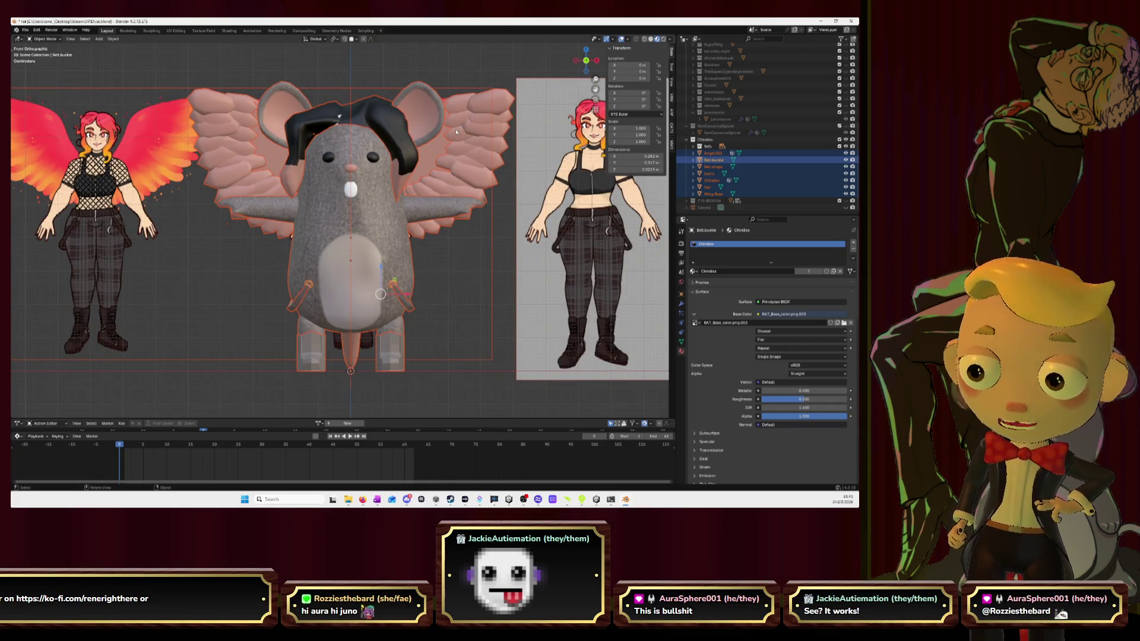
pyautogui.scroll(-3, 457, 132)
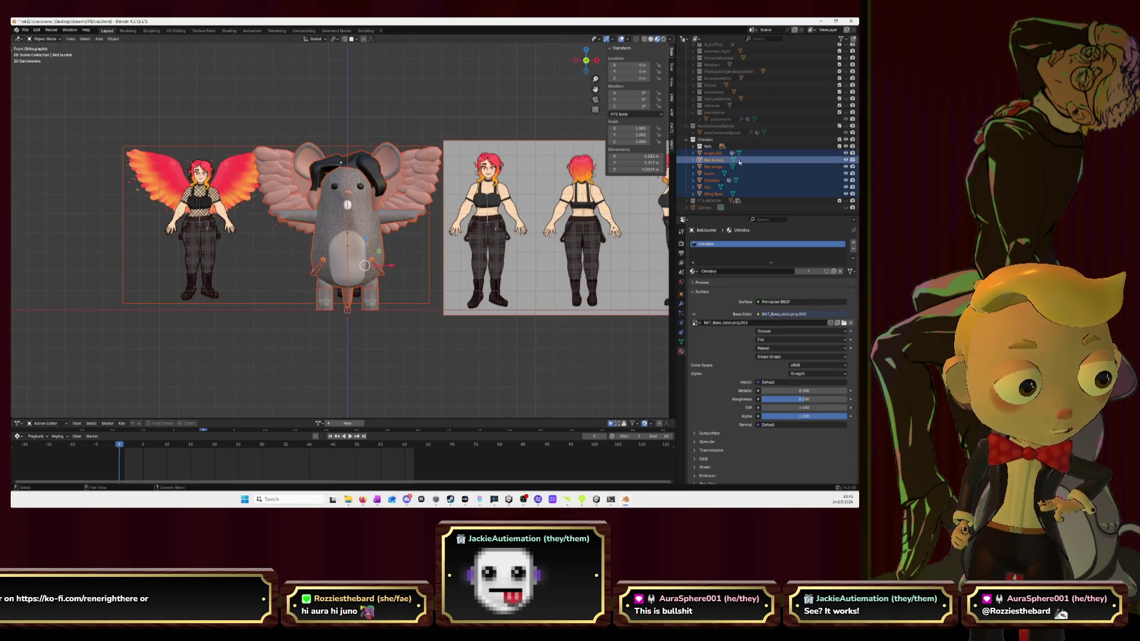
pyautogui.click(847, 147)
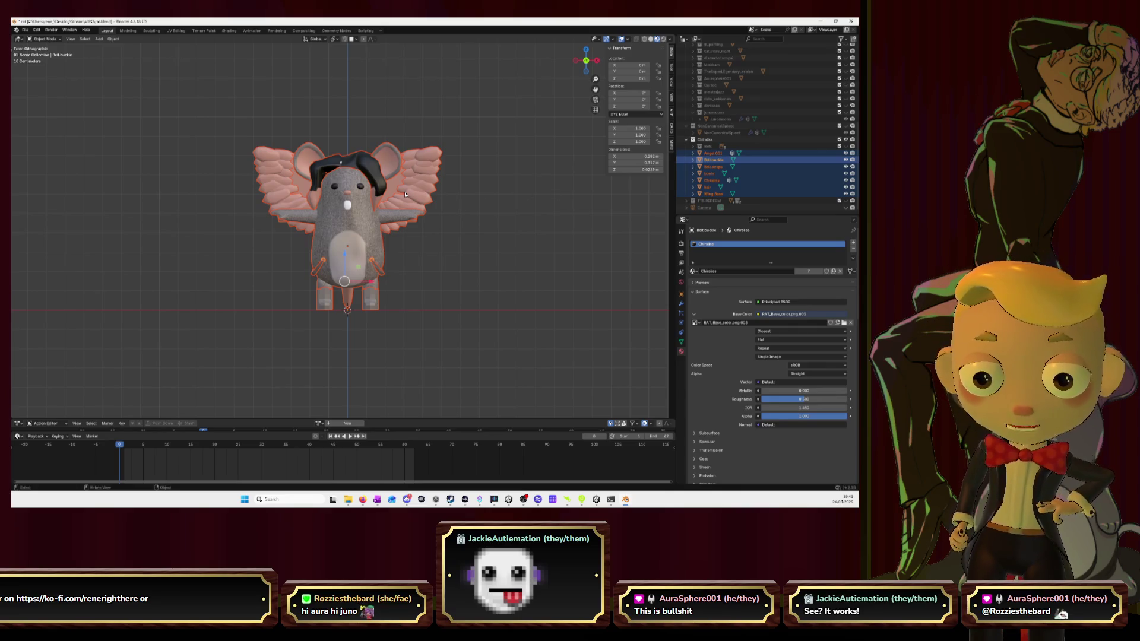
# Select the wings and change the snap target from faces to Increment
pyautogui.click(418, 212)
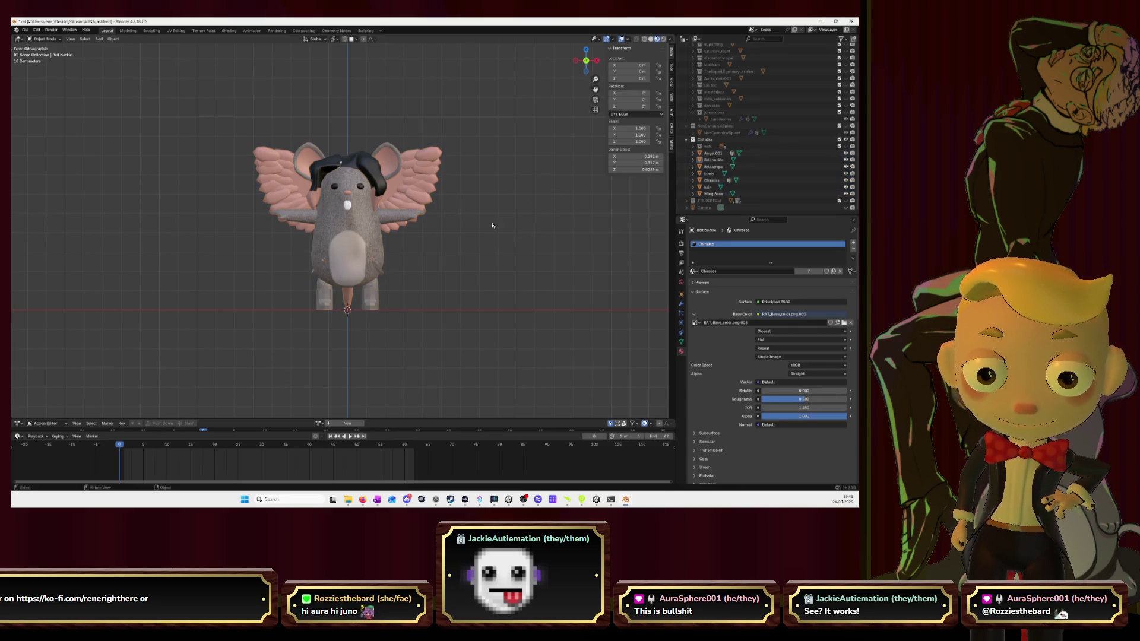
pyautogui.click(423, 184)
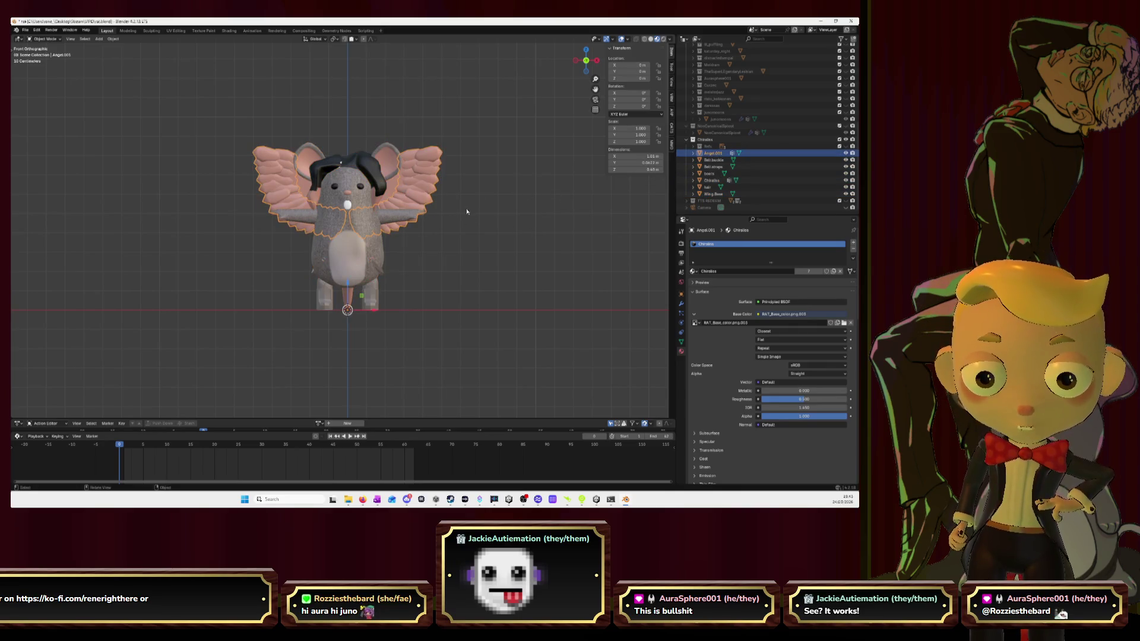
pyautogui.click(356, 39)
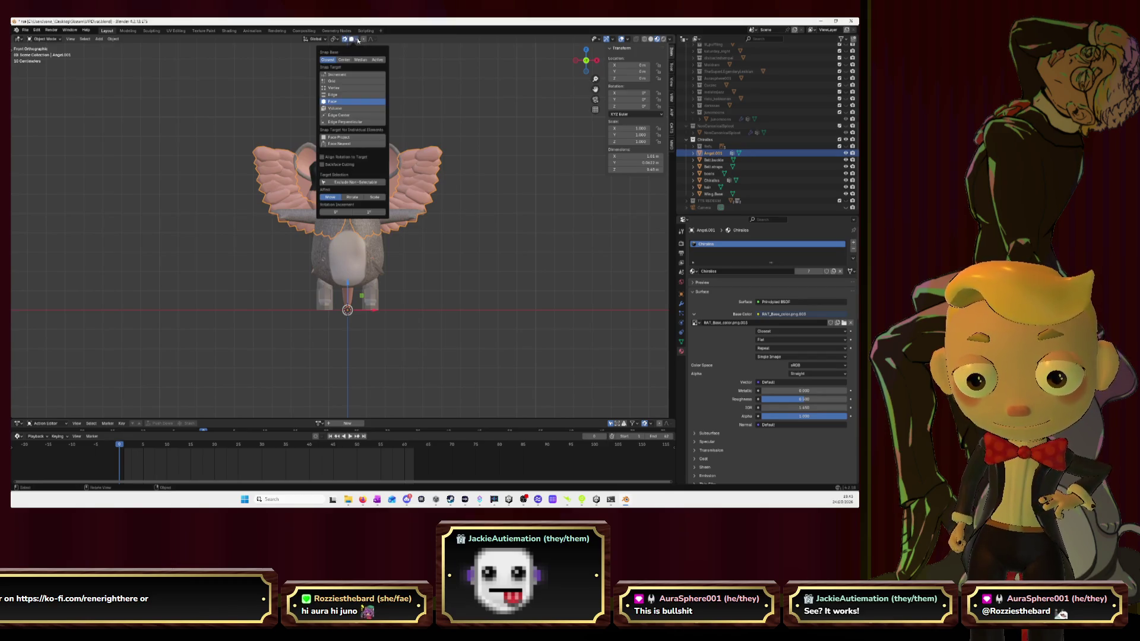
pyautogui.click(348, 75)
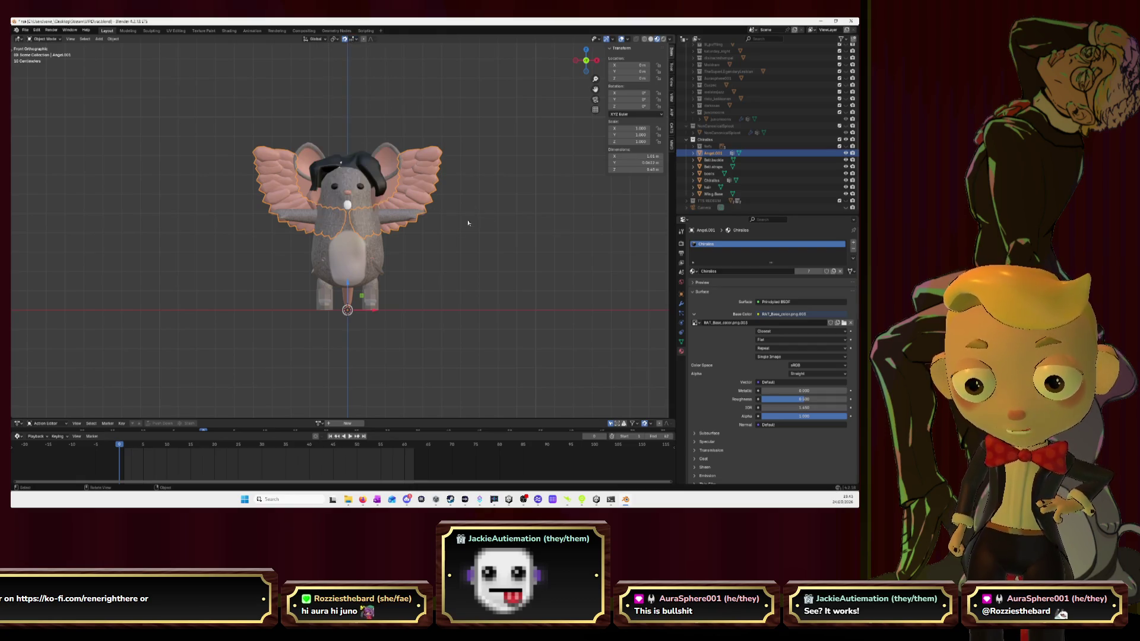
pyautogui.scroll(-1, 433, 247)
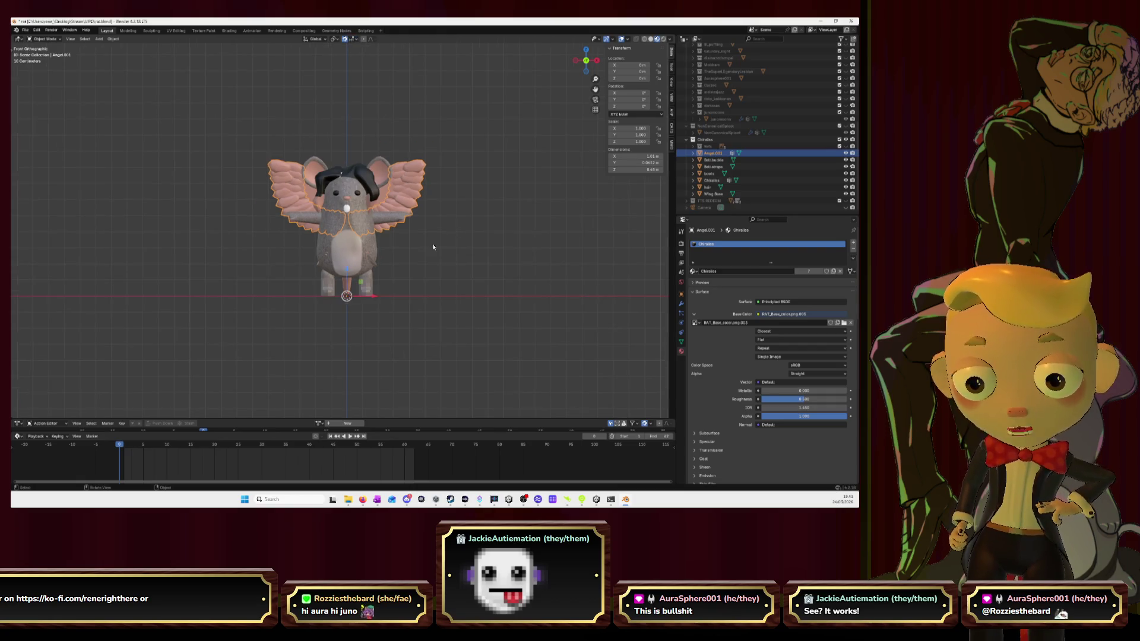
# Frame the whole rat in the front view and select just the wings
pyautogui.click(587, 60)
pyautogui.click(586, 60)
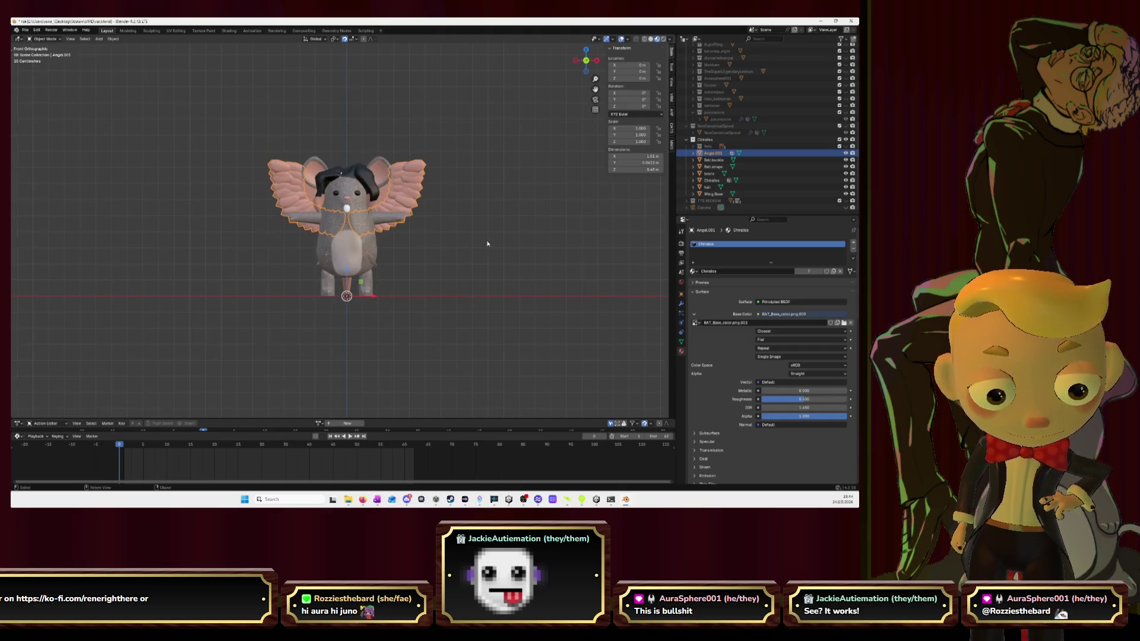
pyautogui.press('a')
pyautogui.press('KP_Decimal')
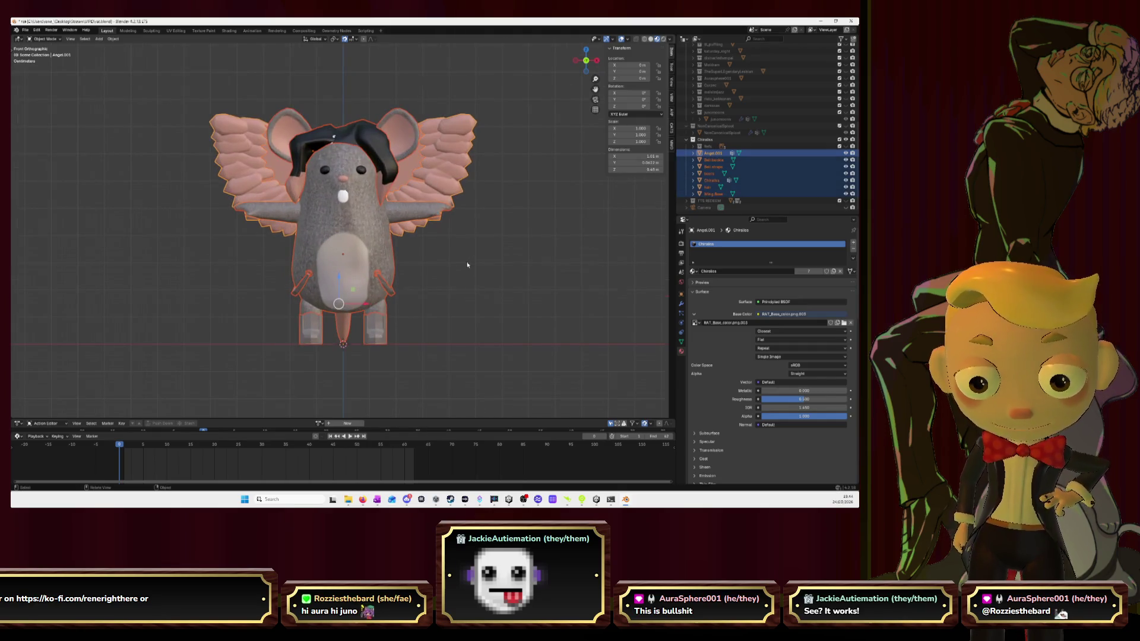
pyautogui.click(458, 179)
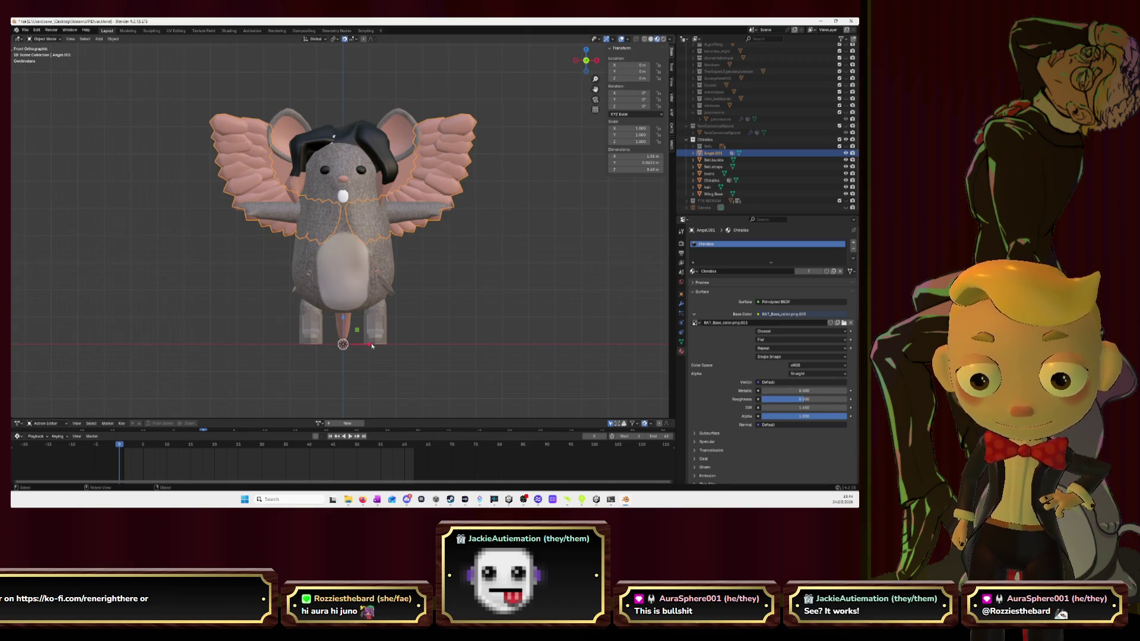
# Slide the angel wings 1.1 m to the rat's left, then switch to the browser
pyautogui.press('g')
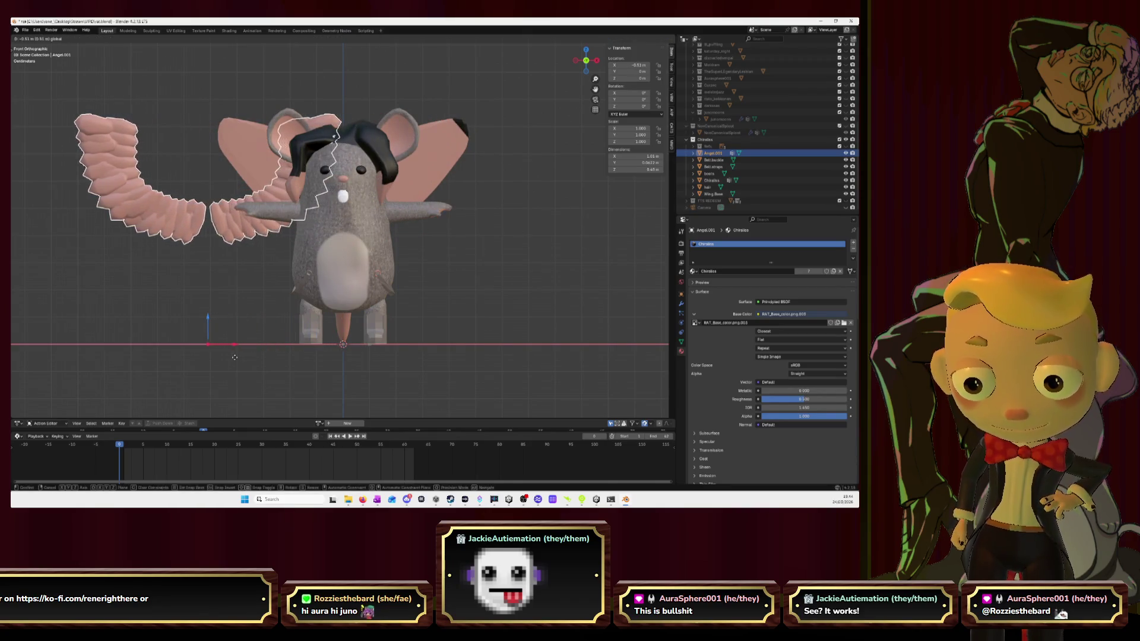
pyautogui.press('Escape')
pyautogui.scroll(-4, 427, 327)
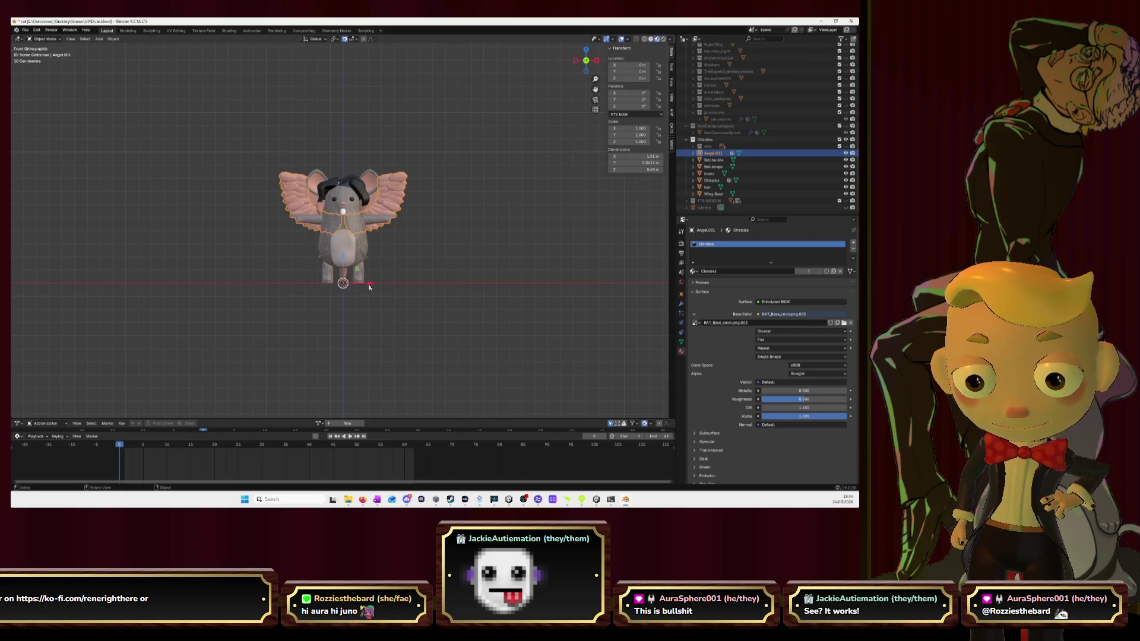
pyautogui.press('g')
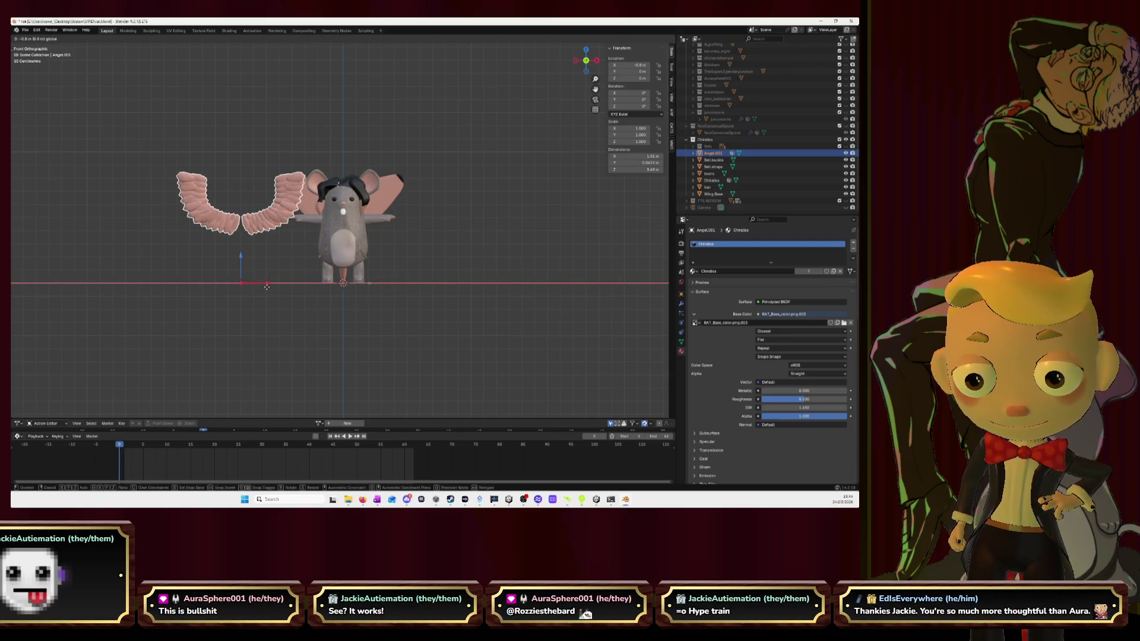
pyautogui.click(234, 294)
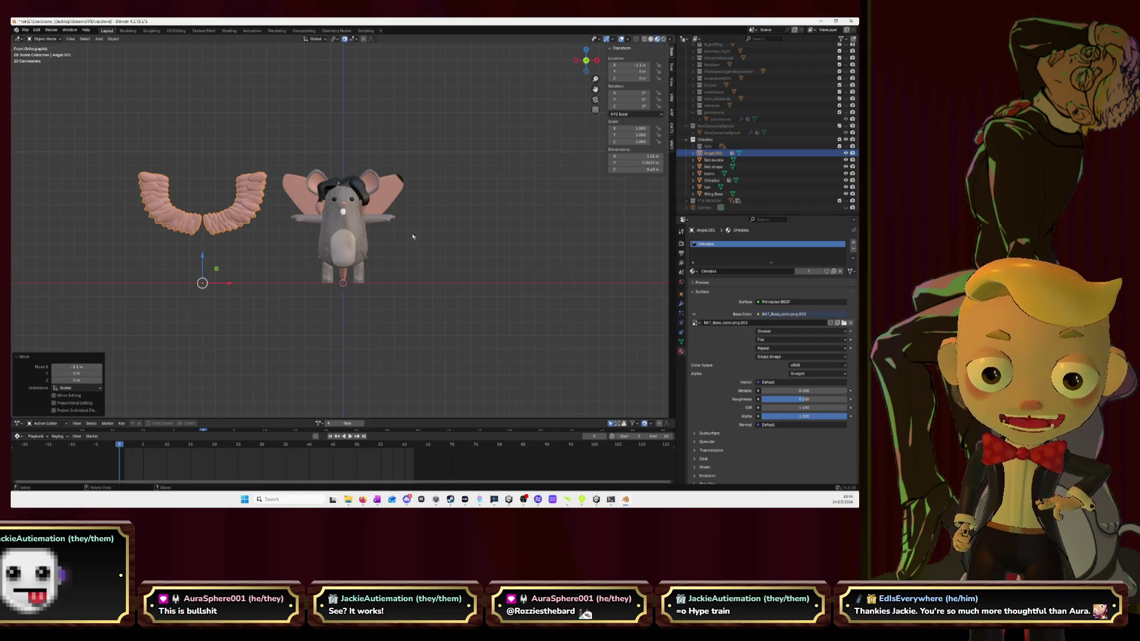
pyautogui.click(366, 261)
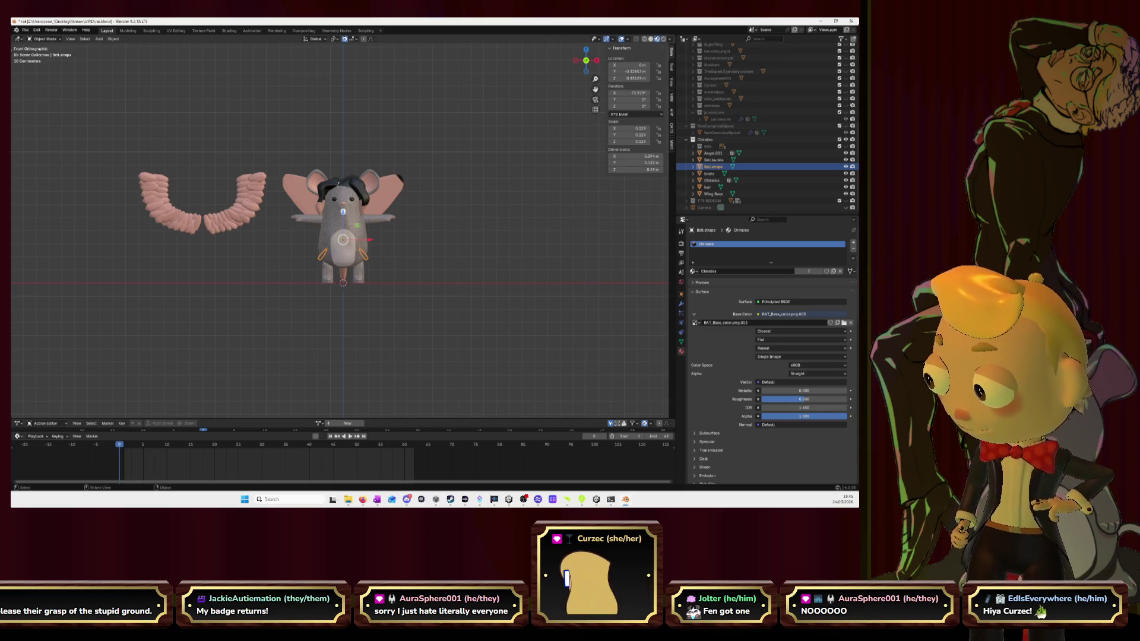
pyautogui.hotkey('alt', 'Tab')
# Pause the Pizza Tower video and minimise the browser to get back to Blender
pyautogui.click(308, 264)
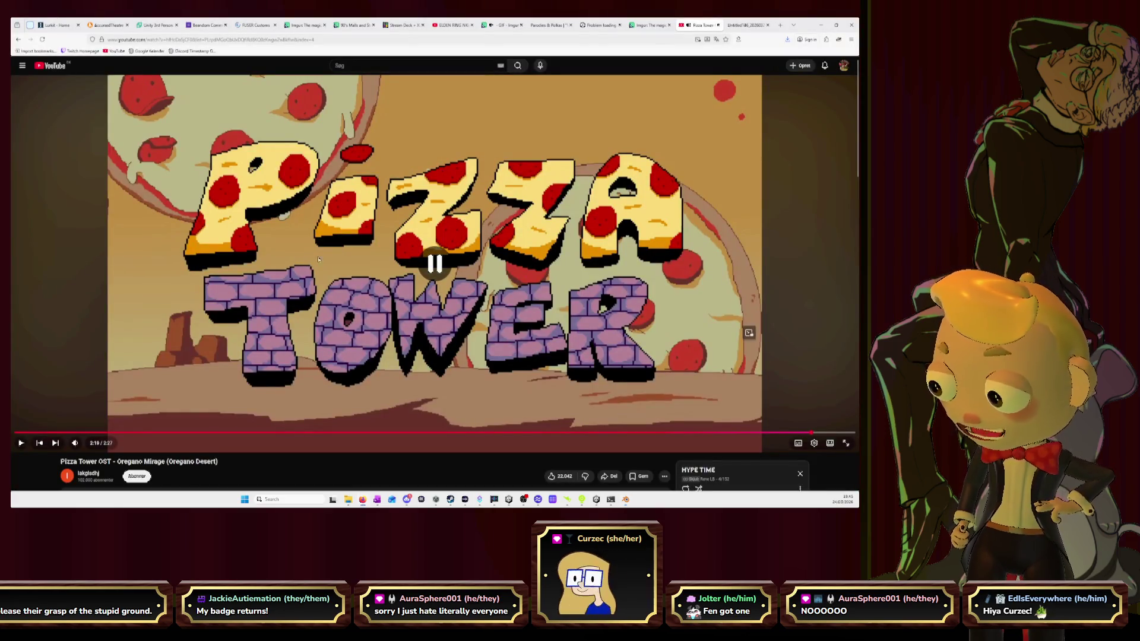
pyautogui.click(821, 25)
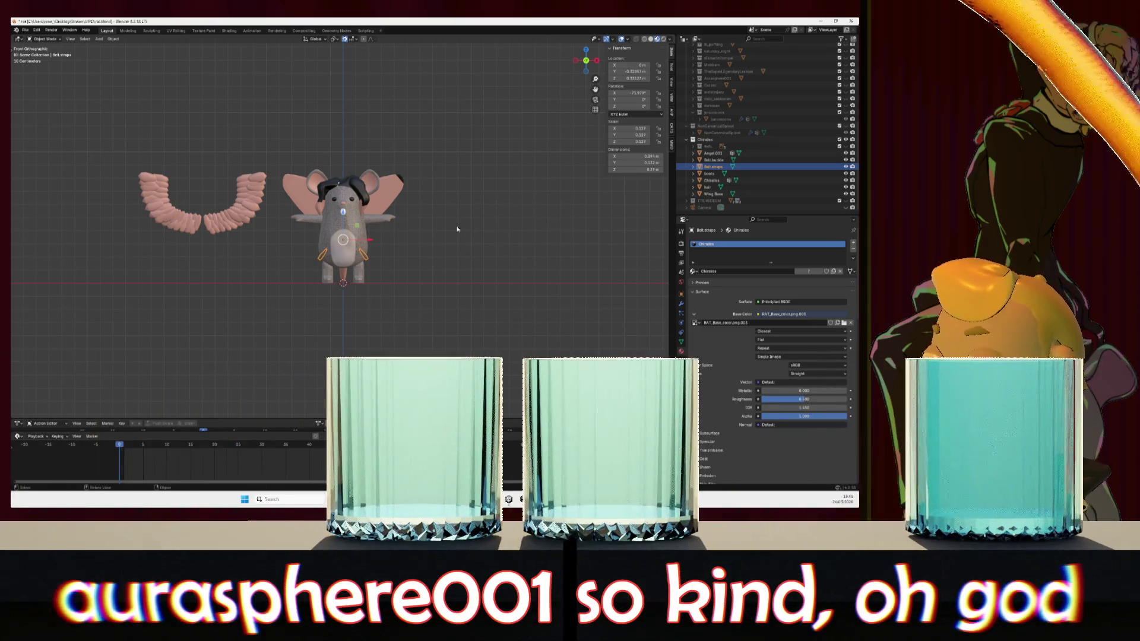
# Undo the earlier wing move and slide Angel.001 left to X -1.2 m
pyautogui.scroll(4, 385, 269)
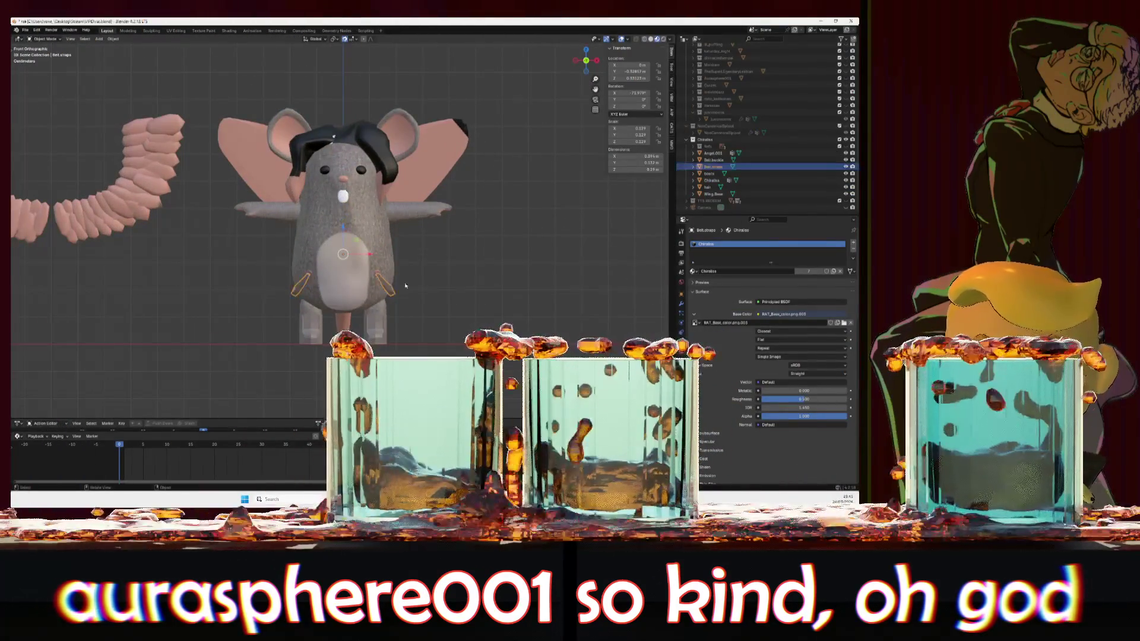
pyautogui.click(435, 262)
pyautogui.hotkey('ctrl', 'z')
pyautogui.hotkey('ctrl', 'z')
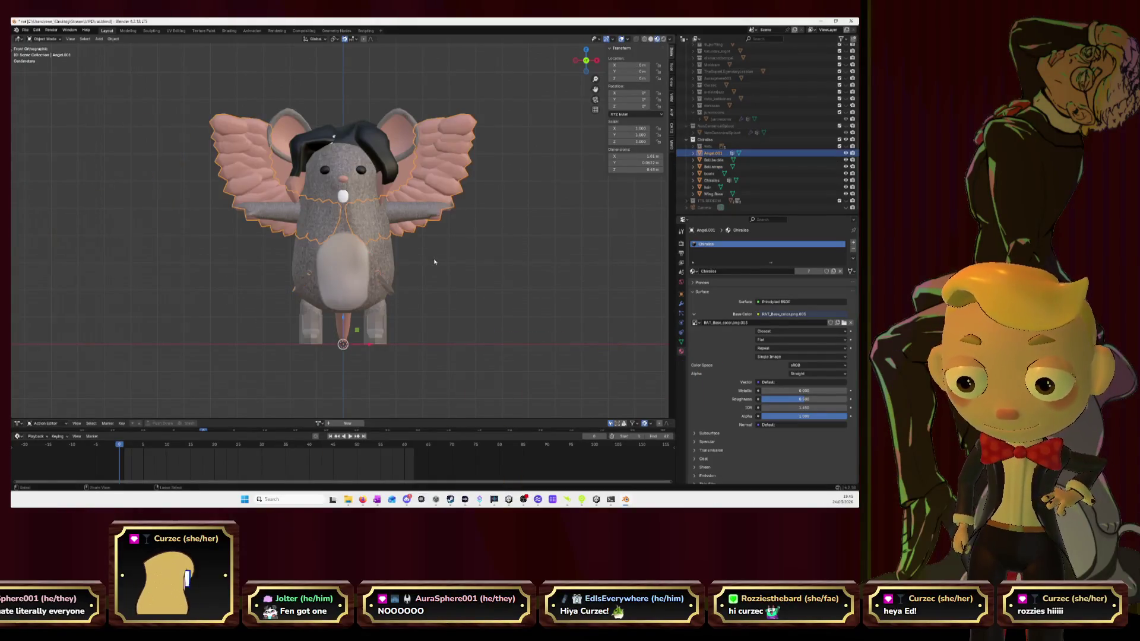
pyautogui.scroll(-4, 434, 262)
pyautogui.scroll(-1, 434, 262)
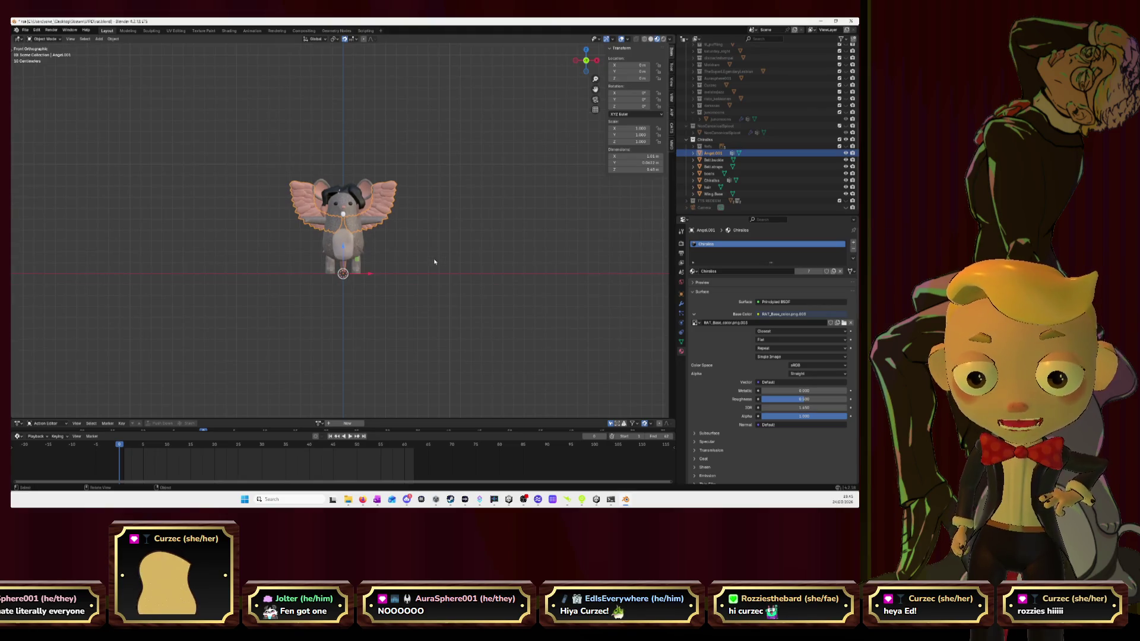
pyautogui.click(371, 260)
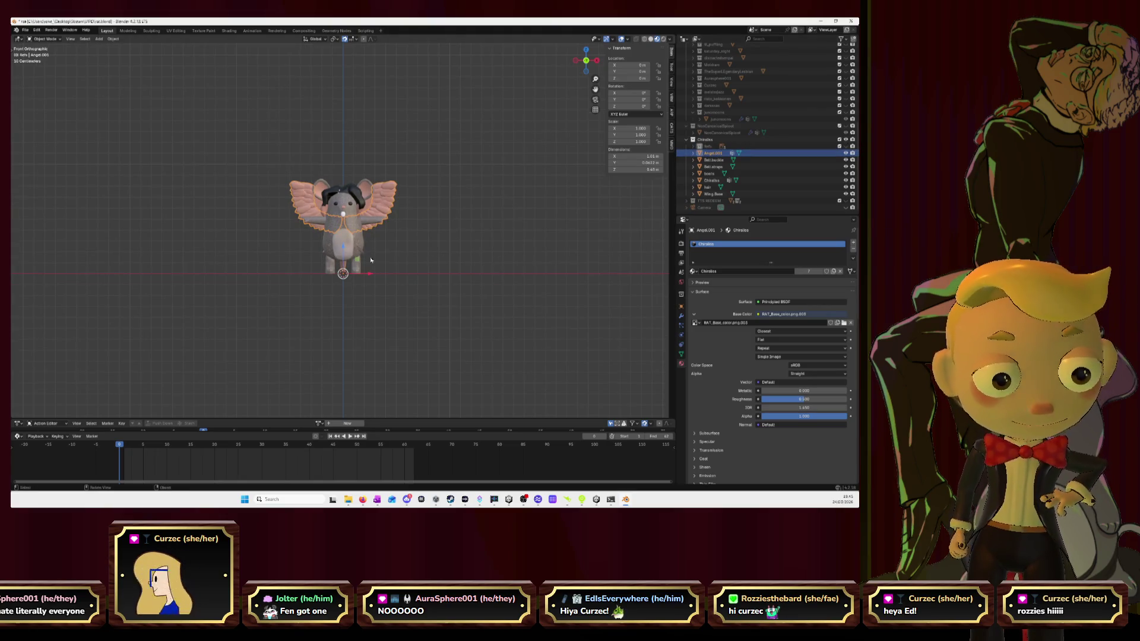
pyautogui.moveTo(371, 277); pyautogui.dragTo(243, 277)
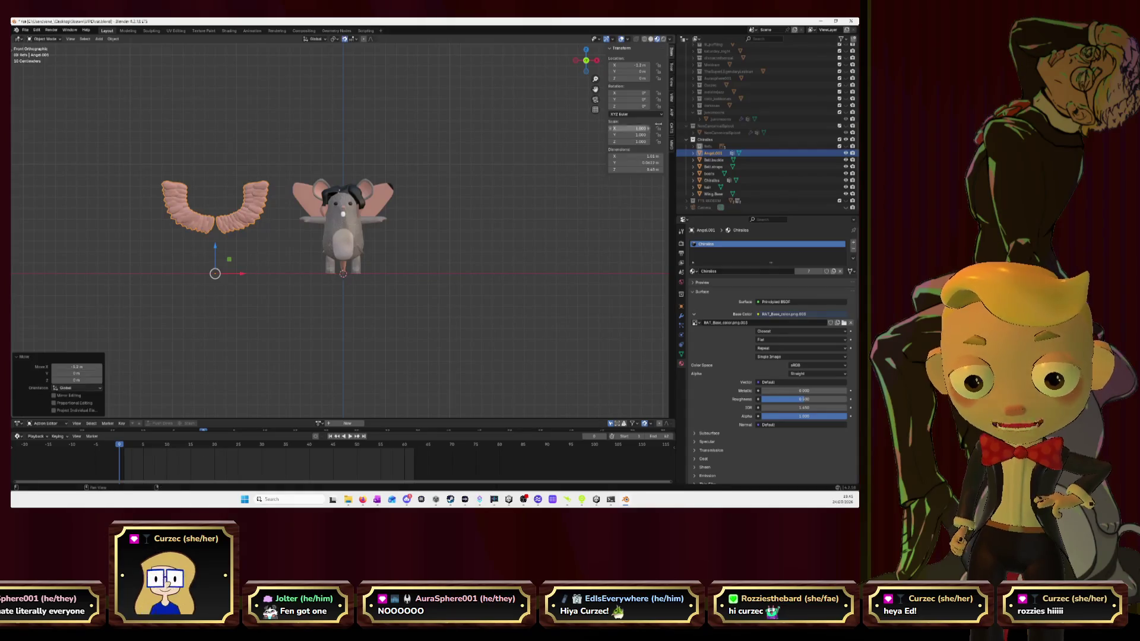
# Move the belt buckle and boots to X -1.2 m and the belt straps to X 1 m
pyautogui.click(710, 160)
pyautogui.moveTo(373, 276); pyautogui.dragTo(243, 276)
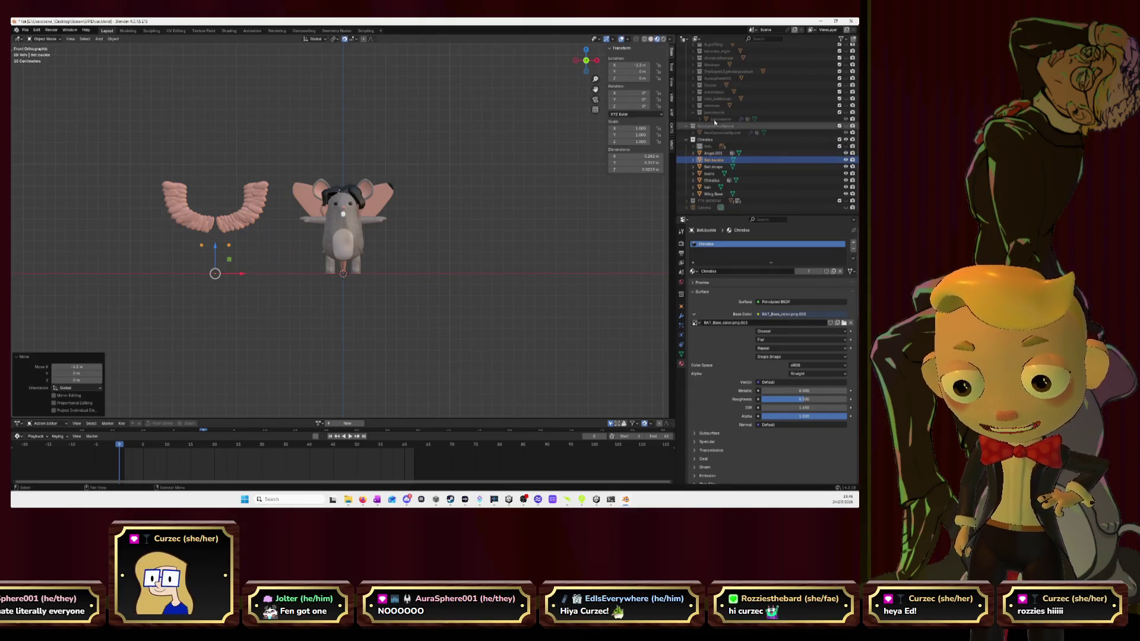
pyautogui.click(717, 168)
pyautogui.moveTo(368, 240); pyautogui.dragTo(474, 239)
pyautogui.click(710, 173)
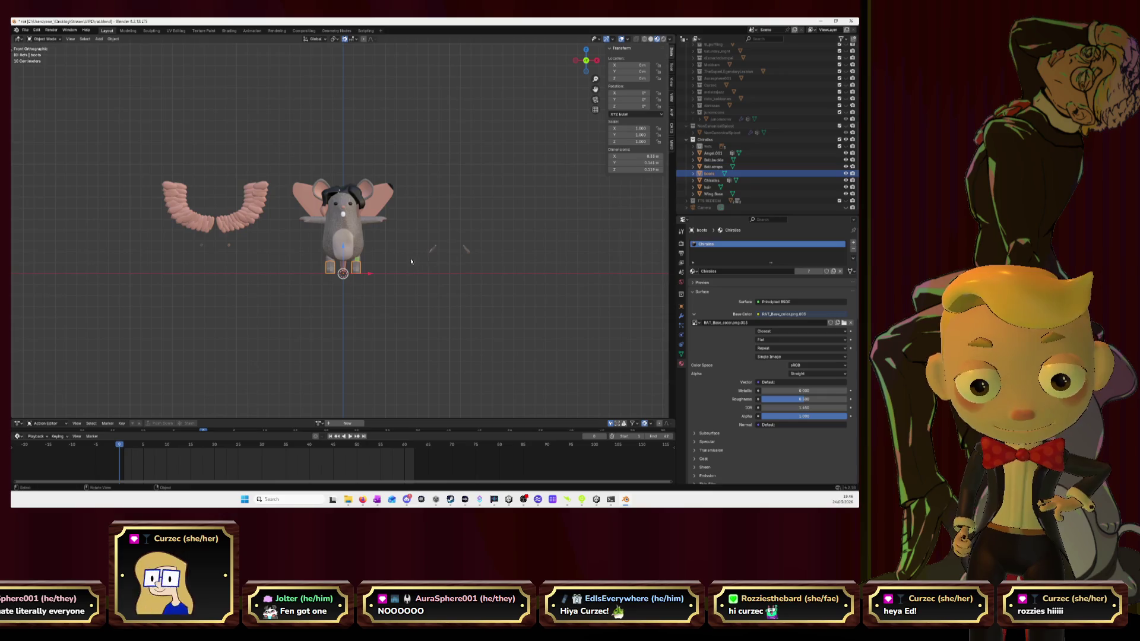
pyautogui.moveTo(368, 276); pyautogui.dragTo(241, 274)
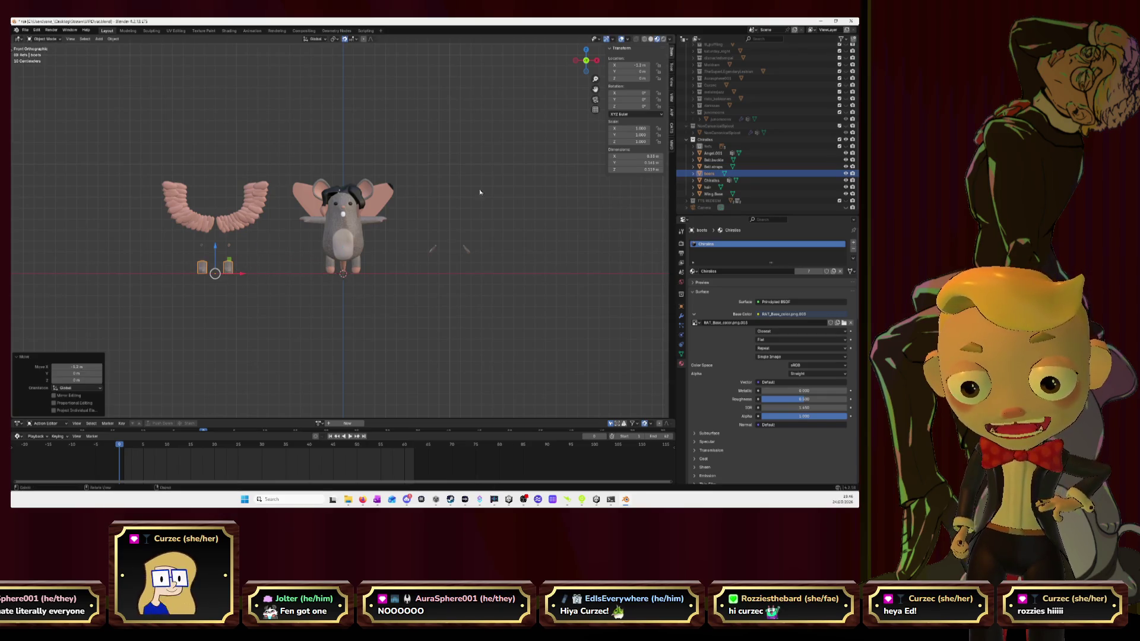
# Select the hair and begin moving it along the X axis
pyautogui.click(713, 181)
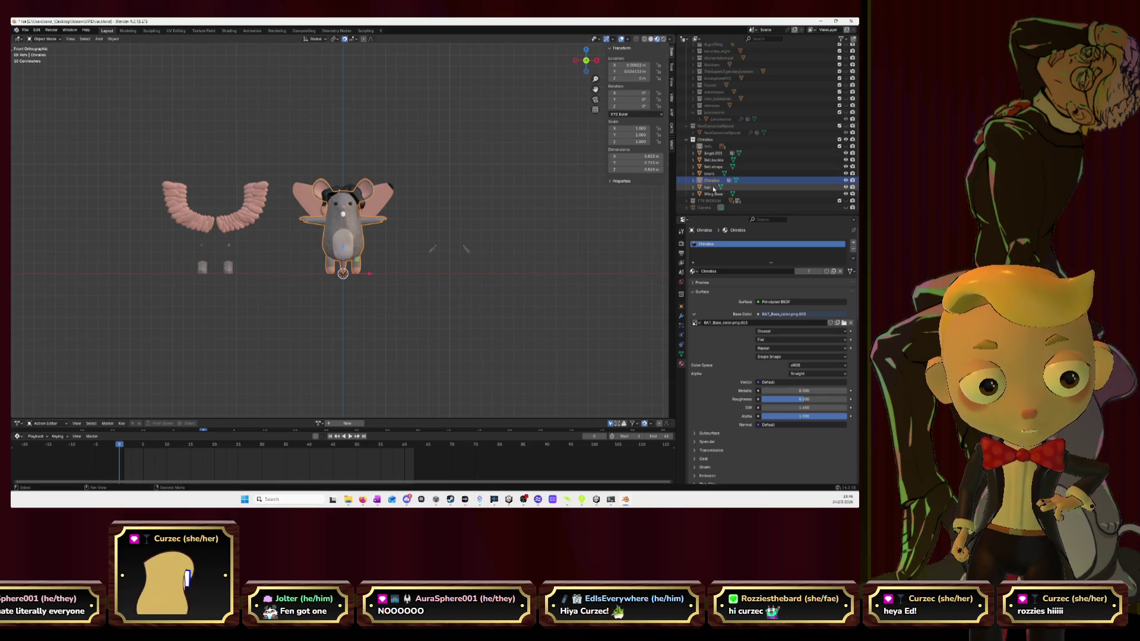
pyautogui.click(708, 187)
pyautogui.press('g')
pyautogui.press('x')
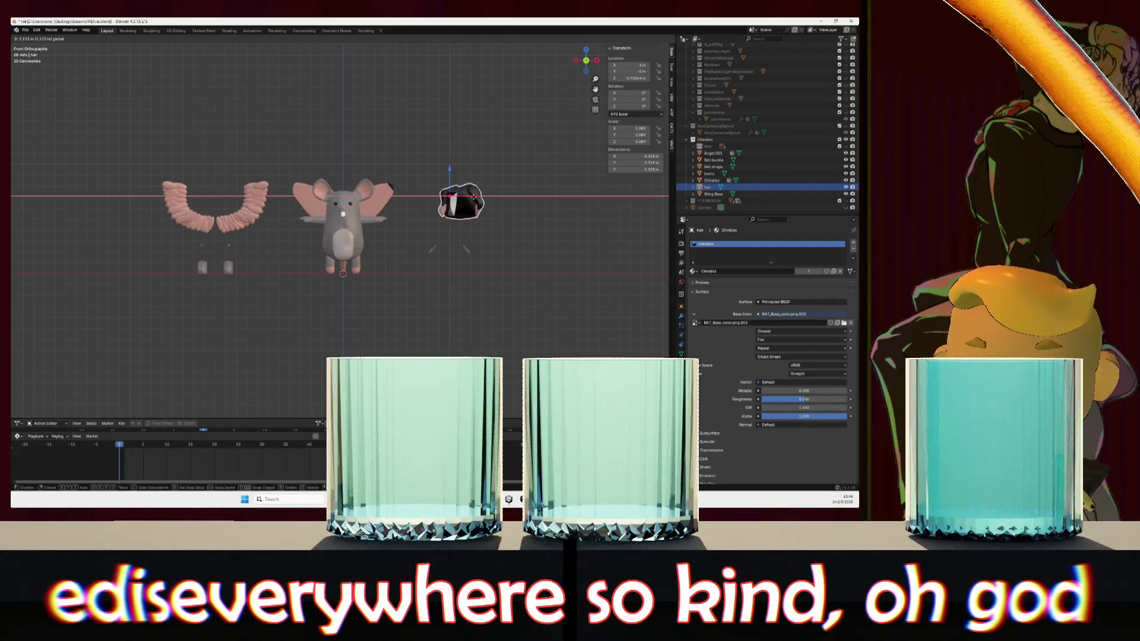
# Place the hair at X 0.9 m, move Wing.Base 1 m right, and orbit to check
pyautogui.click(466, 202)
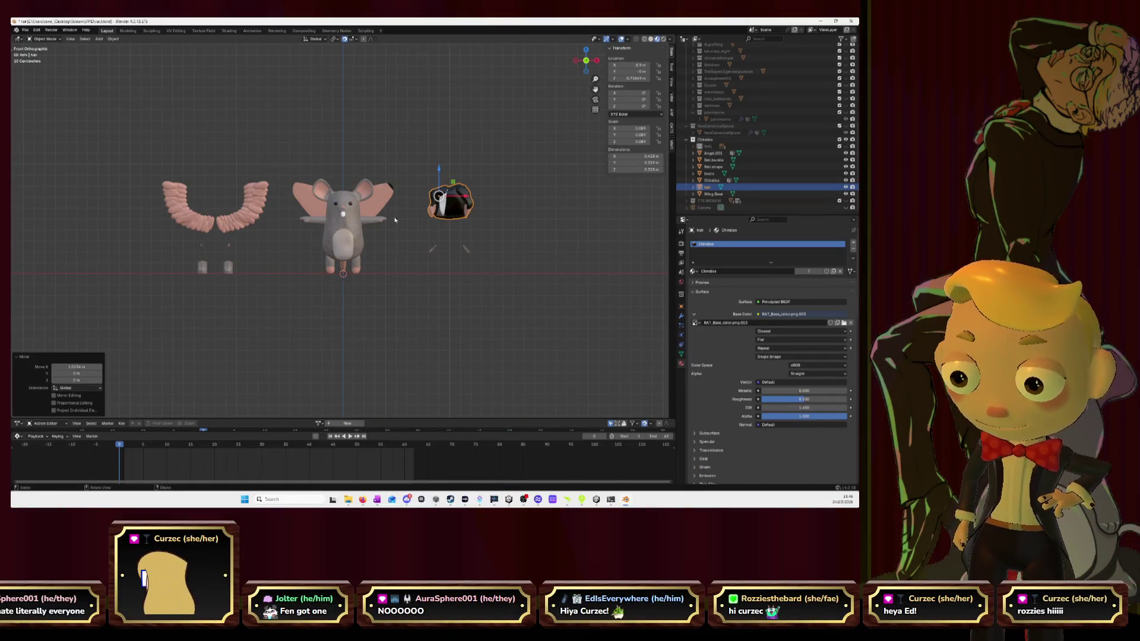
pyautogui.click(713, 193)
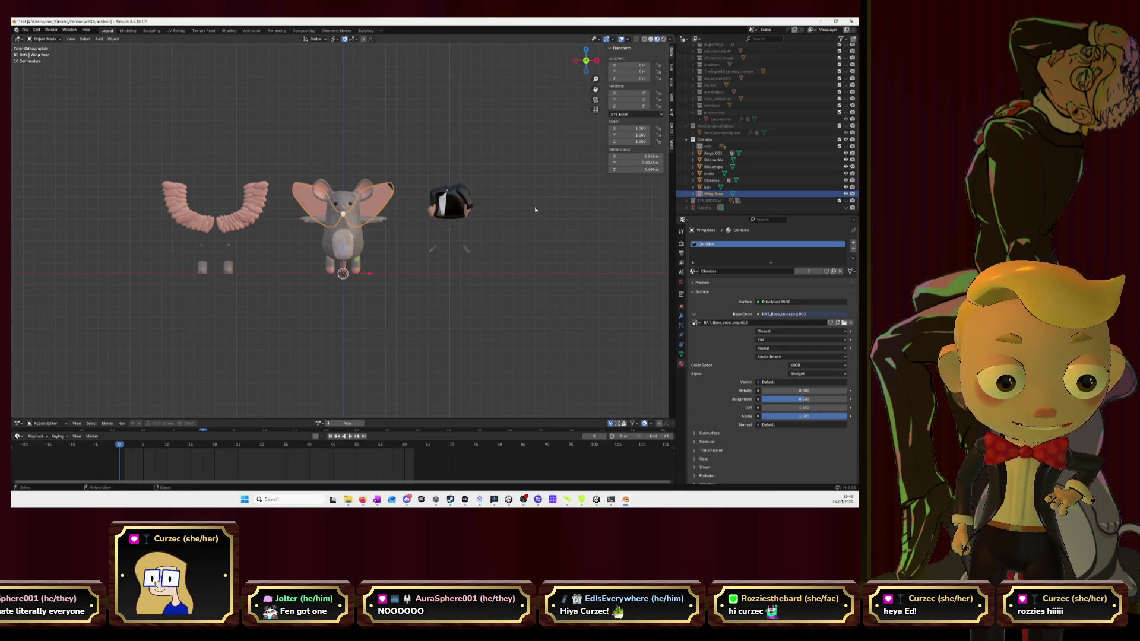
pyautogui.moveTo(373, 274); pyautogui.dragTo(480, 274)
pyautogui.moveTo(586, 59)
pyautogui.mouseDown()
pyautogui.moveTo(416, 178)
pyautogui.moveTo(303, 235)
pyautogui.moveTo(305, 254)
pyautogui.mouseUp()
pyautogui.scroll(3, 304, 255)
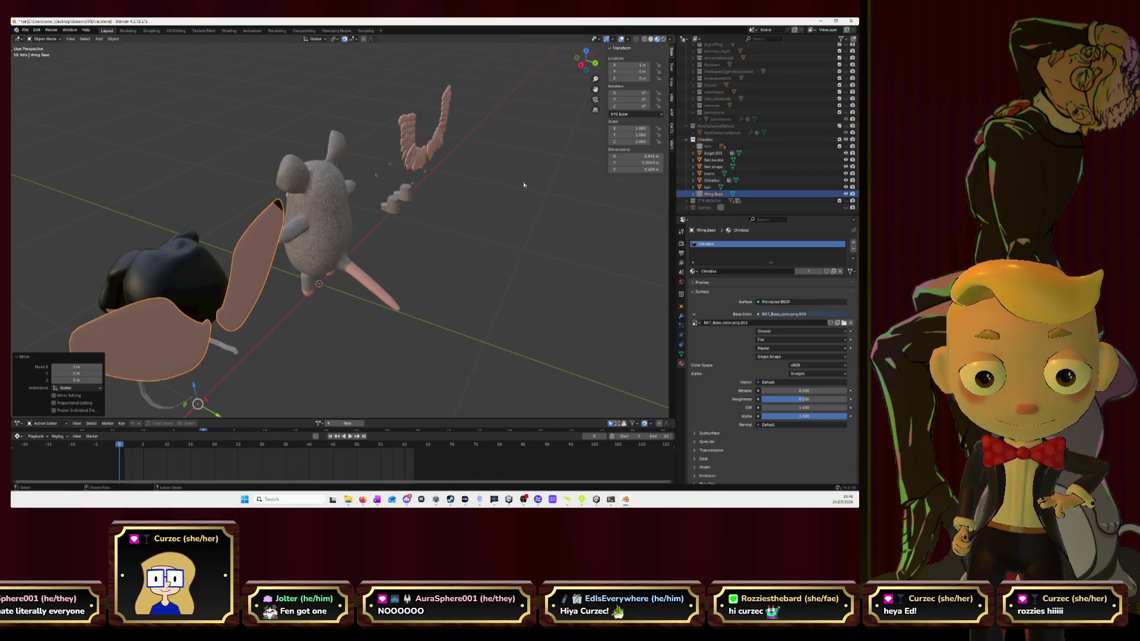
# Undo the wing base move and reposition the hair to the right beside the rat
pyautogui.hotkey('ctrl', 'z')
pyautogui.click(576, 58)
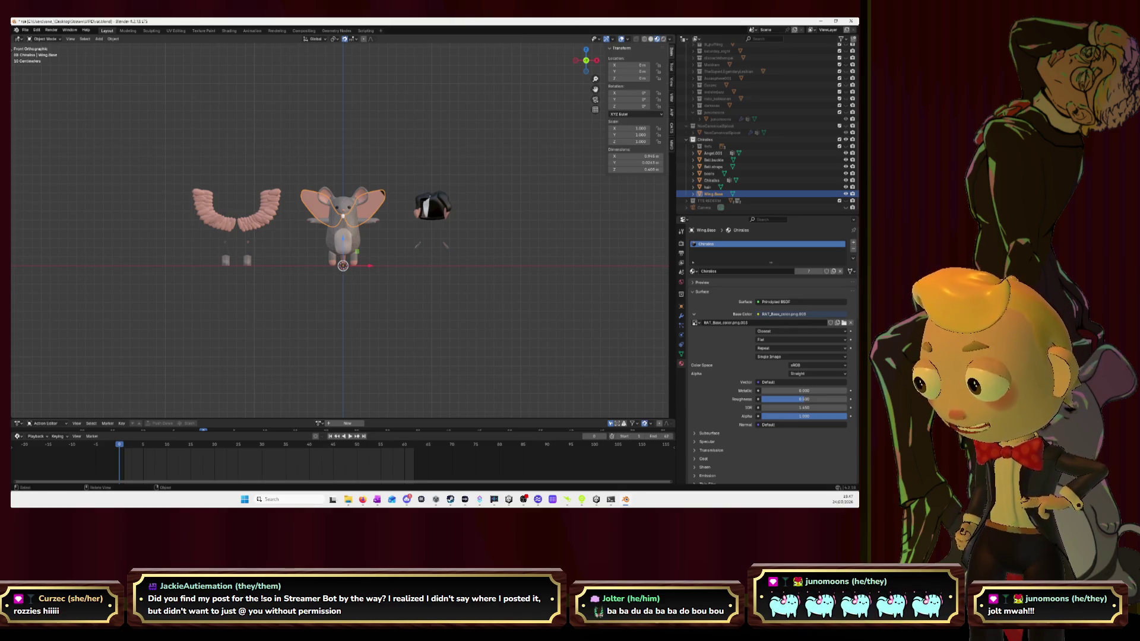
pyautogui.scroll(1, 295, 219)
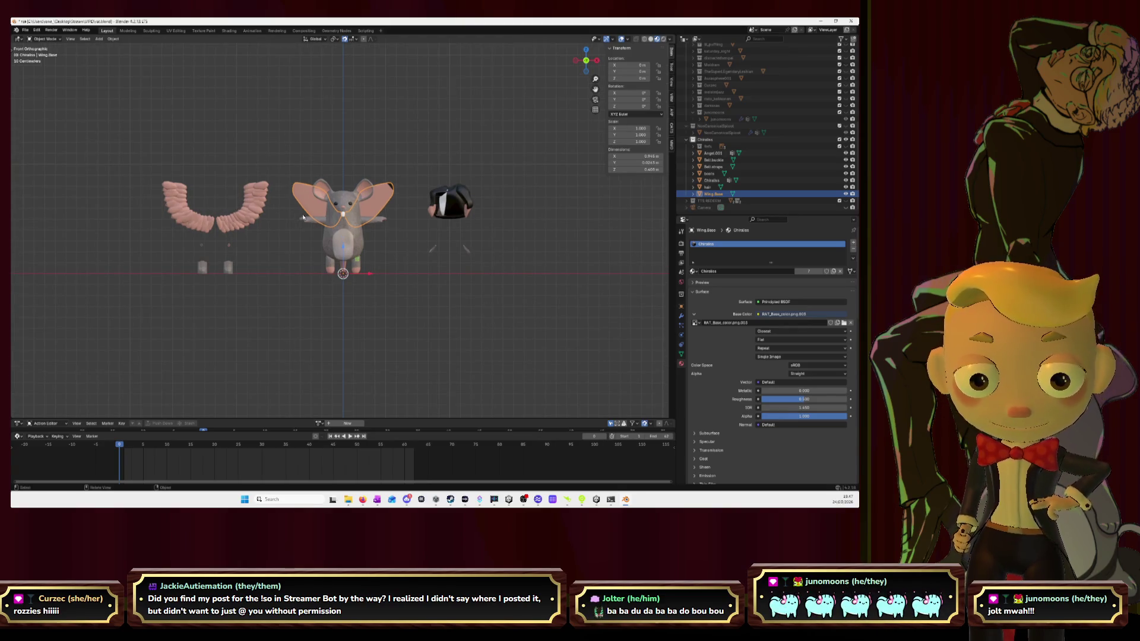
pyautogui.click(450, 217)
pyautogui.press('g')
pyautogui.press('x')
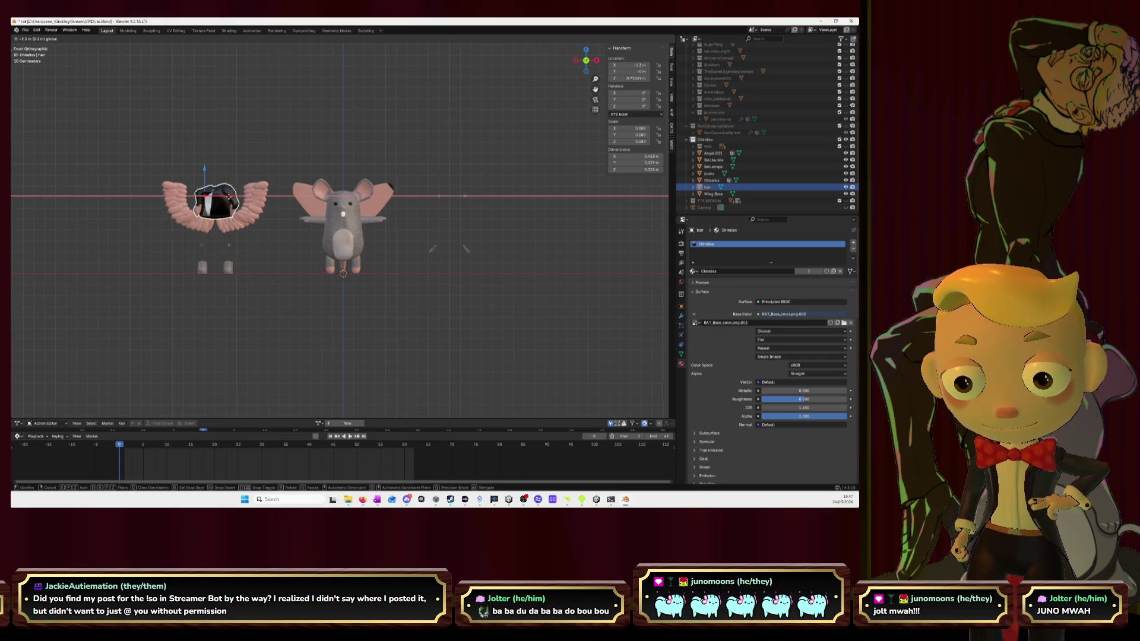
pyautogui.click(229, 196)
pyautogui.moveTo(229, 196); pyautogui.dragTo(330, 213, button='middle')
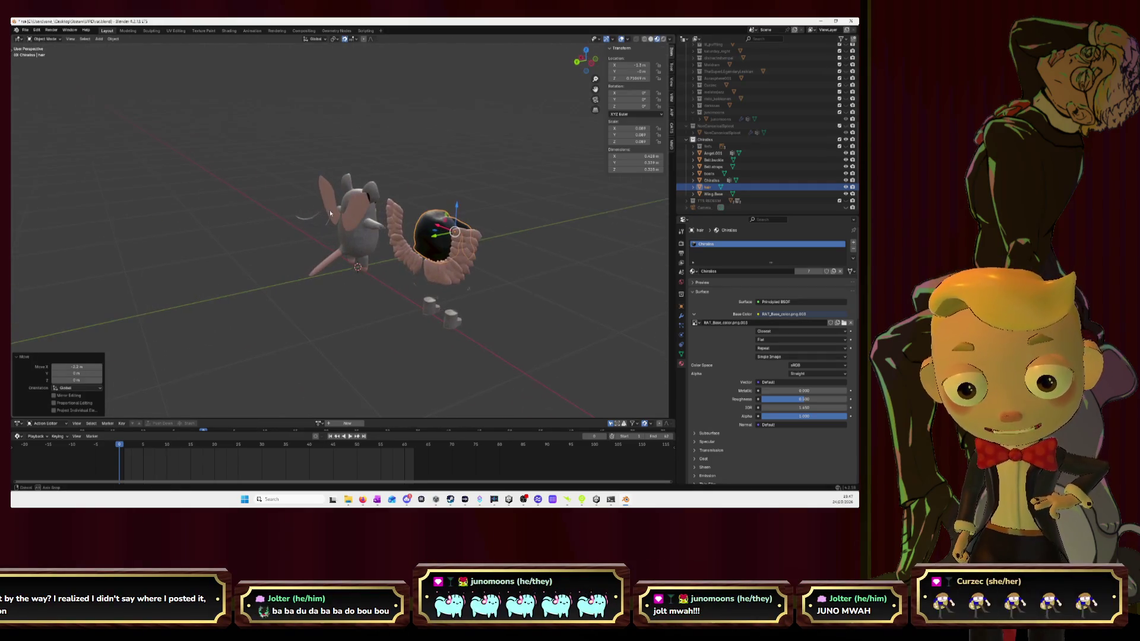
pyautogui.click(598, 61)
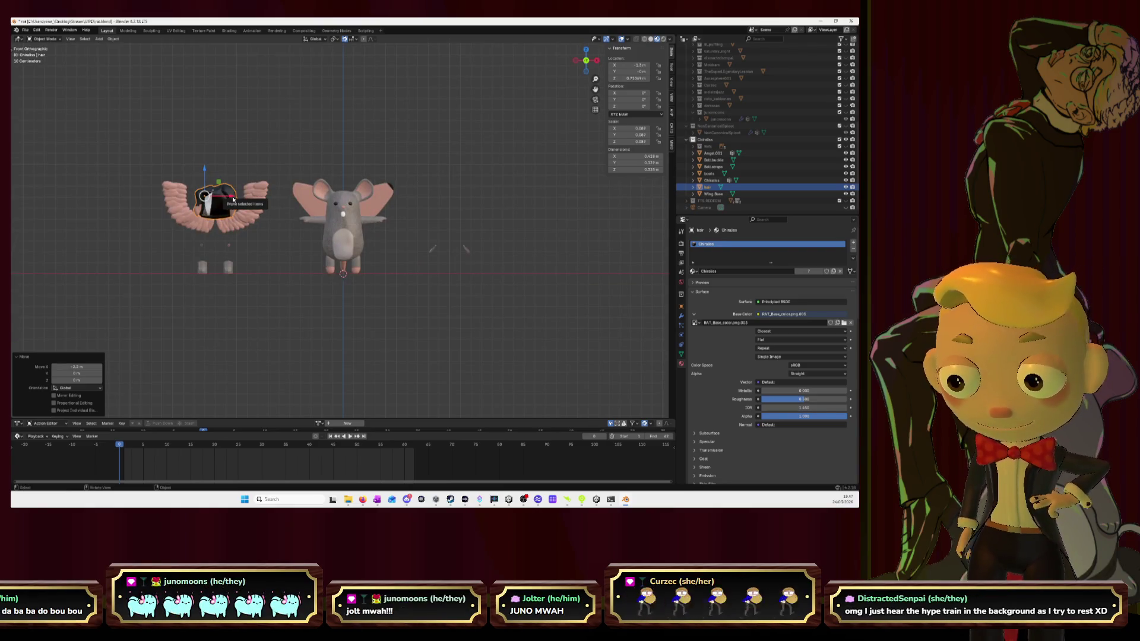
pyautogui.moveTo(234, 199); pyautogui.dragTo(469, 200)
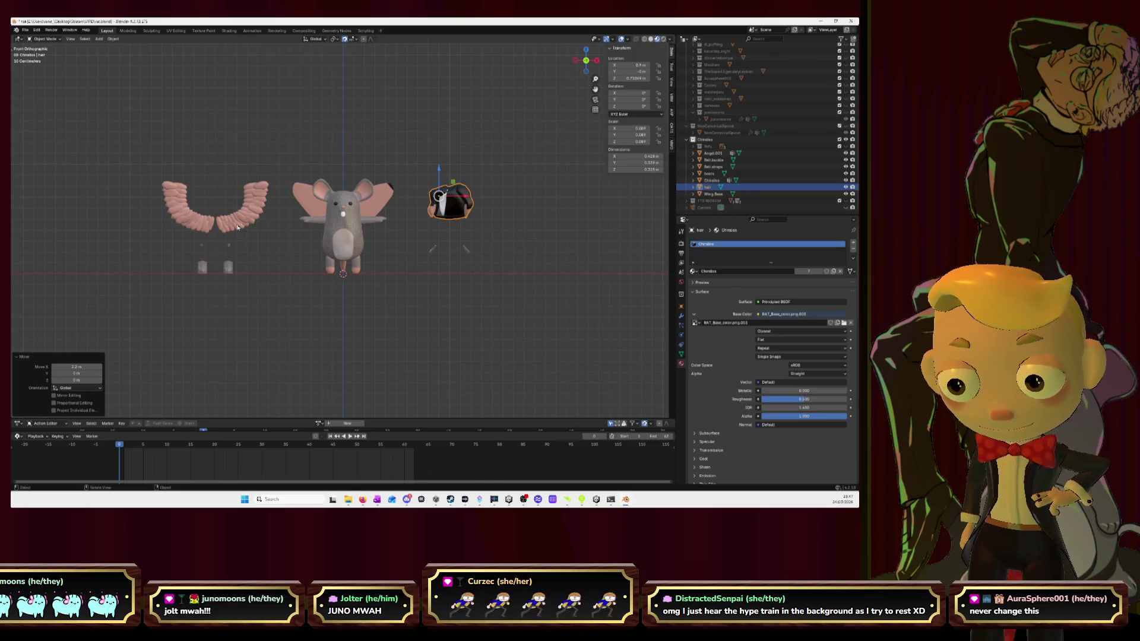
# Move feathered wings and wing base left, boots 0.2 m right, buckle beside boots; show Refs
pyautogui.click(237, 227)
pyautogui.moveTo(240, 271); pyautogui.dragTo(138, 269)
pyautogui.click(337, 240)
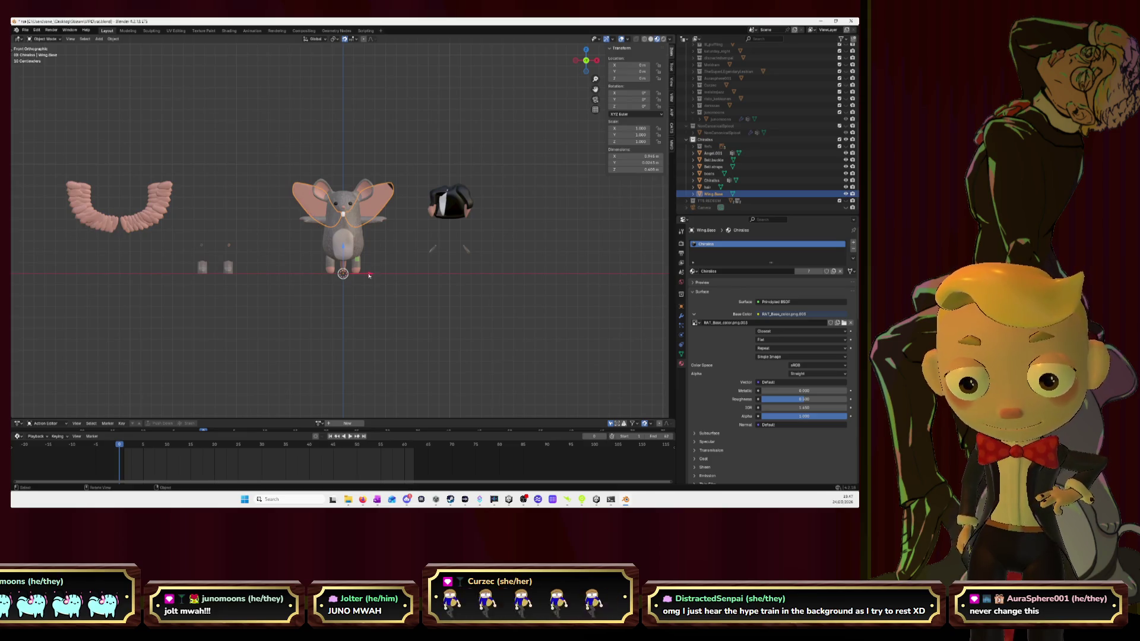
pyautogui.moveTo(369, 275); pyautogui.dragTo(259, 272)
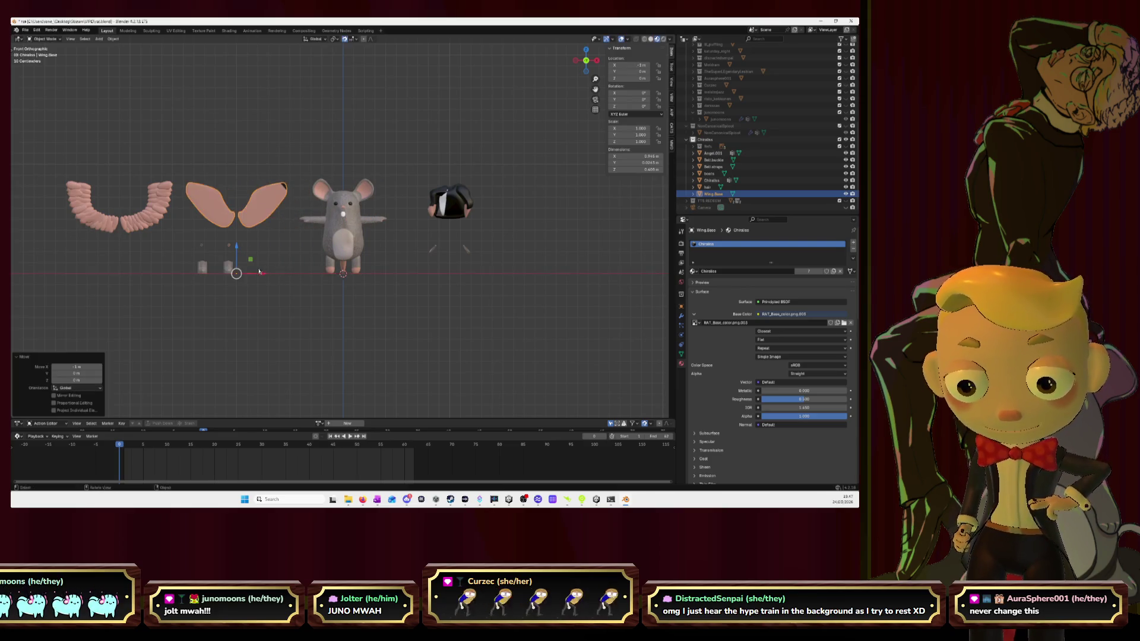
pyautogui.click(228, 267)
pyautogui.press('g')
pyautogui.press('x')
pyautogui.click(237, 250)
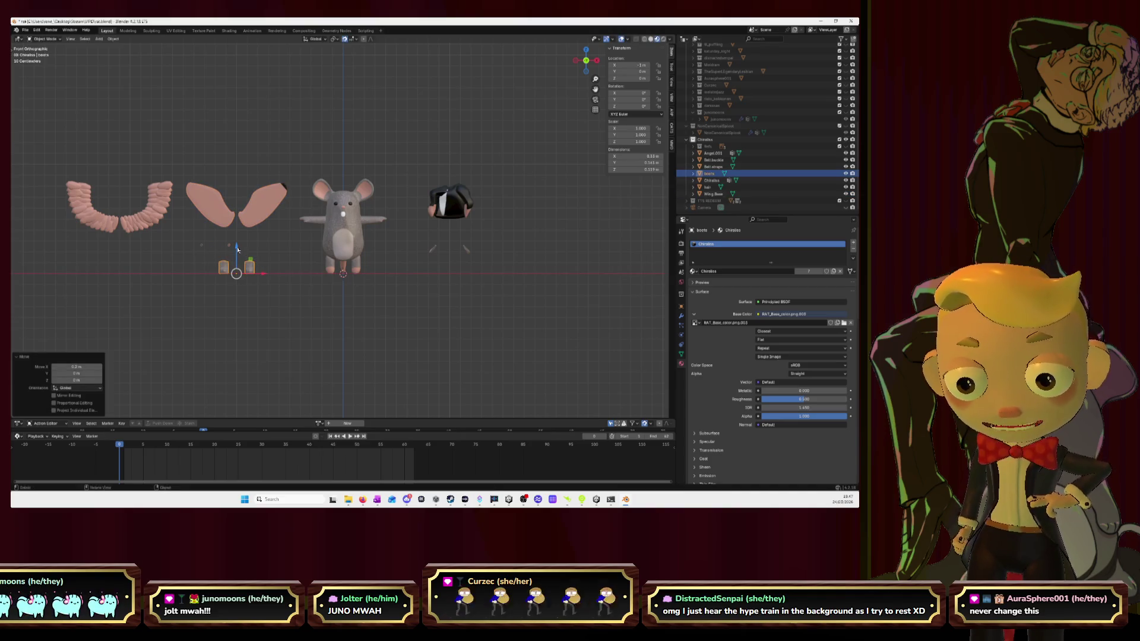
pyautogui.click(229, 249)
pyautogui.moveTo(264, 274); pyautogui.dragTo(264, 274)
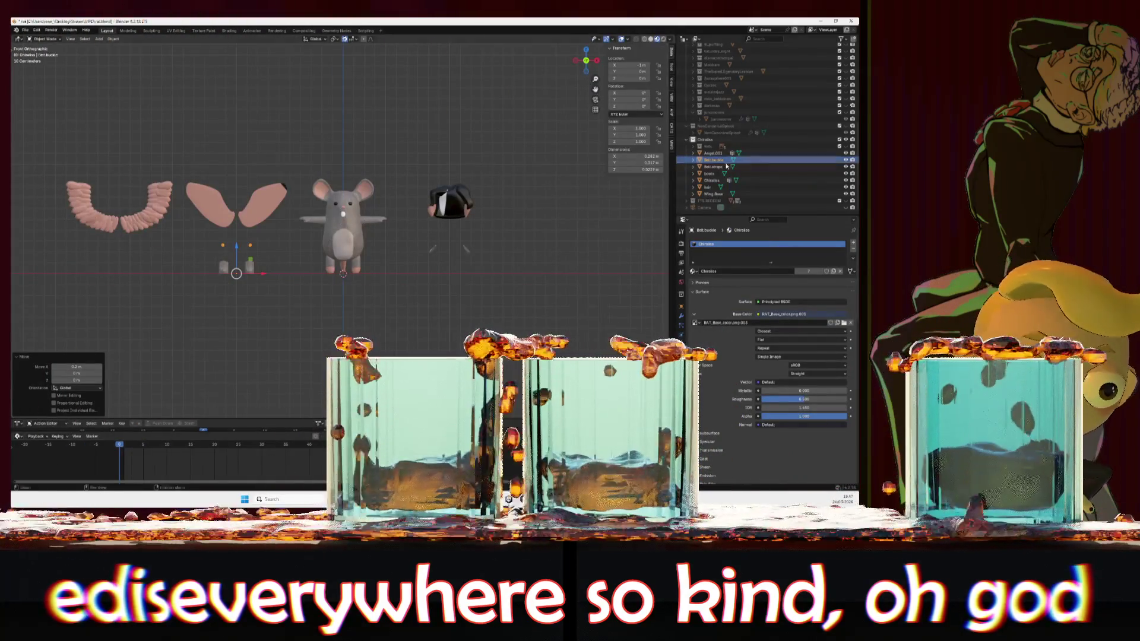
pyautogui.click(846, 146)
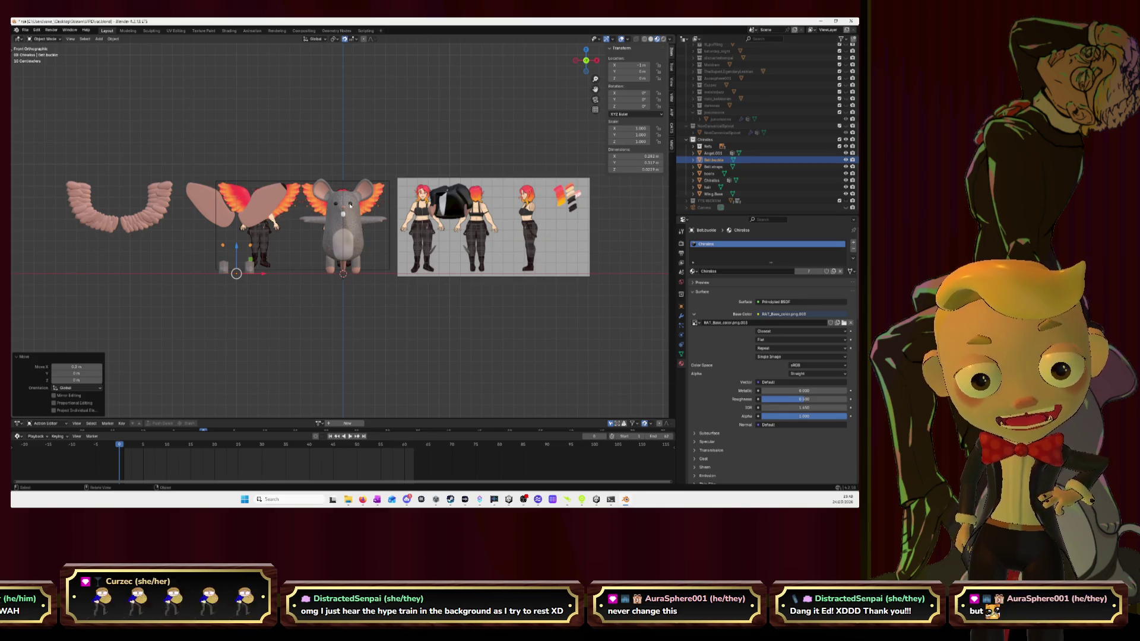
# In Edit Mode, select the rat's linked eye geometry and move it 0.5 m along X
pyautogui.click(350, 208)
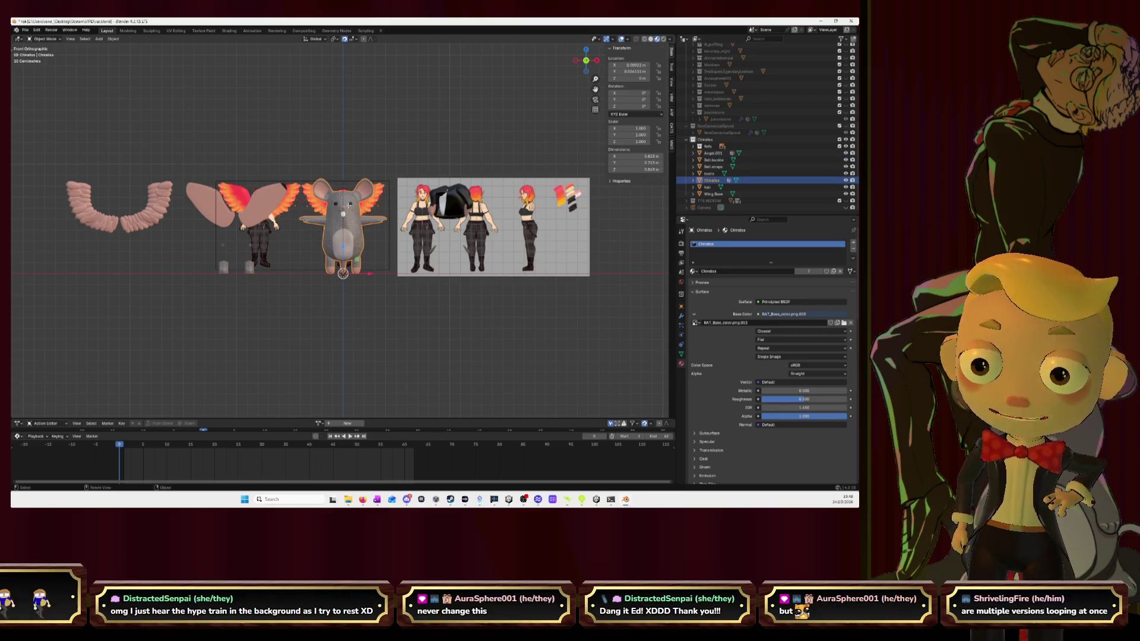
pyautogui.press('Tab')
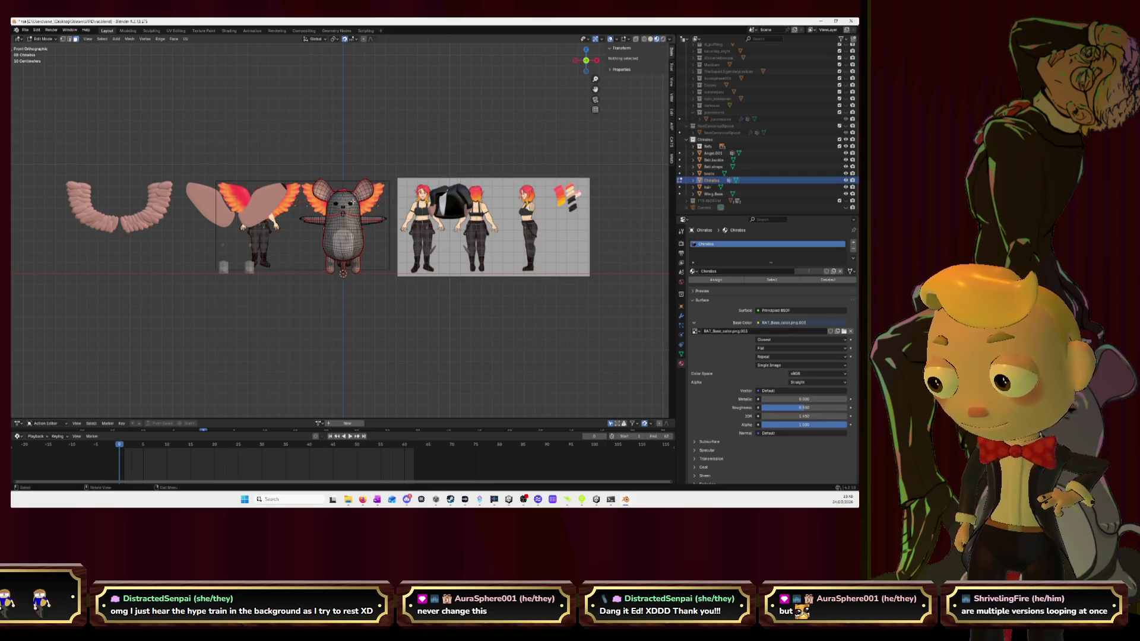
pyautogui.click(353, 201)
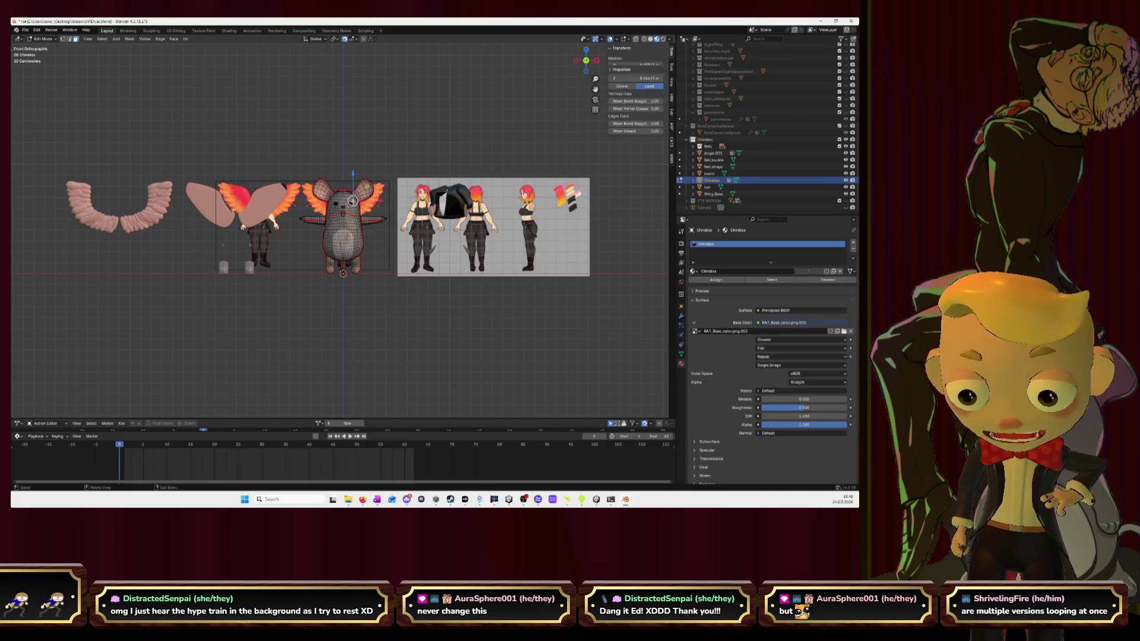
pyautogui.press('l')
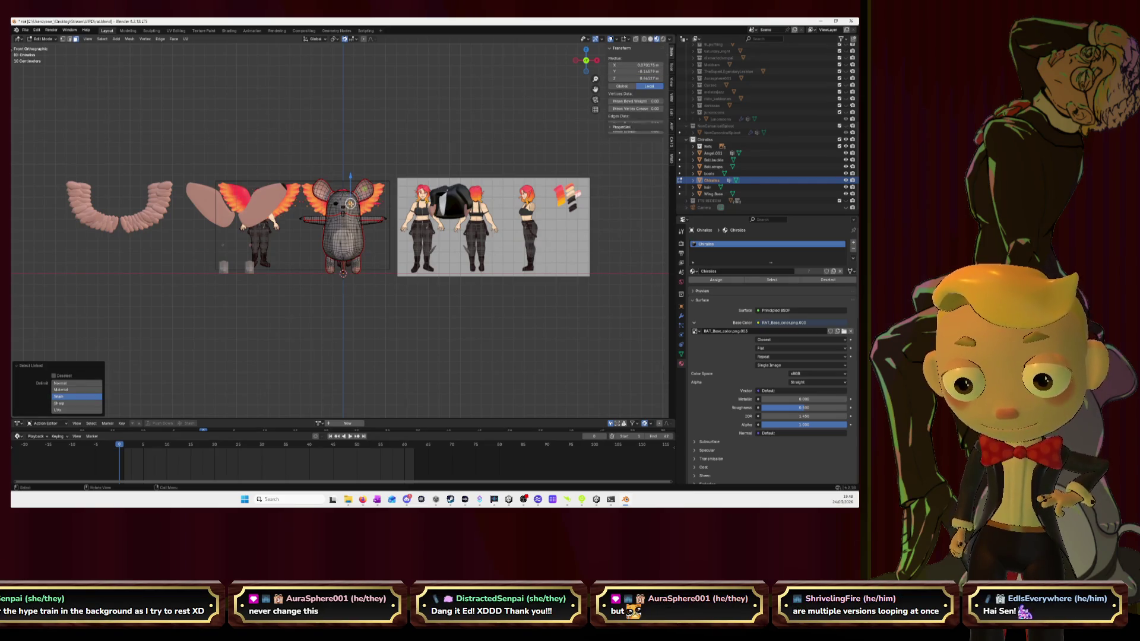
pyautogui.keyDown('shift'); pyautogui.click(336, 204); pyautogui.keyUp('shift')
pyautogui.hotkey('ctrl', 'l')
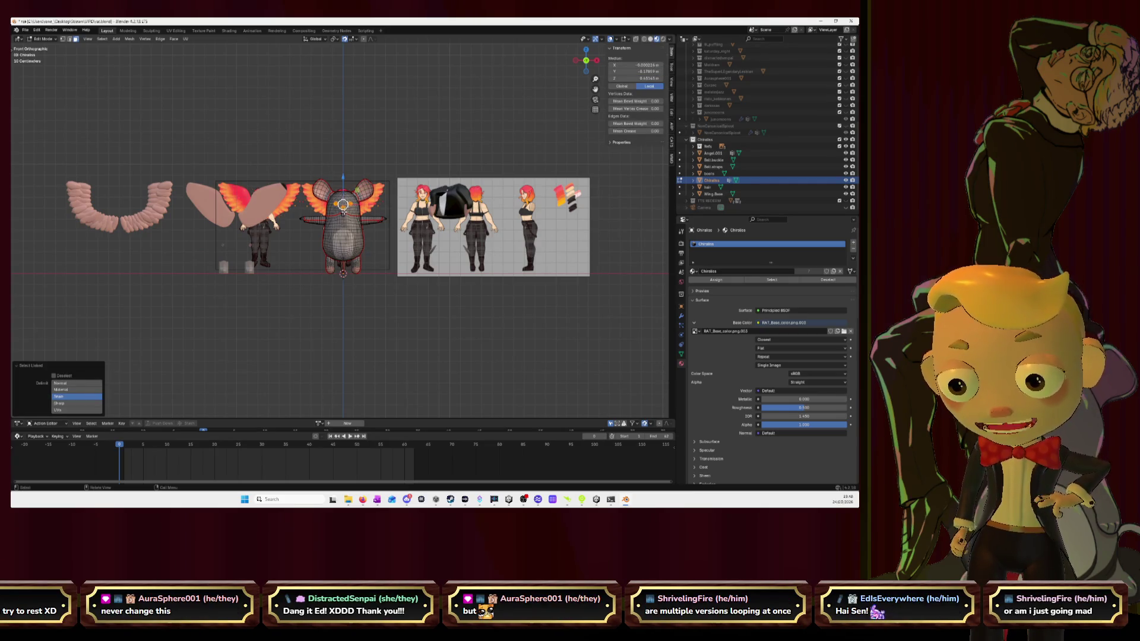
pyautogui.press('l')
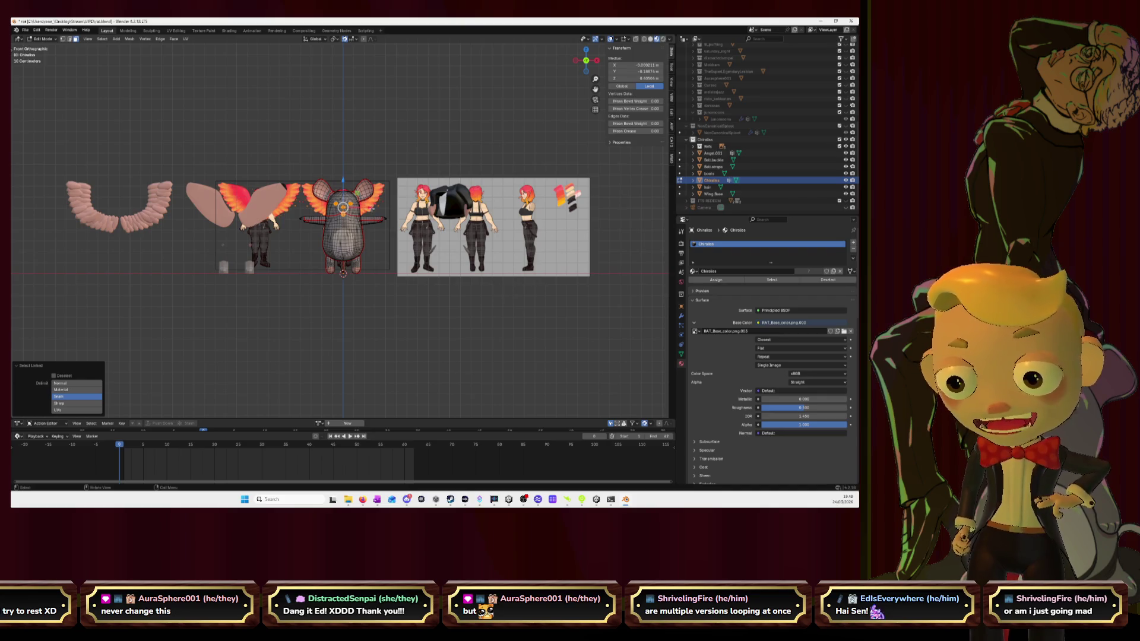
pyautogui.press('g')
pyautogui.press('x')
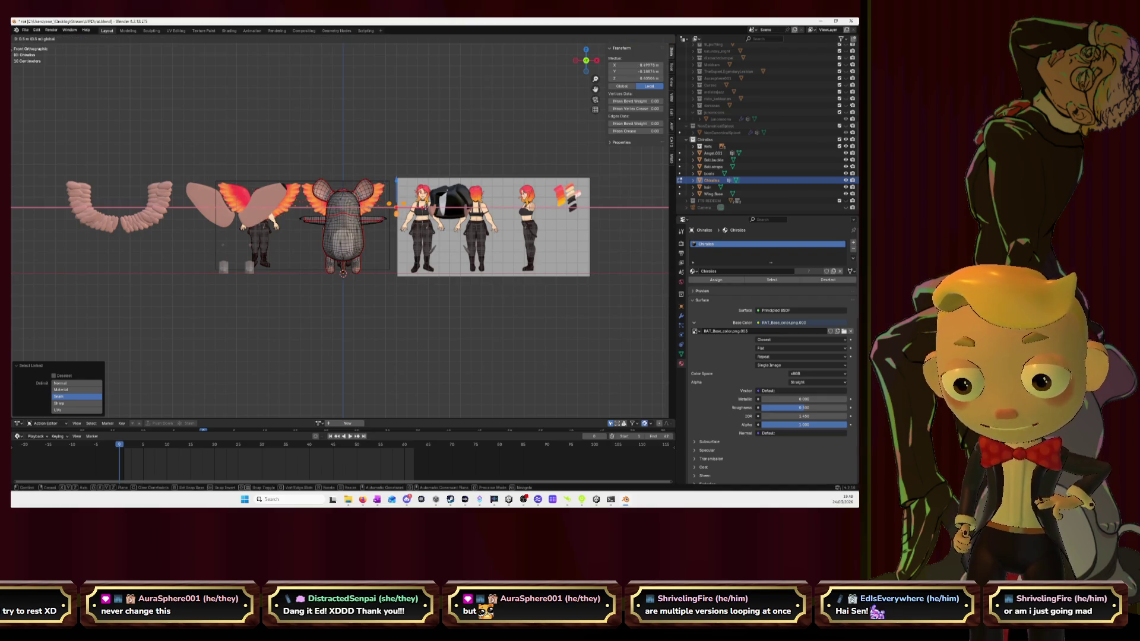
pyautogui.press('Return')
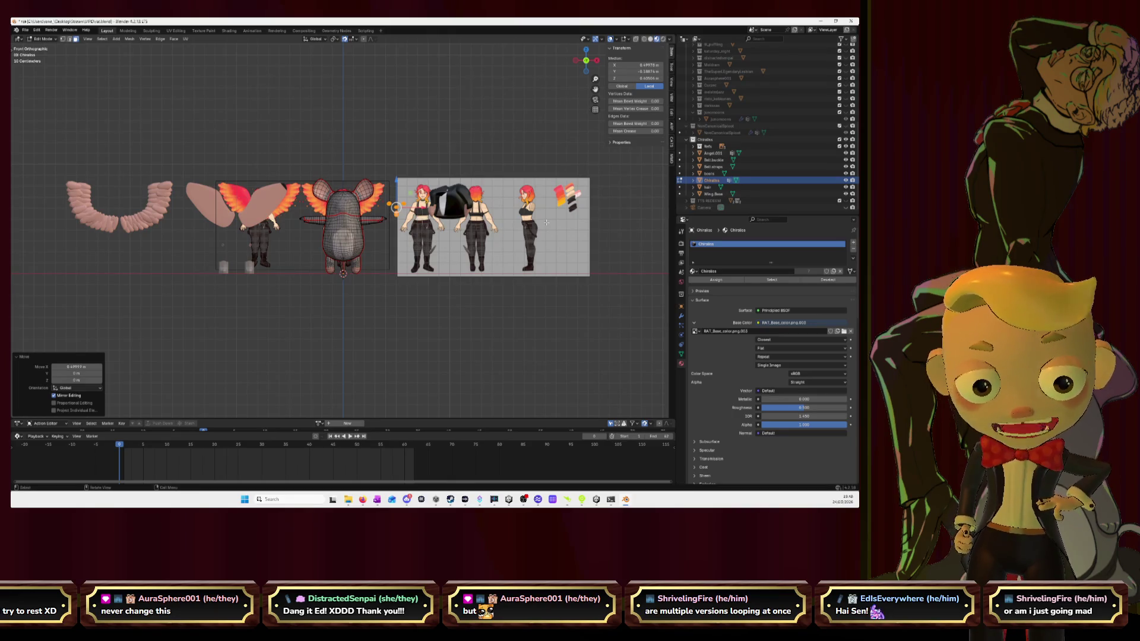
# Hide the Refs collection, deselect the eye vertices, and return to Object Mode
pyautogui.click(846, 146)
pyautogui.click(535, 276)
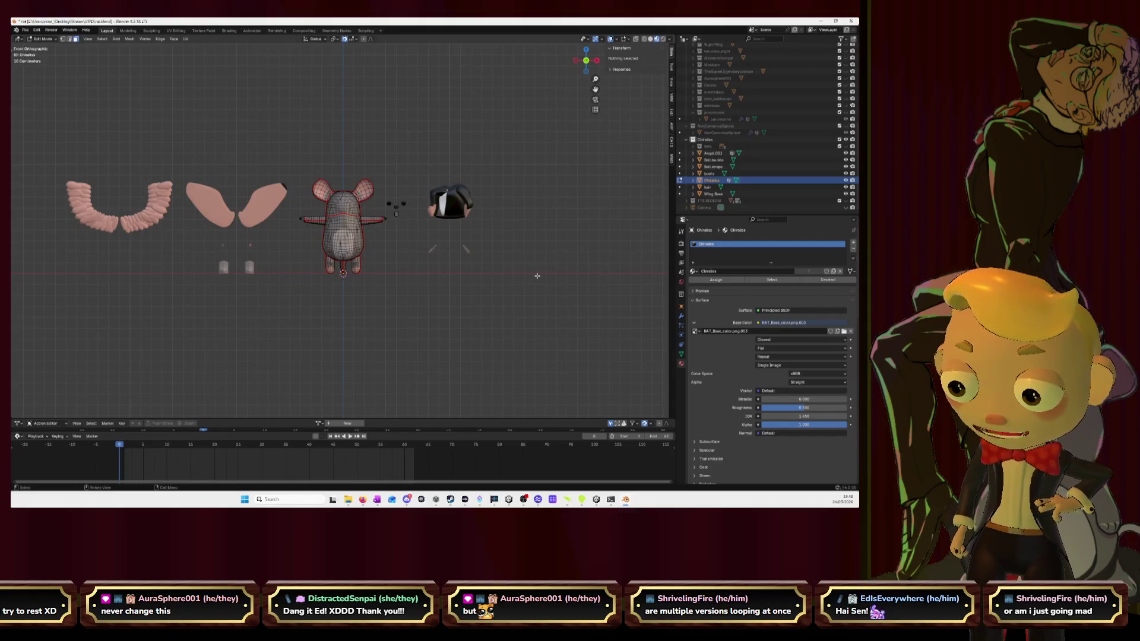
pyautogui.press('Tab')
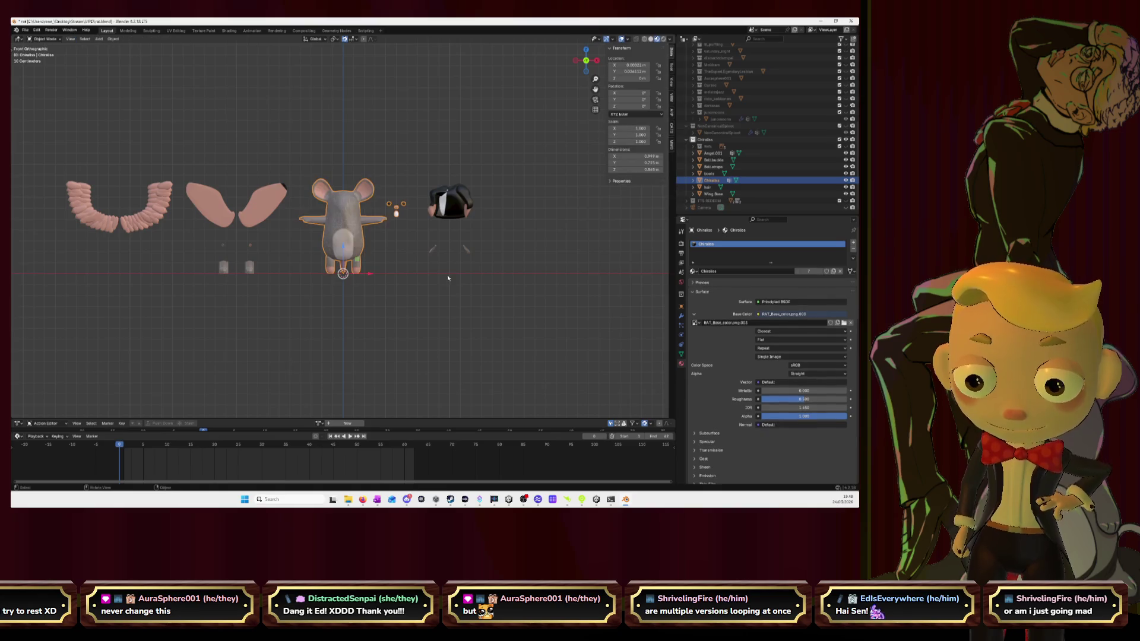
# Select all the rat parts and save the file as rat.blend
pyautogui.press('a')
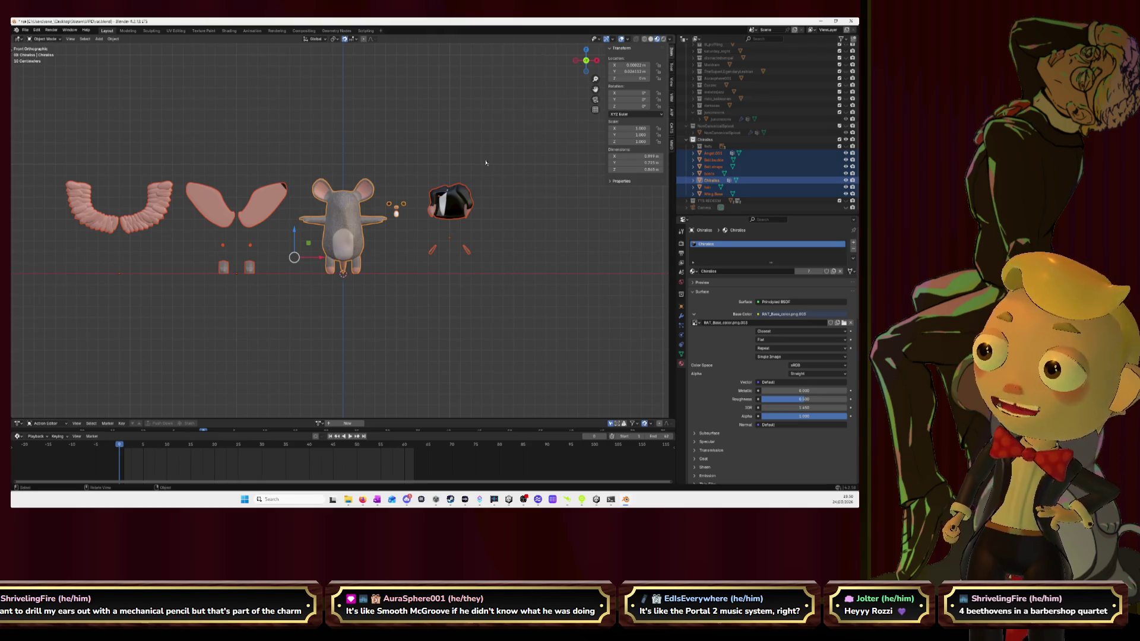
pyautogui.click(455, 141)
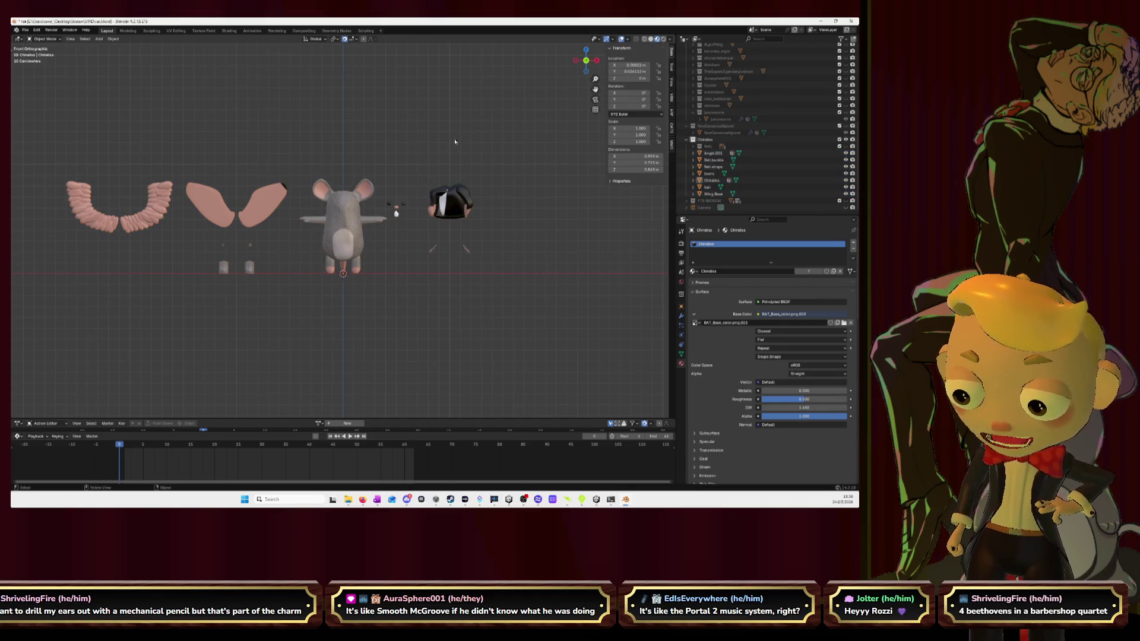
pyautogui.rightClick(454, 141)
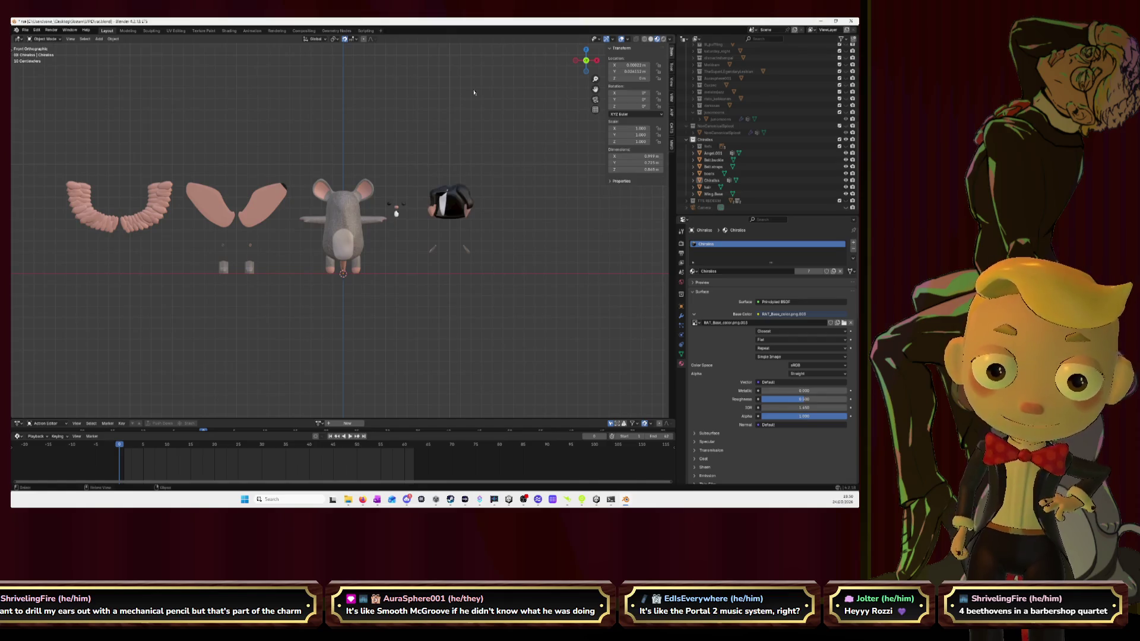
pyautogui.press('a')
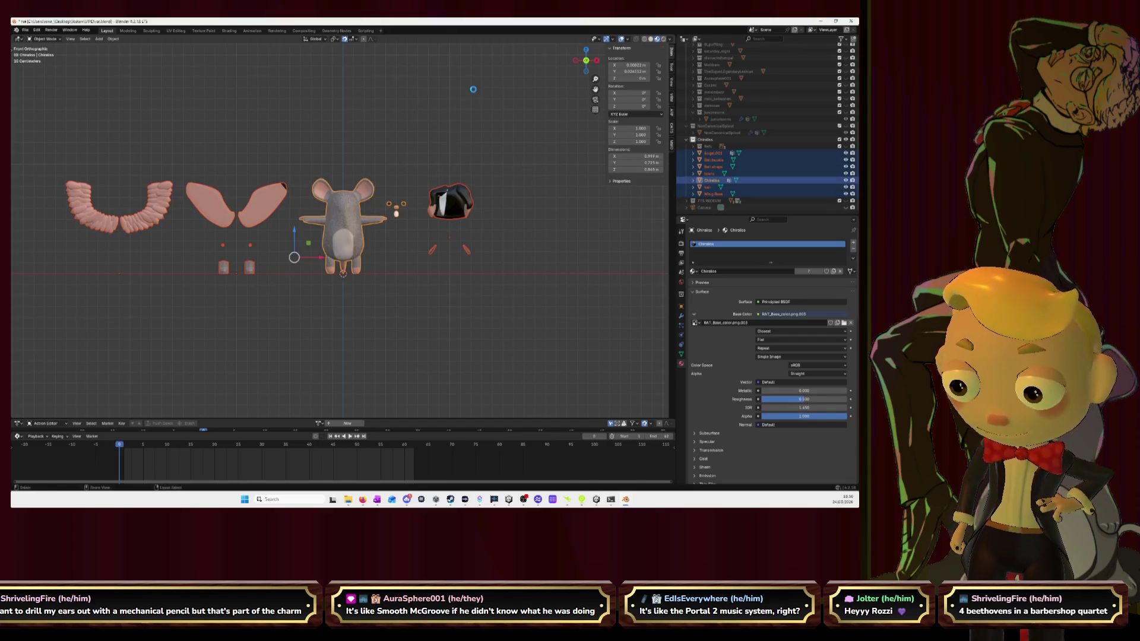
pyautogui.hotkey('ctrl', 's')
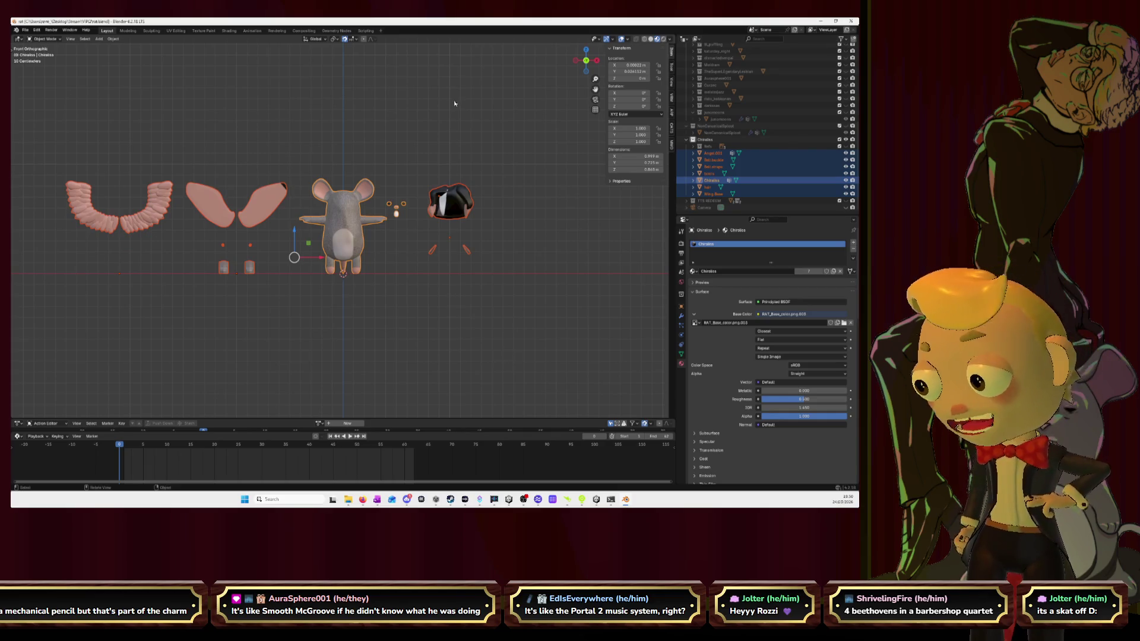
# Clear the selection and reselect every rat avatar part
pyautogui.click(455, 104)
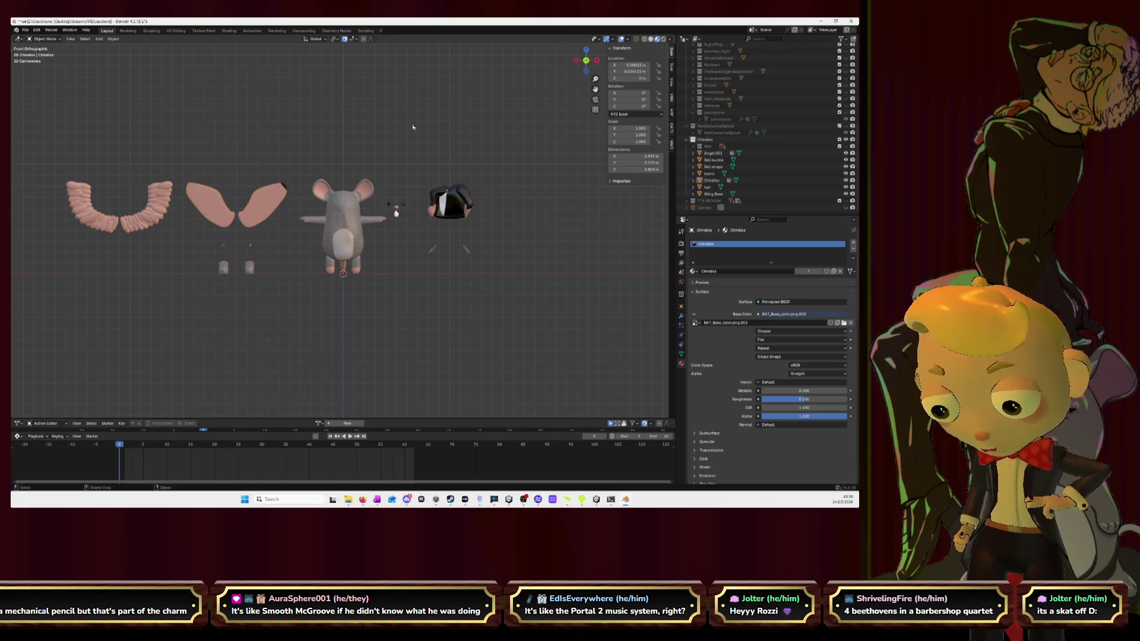
pyautogui.press('a')
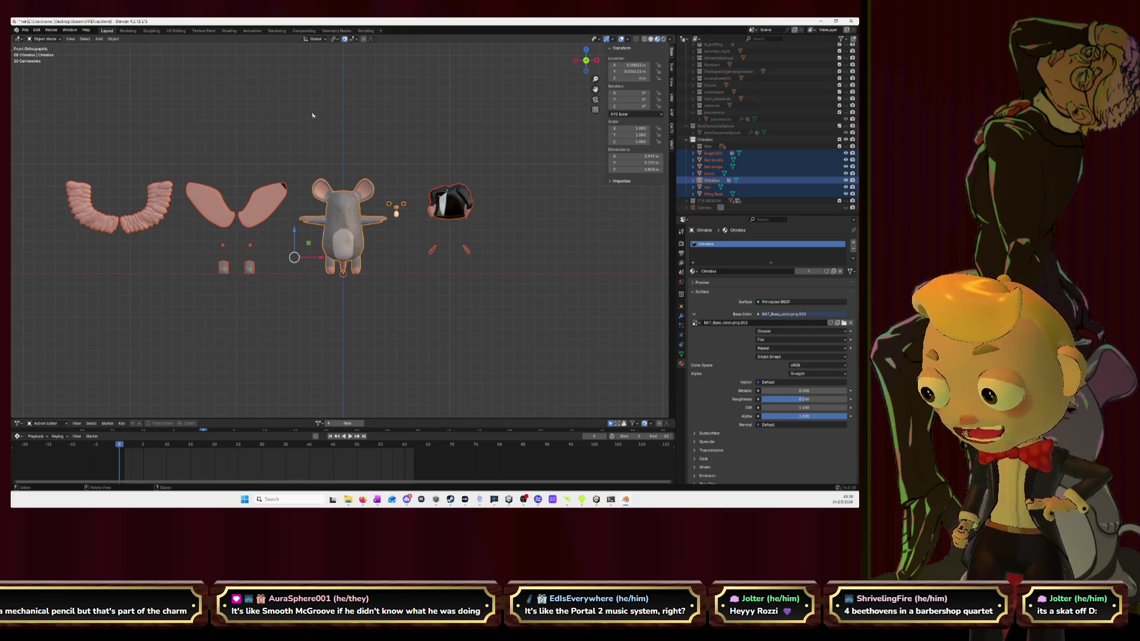
pyautogui.click(25, 30)
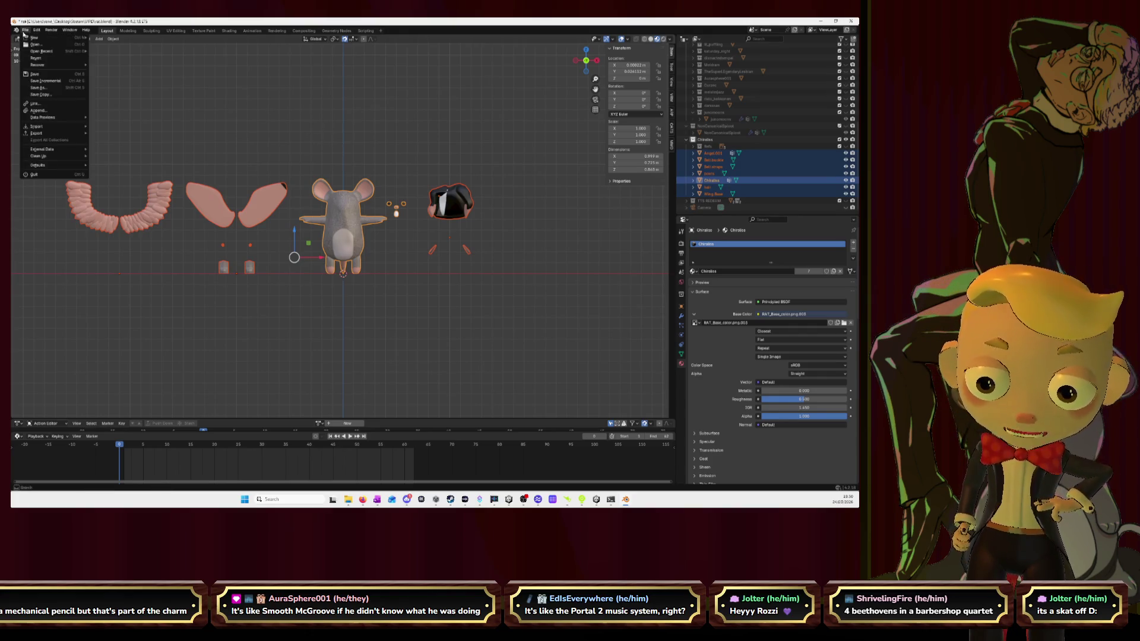
# Choose File > Export > FBX (.fbx) to export the selected rat parts
pyautogui.moveTo(63, 135)
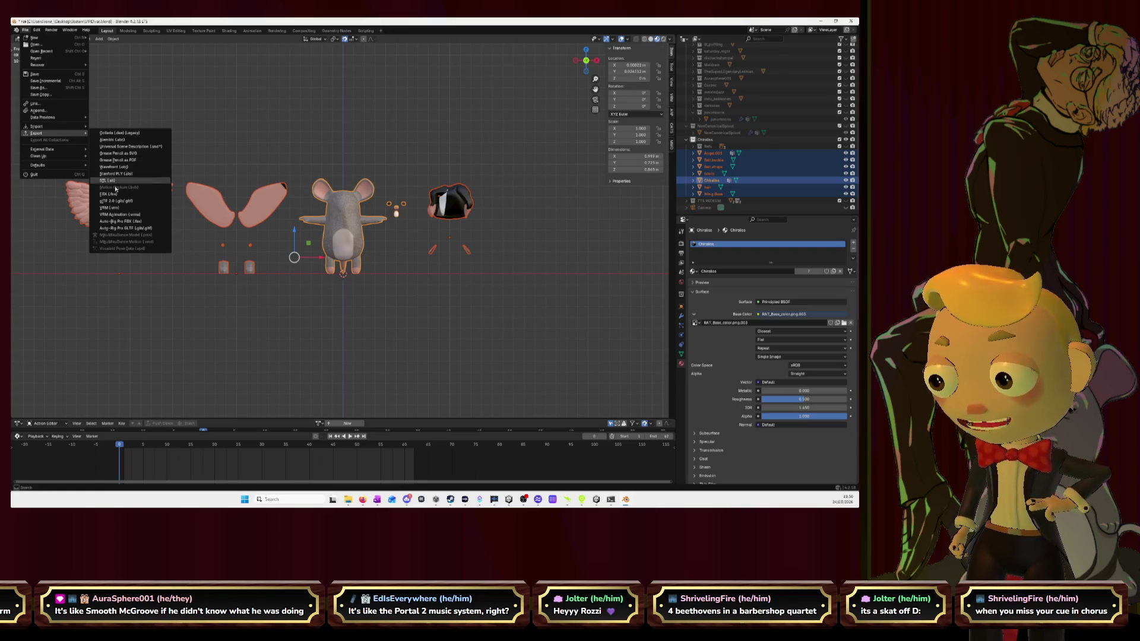
pyautogui.click(108, 195)
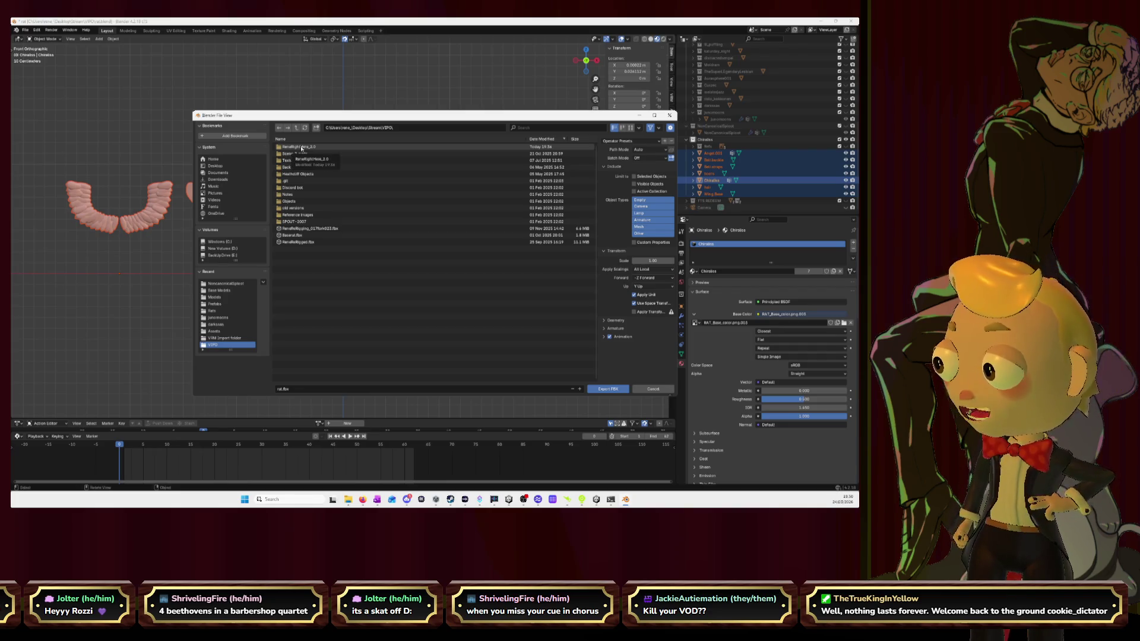
# Navigate to VIPO\Textures\Rat textures, create a new folder named 'Chiralss', and open it
pyautogui.doubleClick(302, 149)
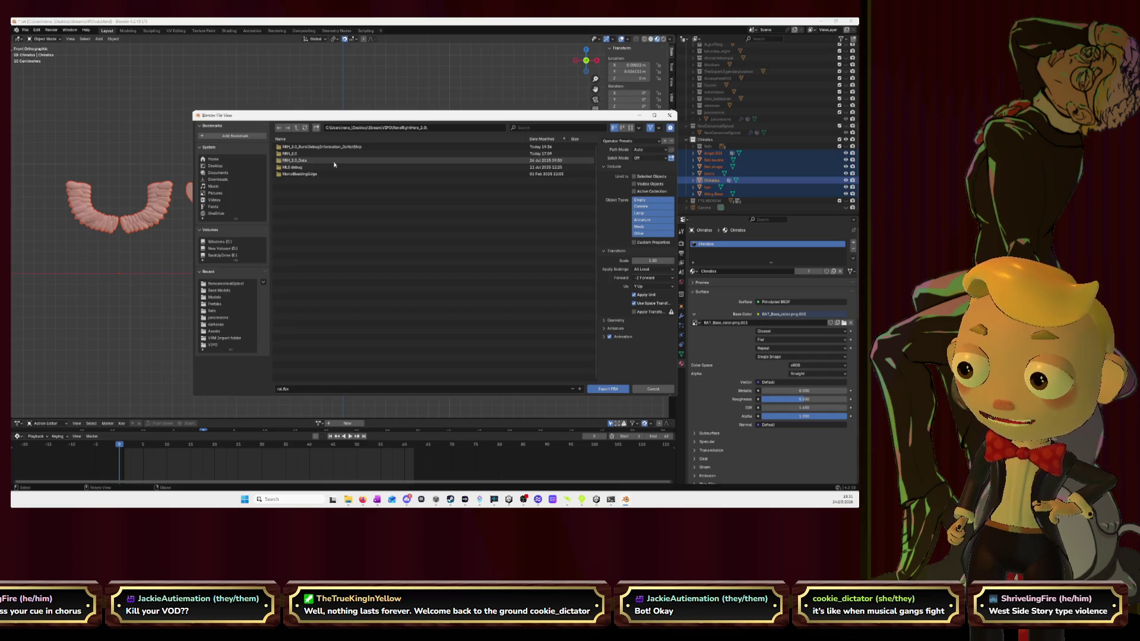
pyautogui.click(295, 128)
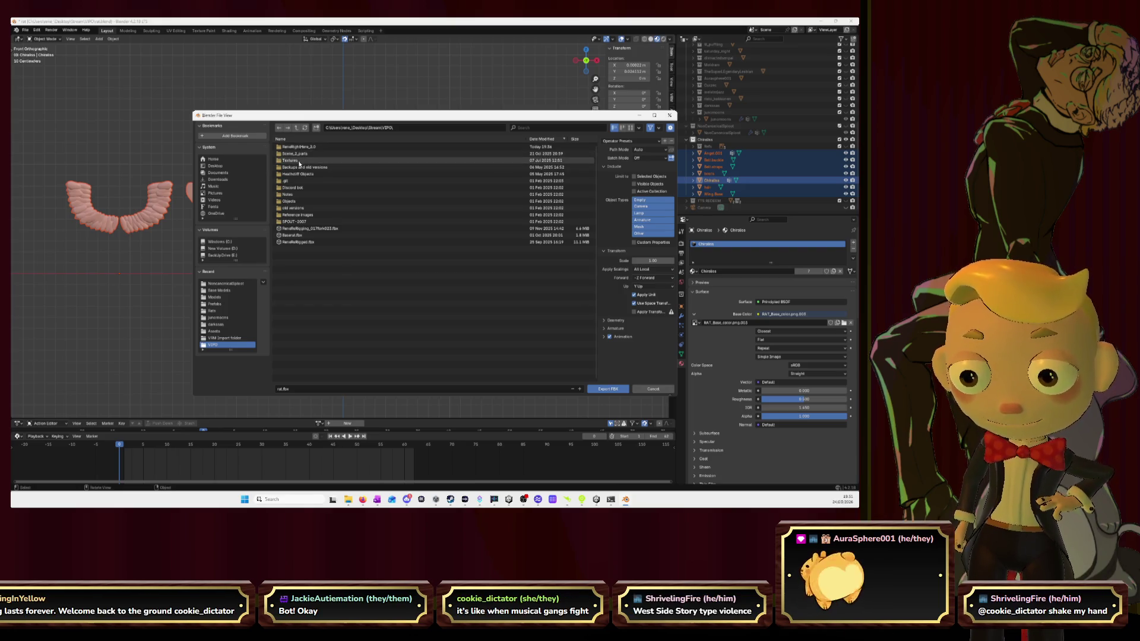
pyautogui.doubleClick(299, 162)
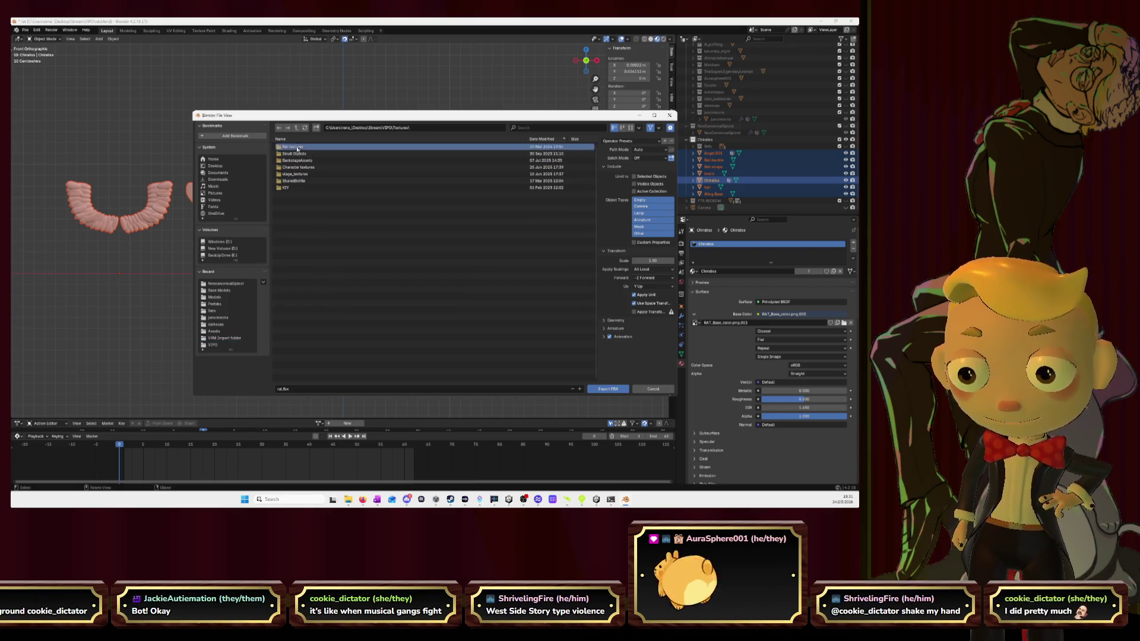
pyautogui.doubleClick(297, 147)
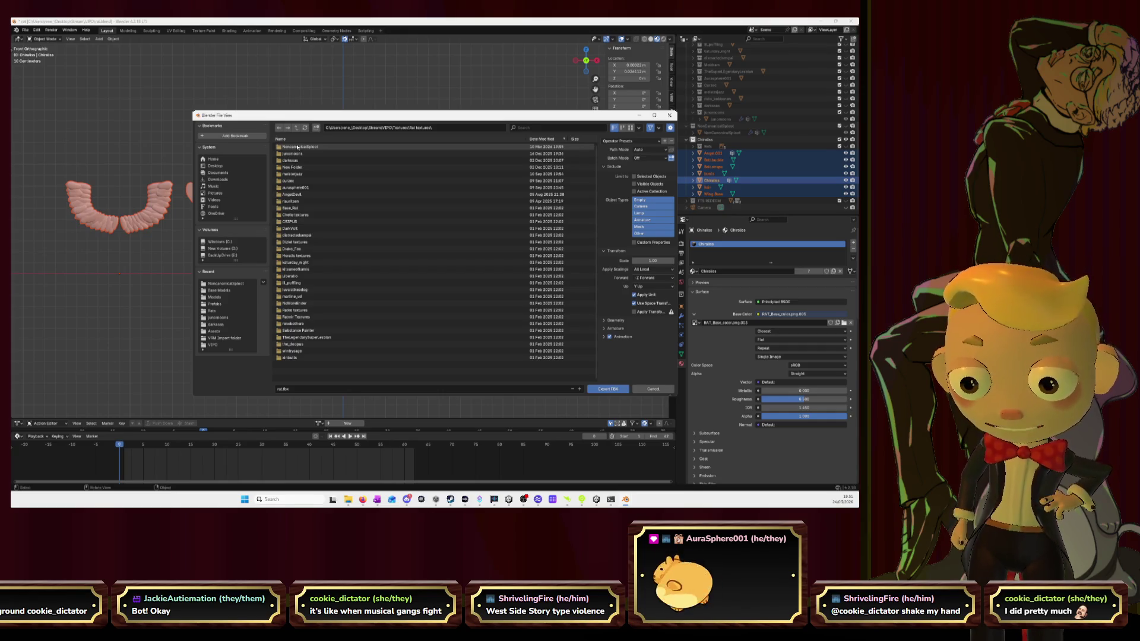
pyautogui.click(316, 128)
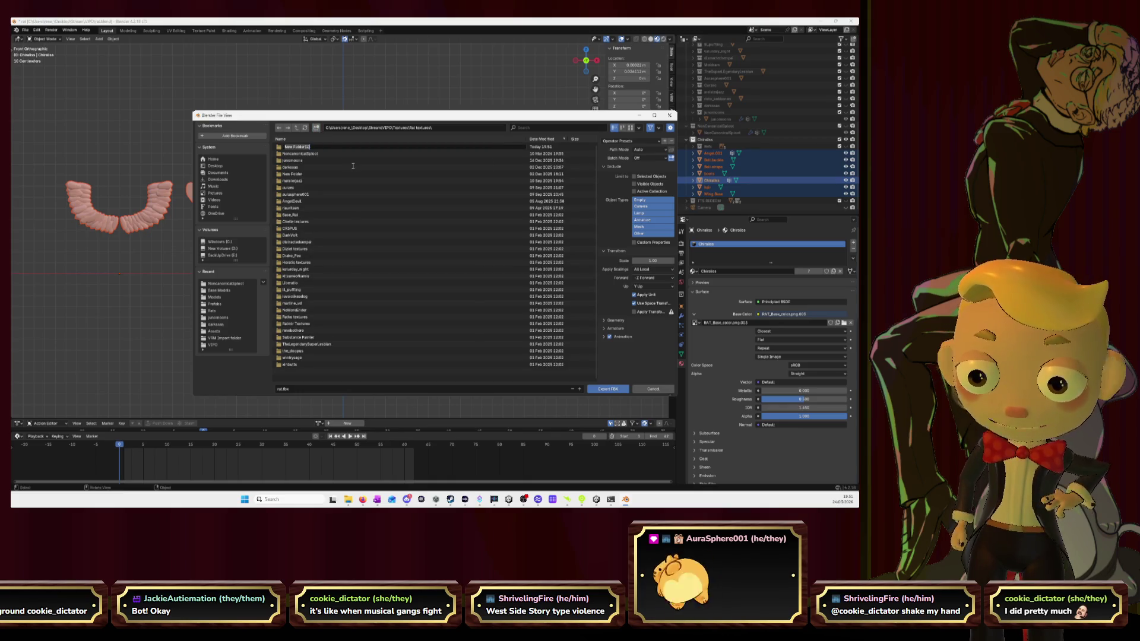
pyautogui.write('Chi')
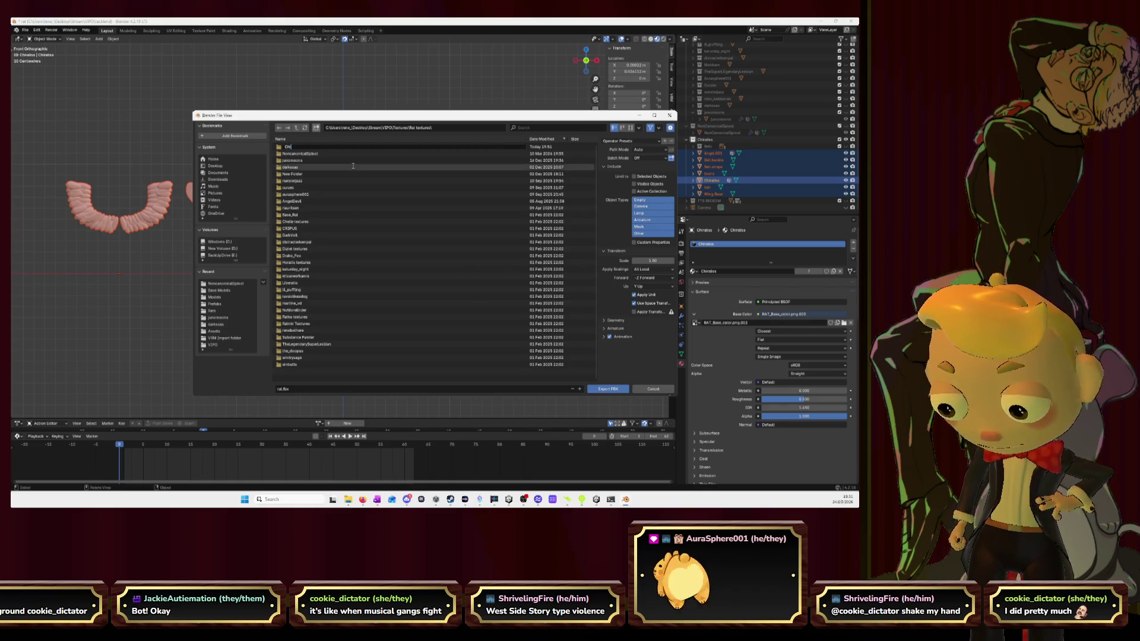
pyautogui.write('ralss')
pyautogui.press('Return')
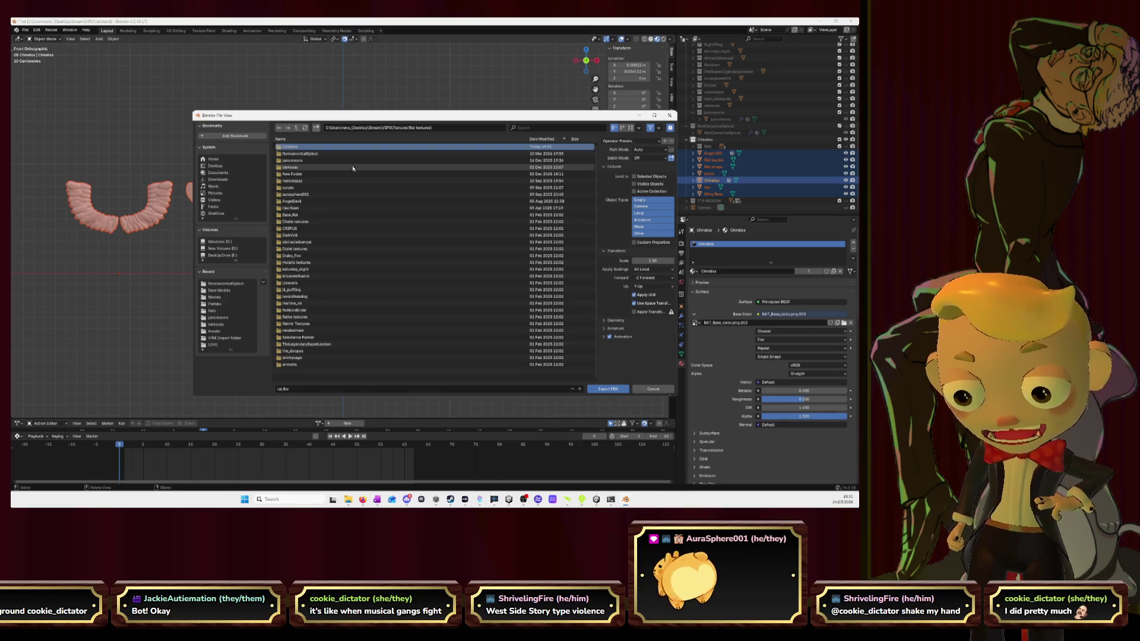
pyautogui.doubleClick(333, 147)
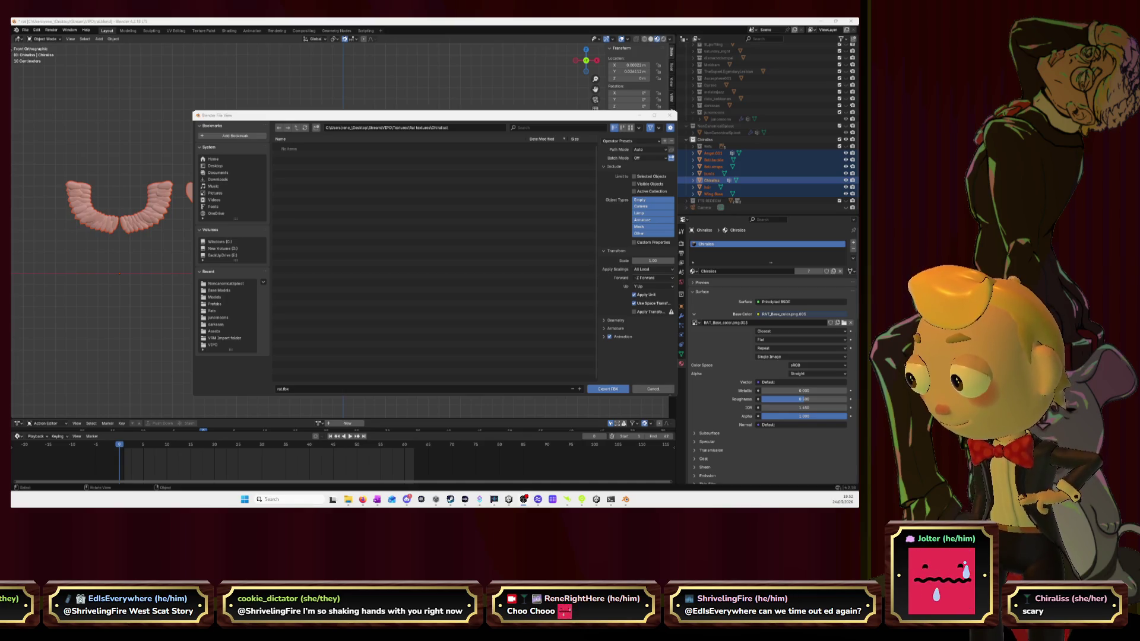
# Resume the Pizza Tower OST - Oregano Mirage video on YouTube, then minimise the browser back to Blender
pyautogui.hotkey('alt', 'Tab')
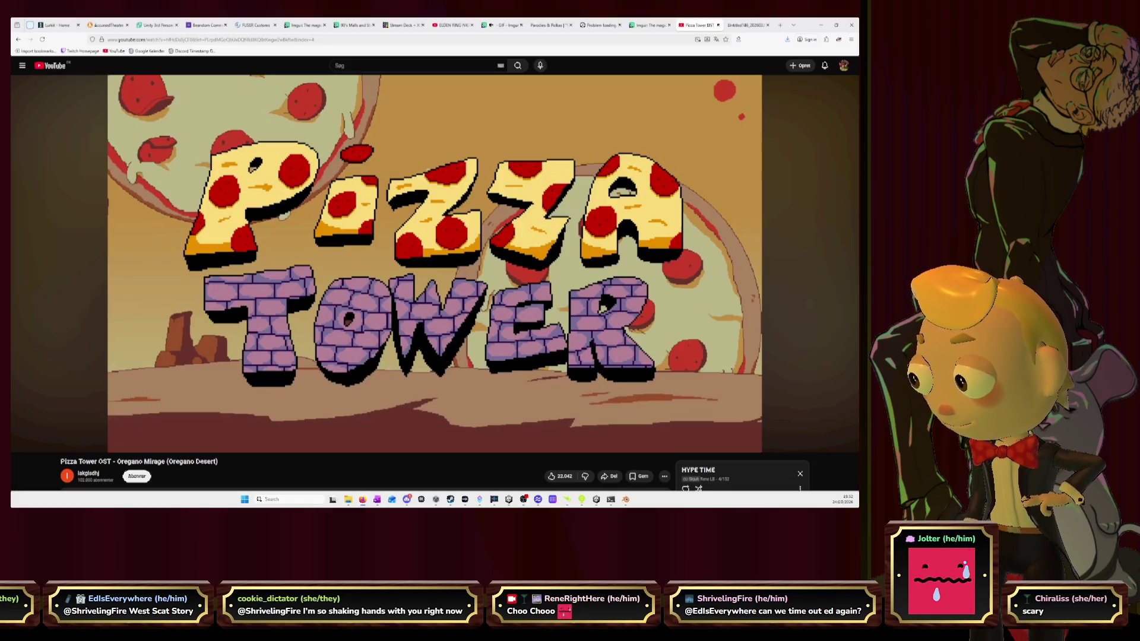
pyautogui.click(303, 215)
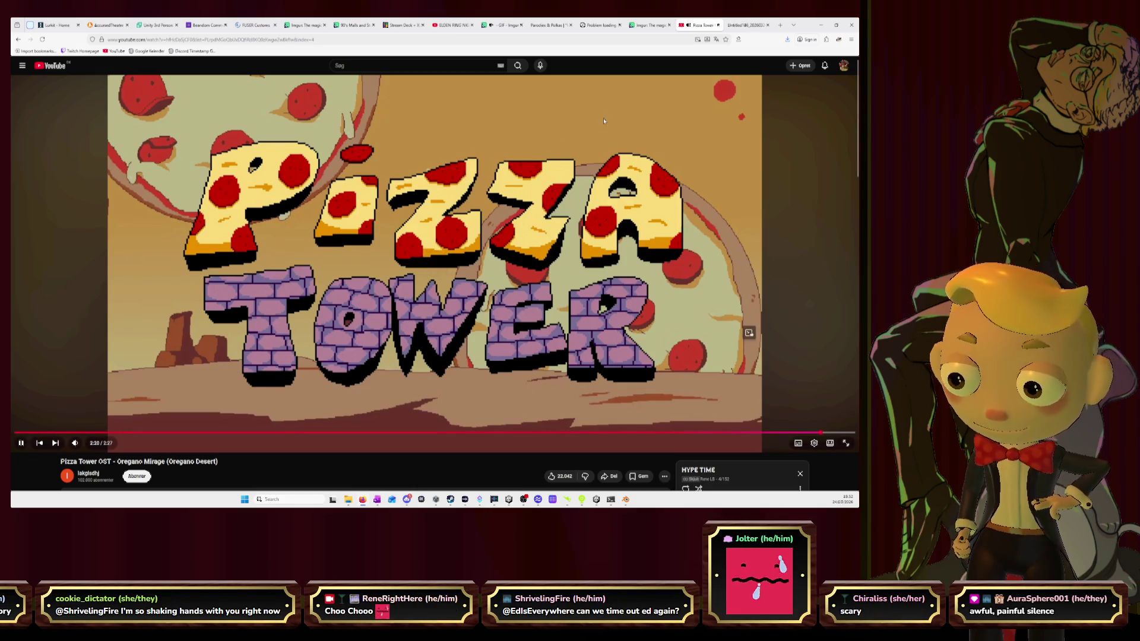
pyautogui.click(828, 25)
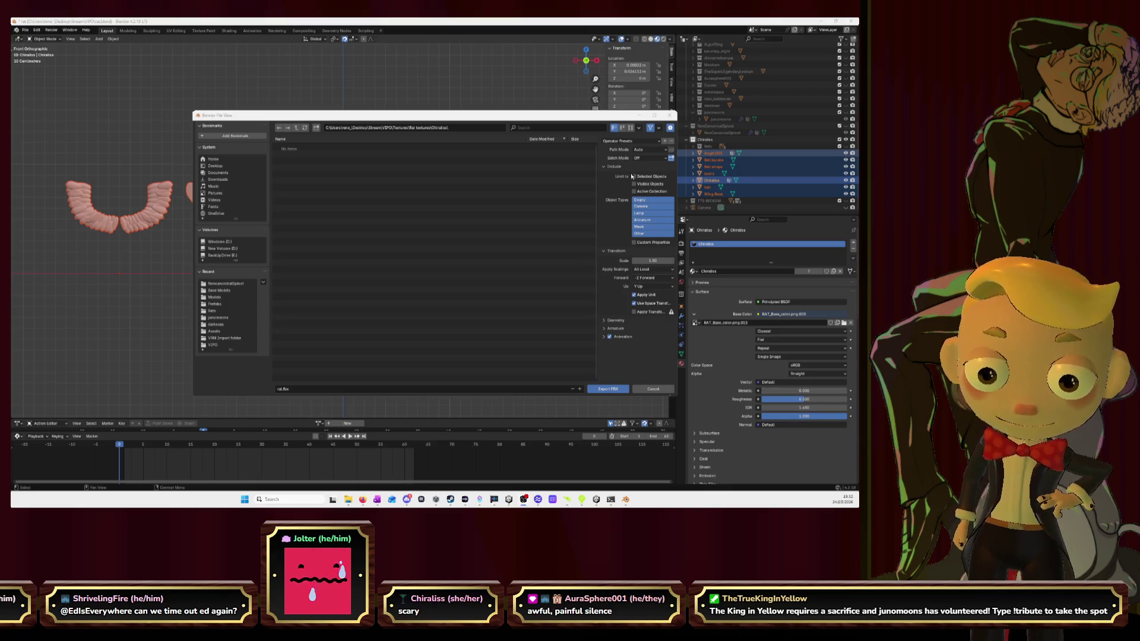
# Add a viewer's username to the start of the FBX export file name, ahead of rat.fbx
pyautogui.click(333, 391)
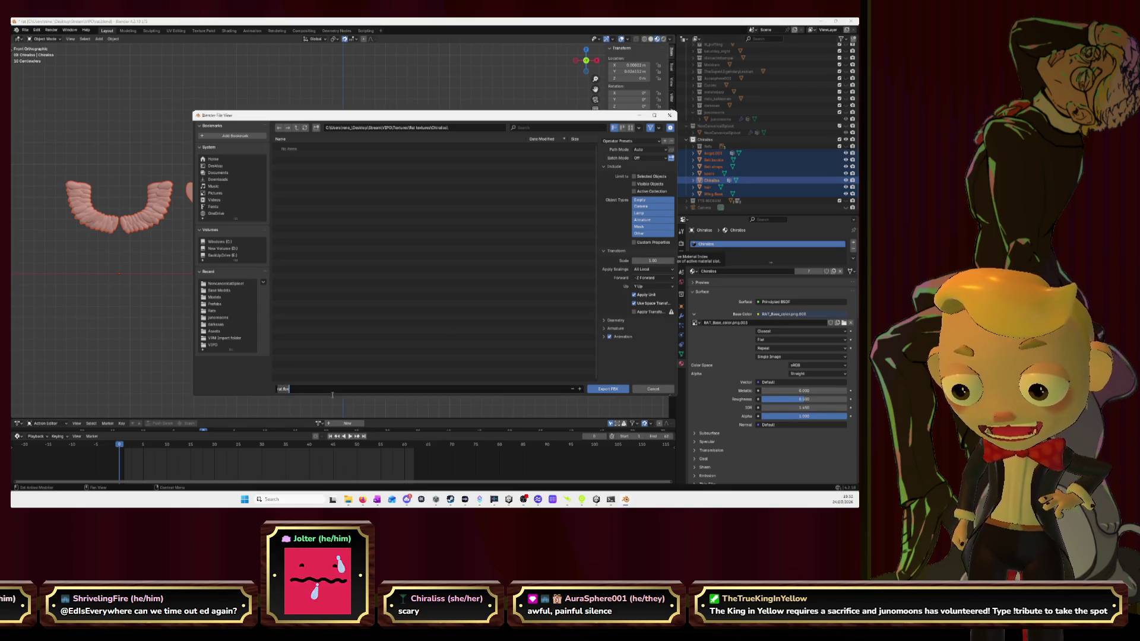
pyautogui.press('Home')
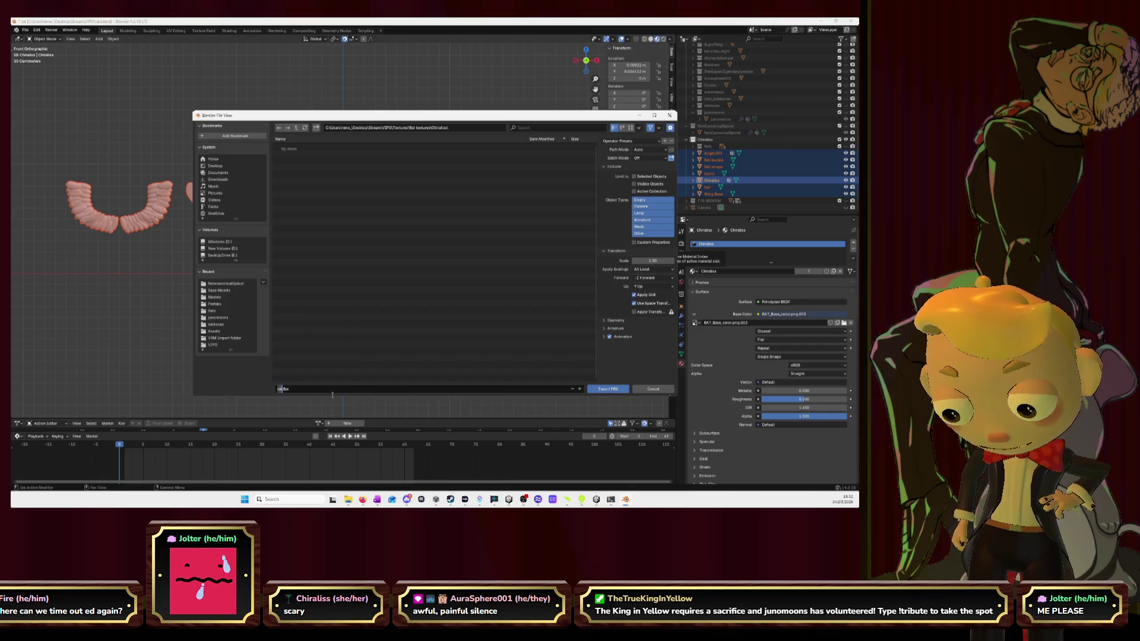
pyautogui.write('chiral')
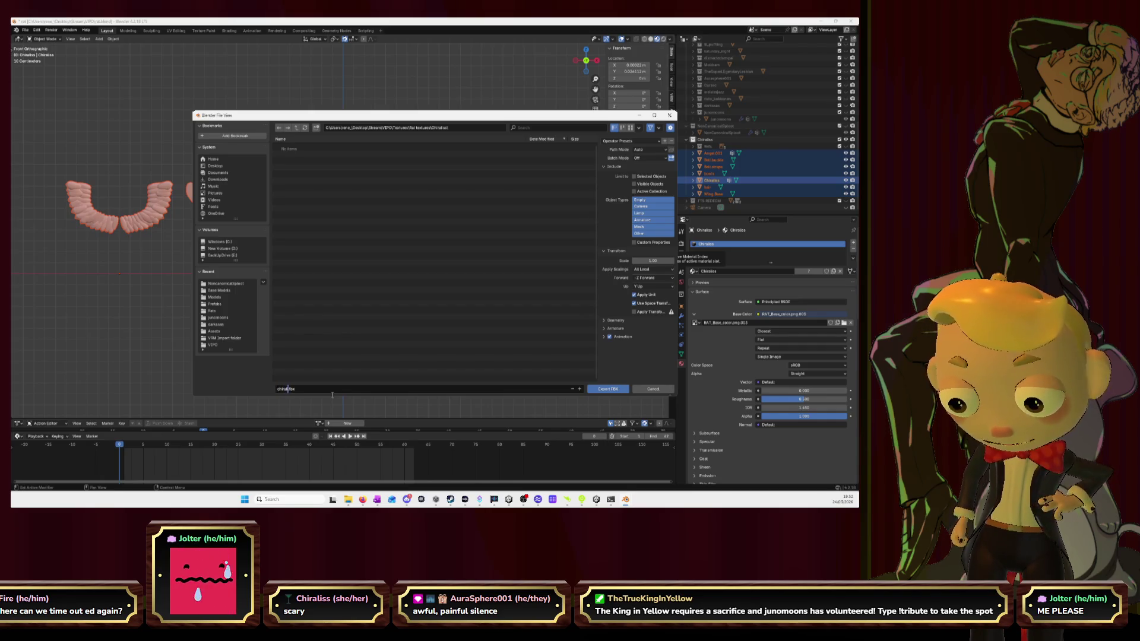
pyautogui.write('iss')
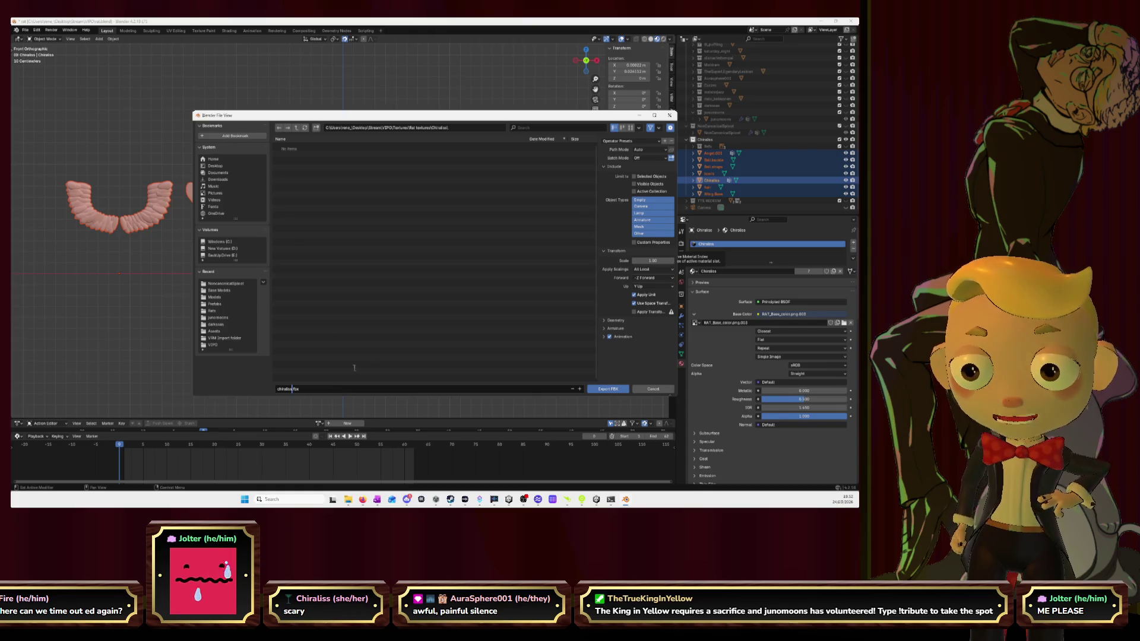
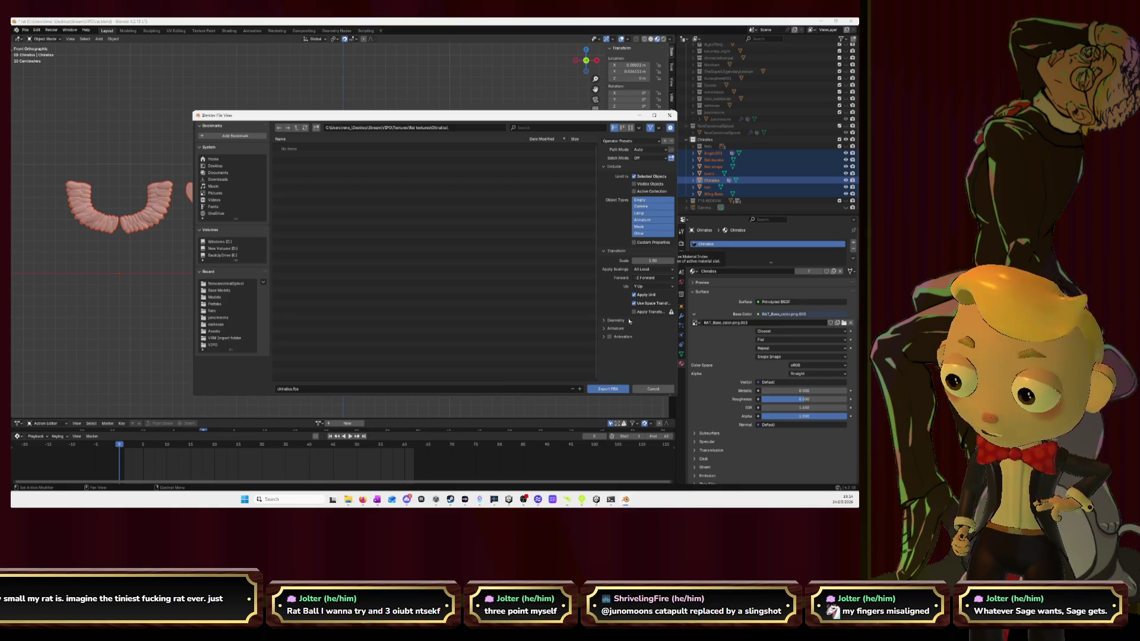
# Export the selected rat model parts as FBX, then switch over to Unity
pyautogui.click(608, 389)
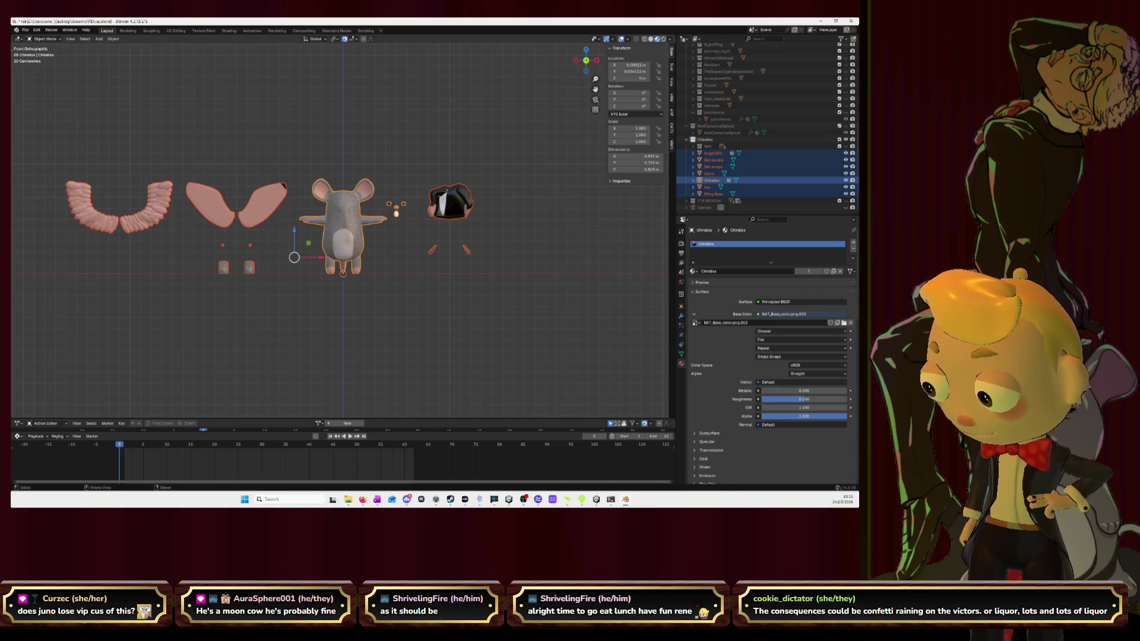
pyautogui.hotkey('alt', 'Tab')
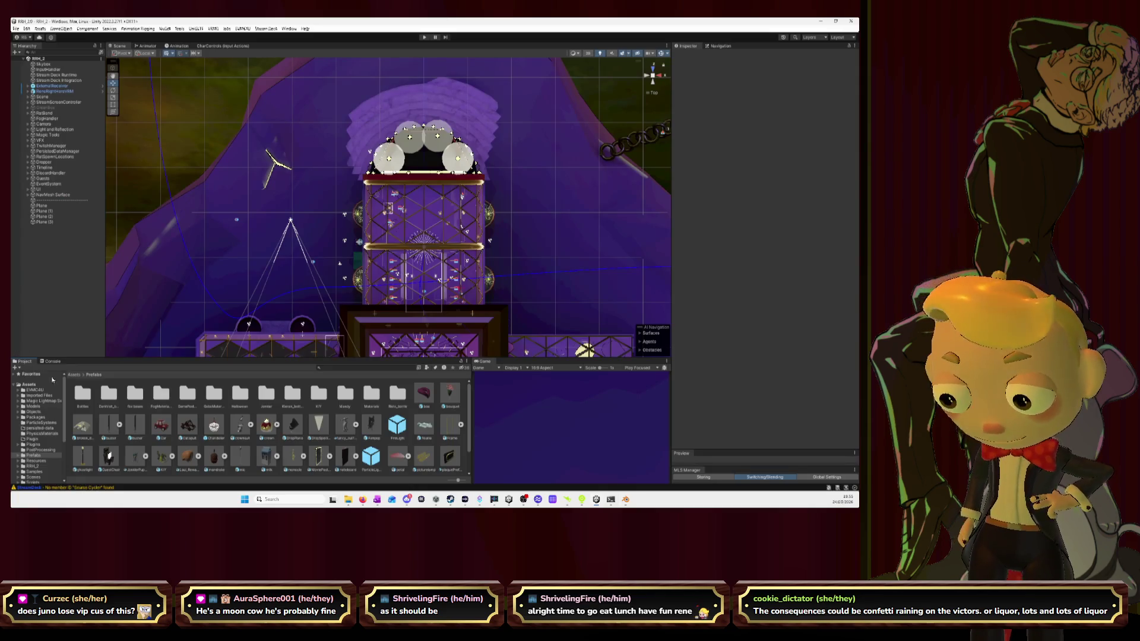
# Open Tribute.cs from Assets > Scripts > Twitch in the VS Code editor
pyautogui.scroll(-5, 46, 437)
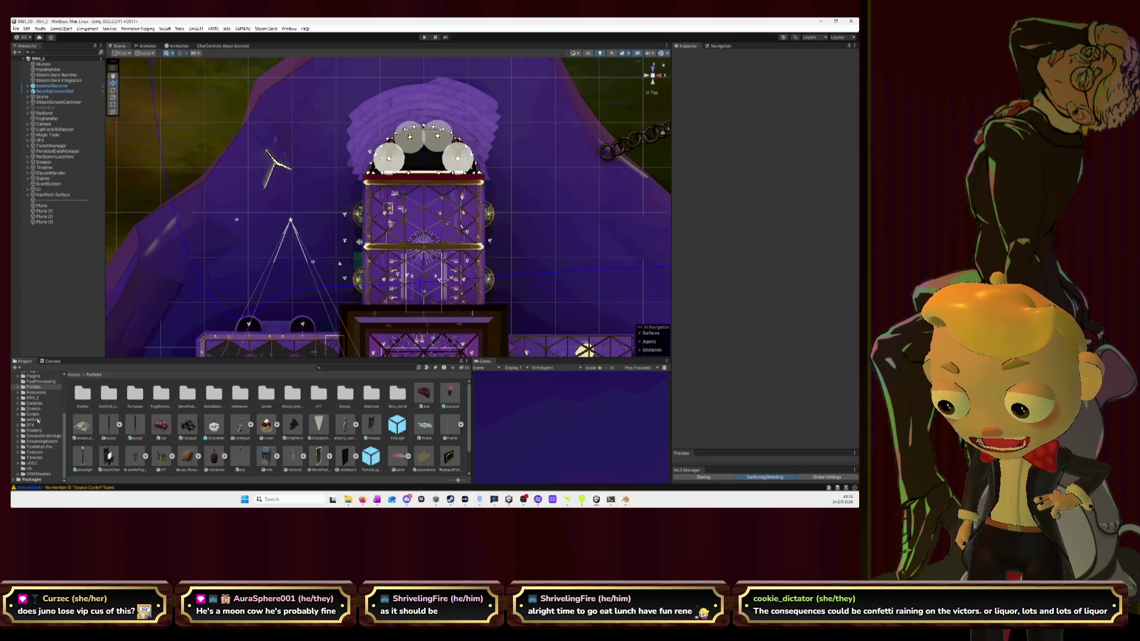
pyautogui.click(41, 414)
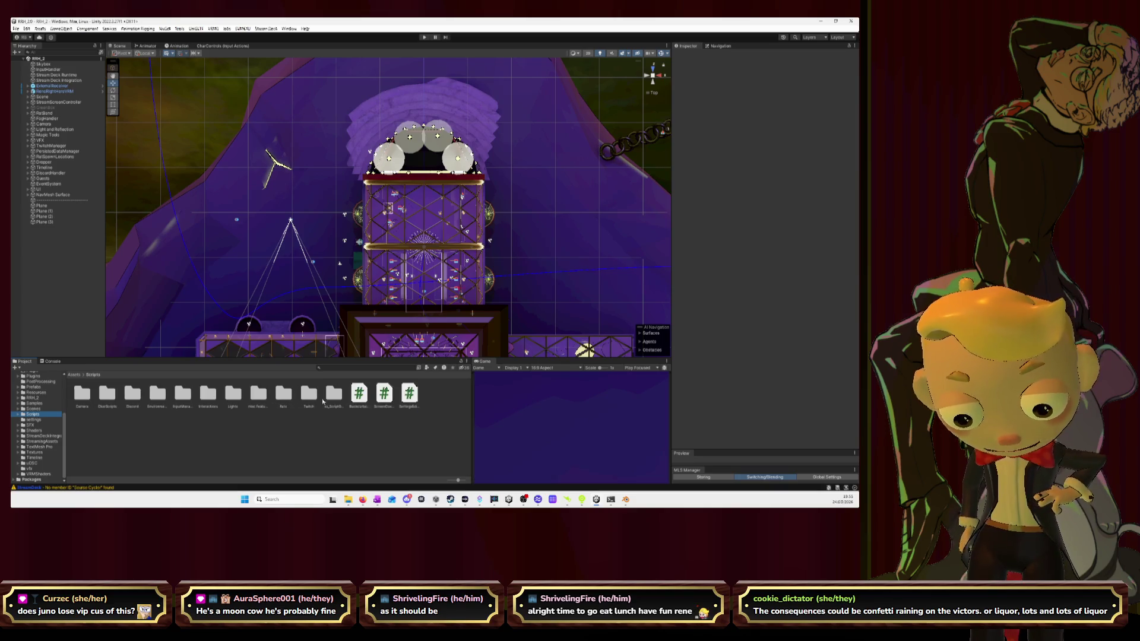
pyautogui.doubleClick(309, 394)
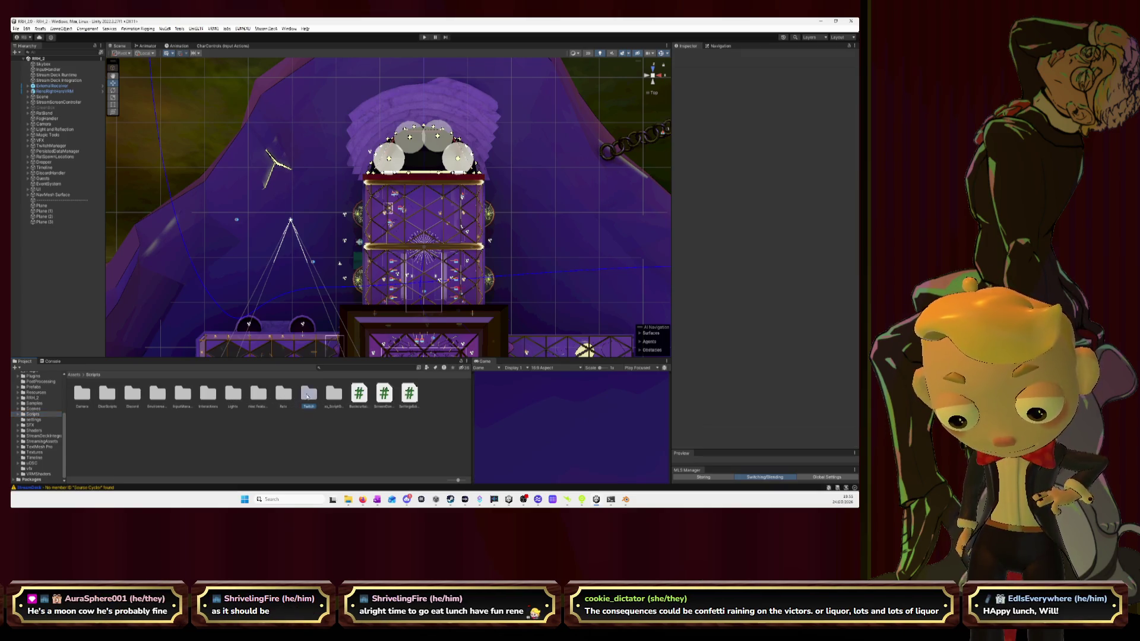
pyautogui.click(108, 394)
pyautogui.doubleClick(113, 394)
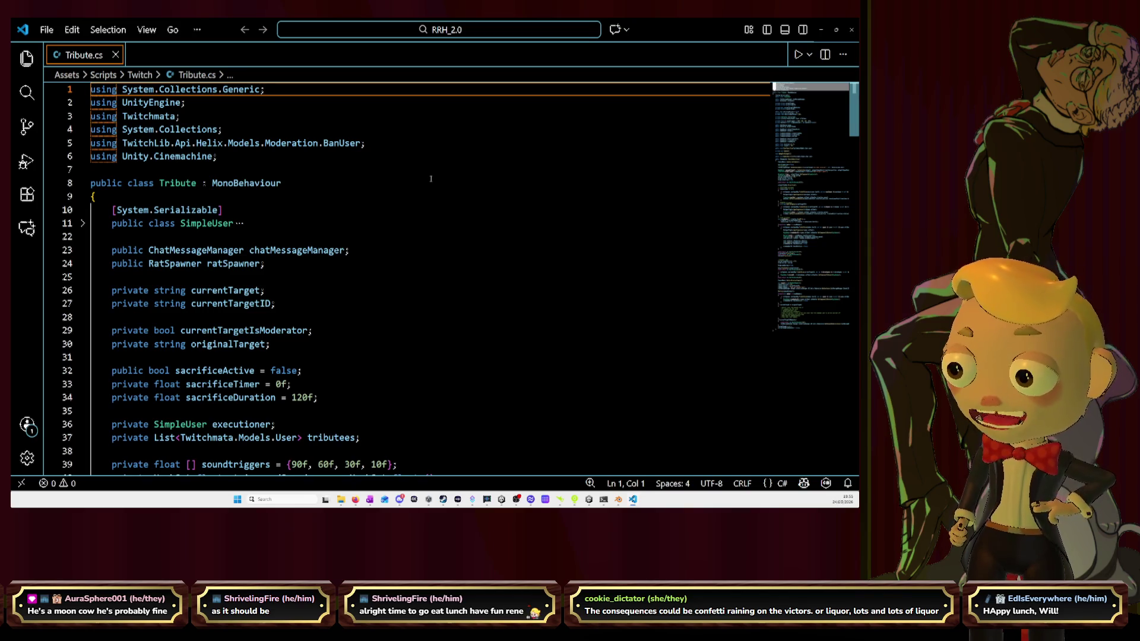
# Scroll through Tribute.cs and select the ban request code on lines 245–249
pyautogui.scroll(-10, 433, 179)
pyautogui.scroll(-15, 431, 179)
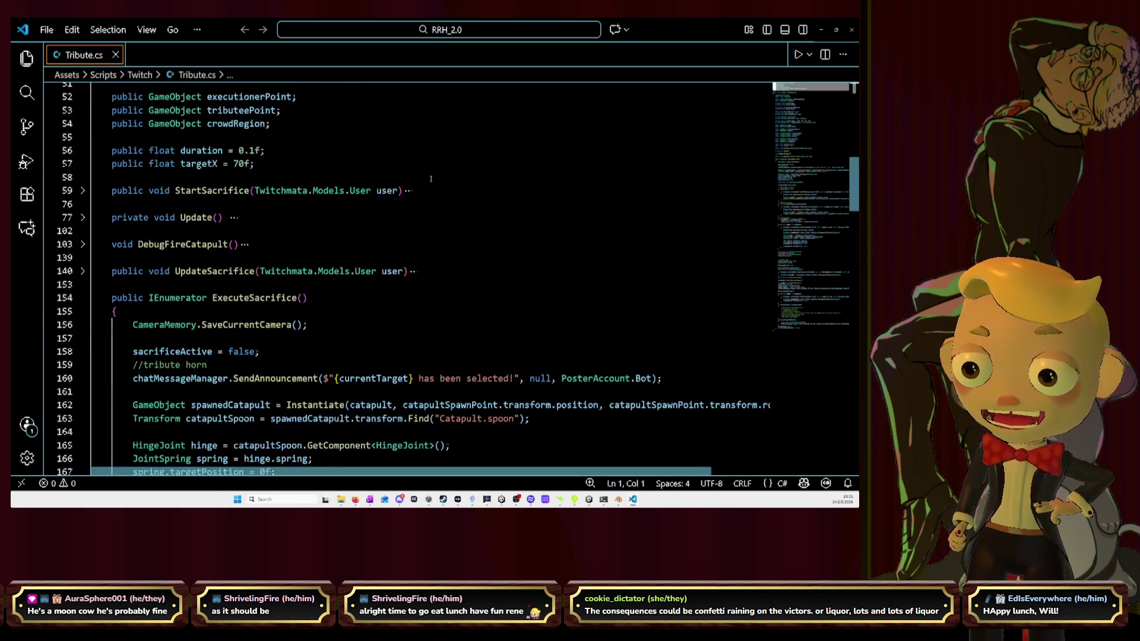
pyautogui.scroll(-7, 430, 177)
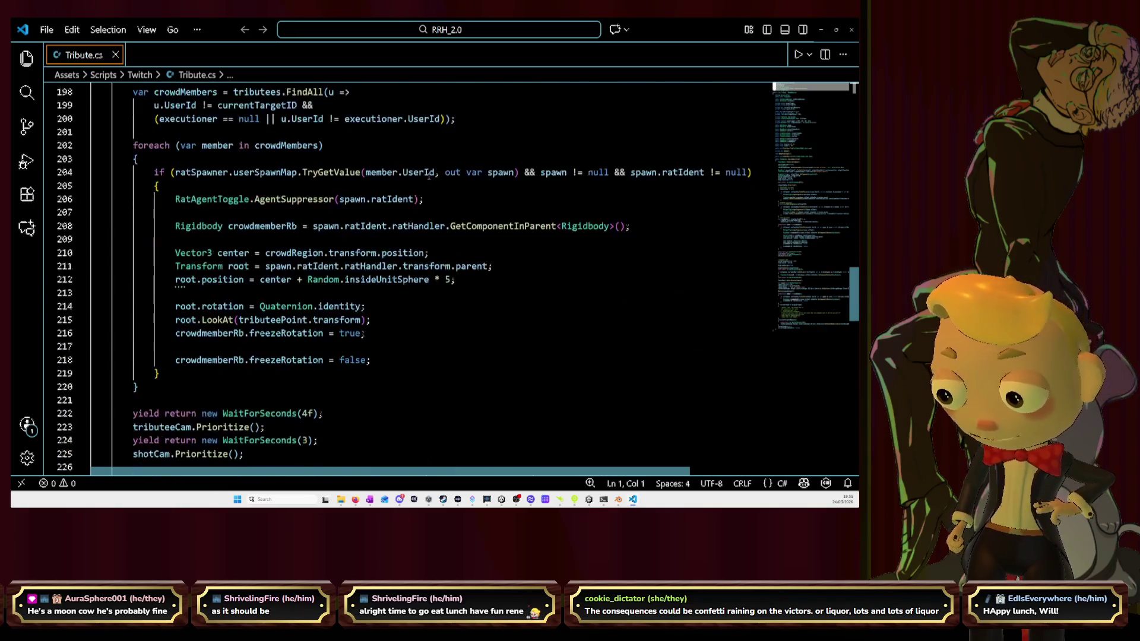
pyautogui.scroll(-2, 428, 176)
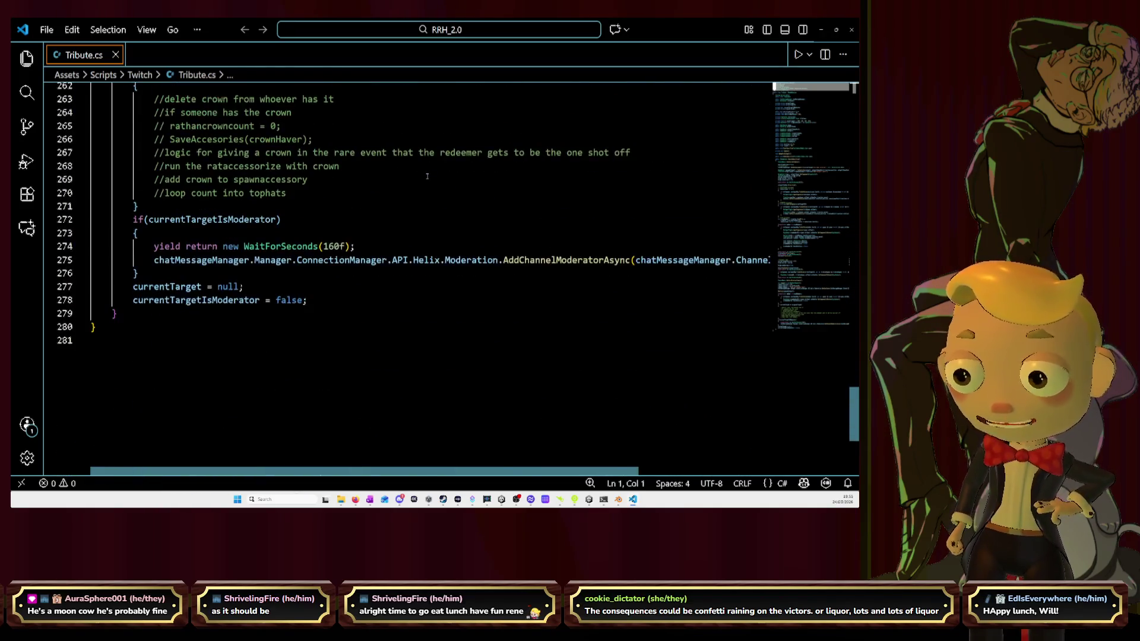
pyautogui.scroll(2, 282, 218)
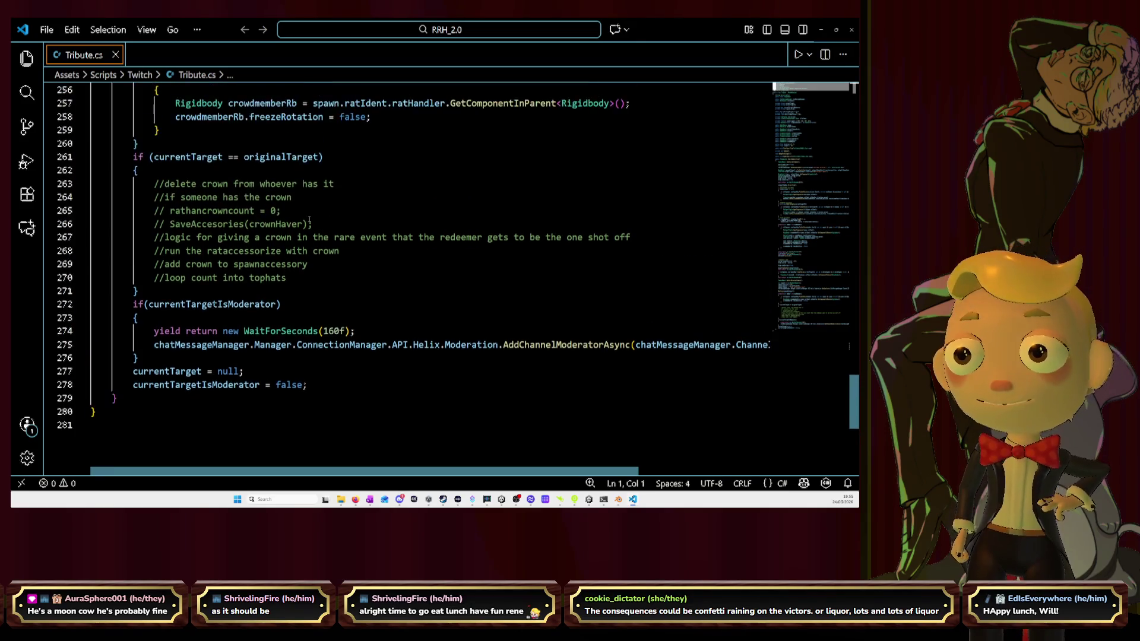
pyautogui.scroll(1, 165, 155)
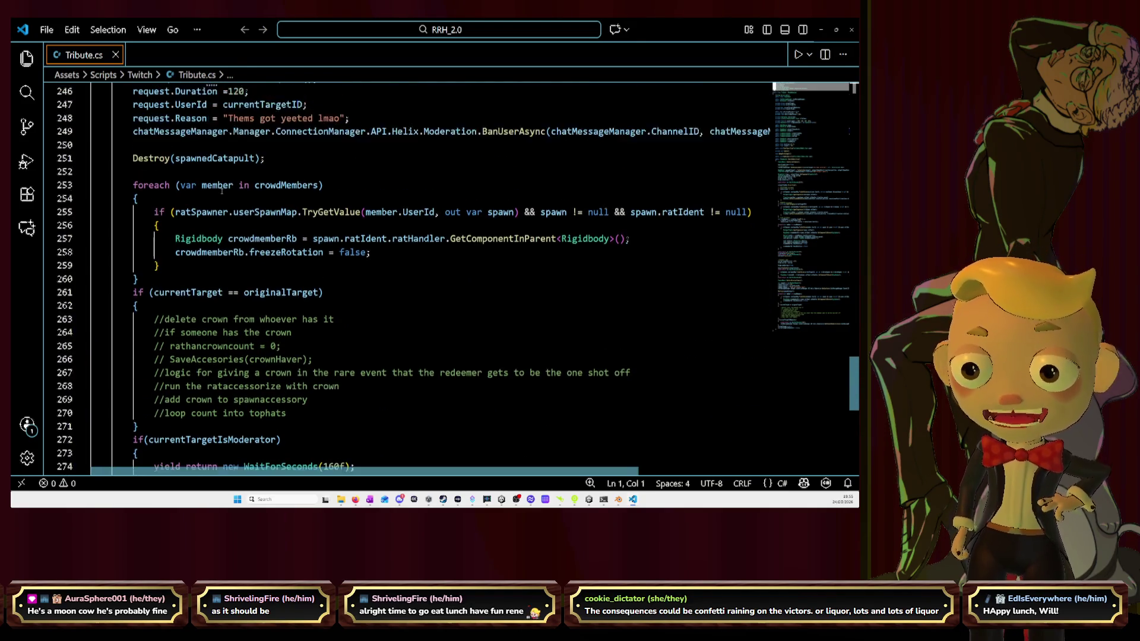
pyautogui.scroll(2, 253, 188)
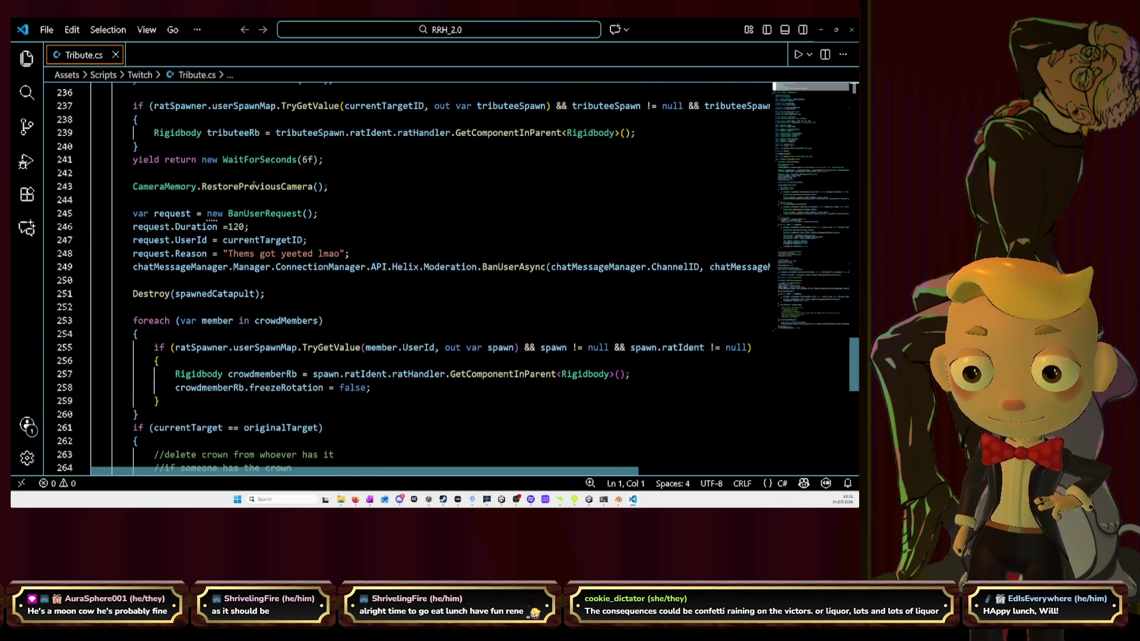
pyautogui.click(209, 132)
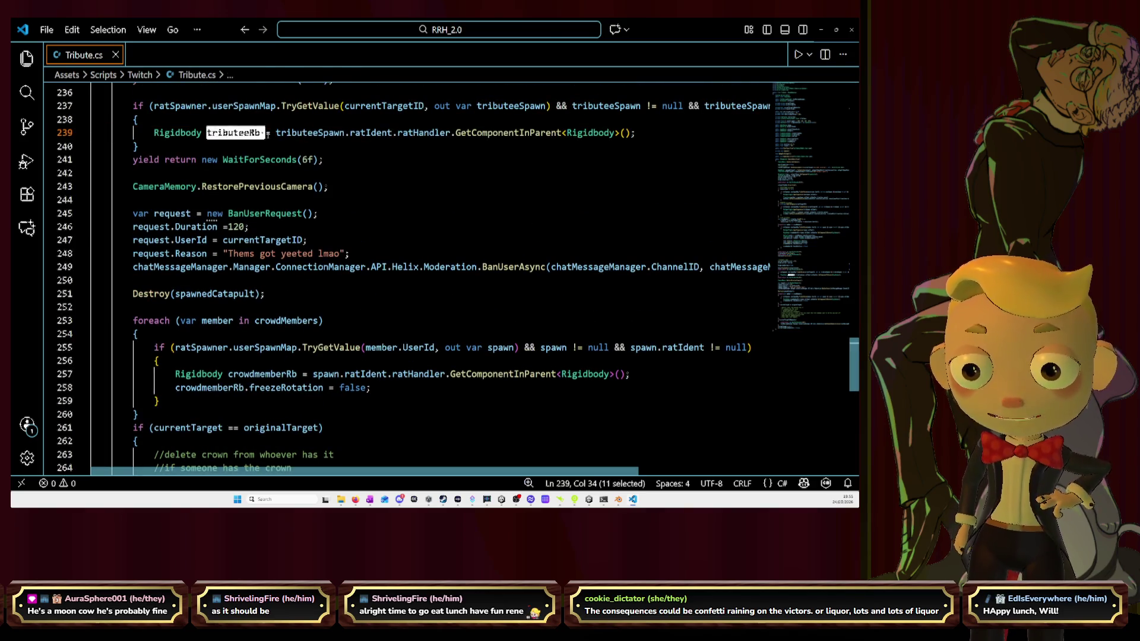
pyautogui.moveTo(134, 213)
pyautogui.mouseDown()
pyautogui.moveTo(288, 214)
pyautogui.moveTo(252, 226)
pyautogui.moveTo(458, 267)
pyautogui.mouseUp()
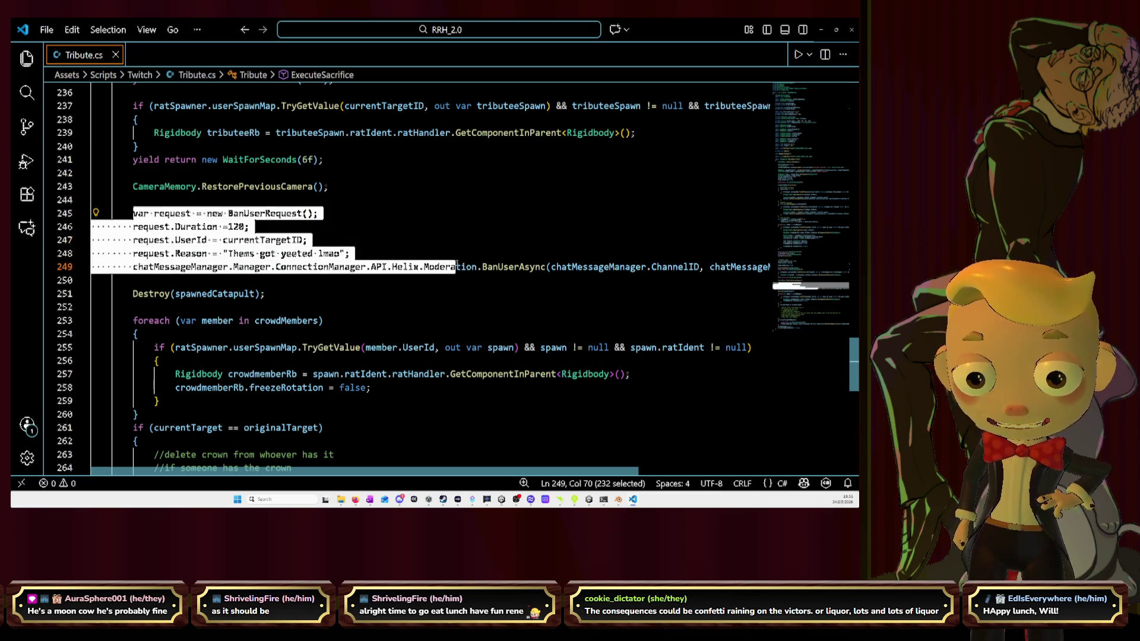
pyautogui.click(458, 267)
# Inspect the moderator check block on lines 272–278, then minimize VS Code to return to Unity
pyautogui.scroll(-5, 267, 234)
pyautogui.scroll(-2, 267, 234)
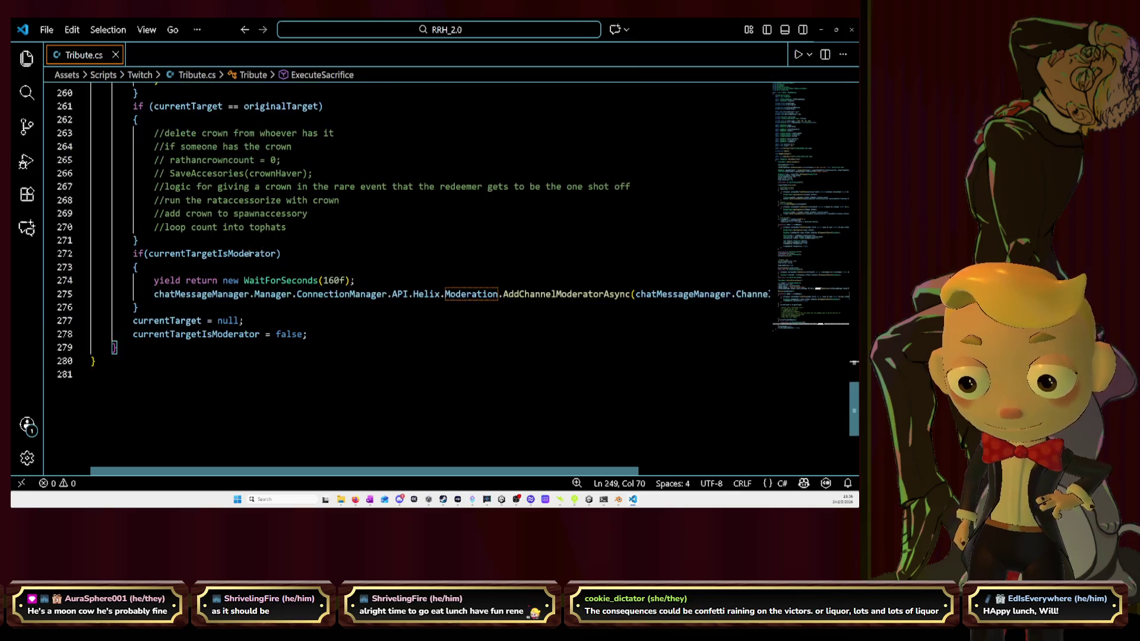
pyautogui.moveTo(129, 253)
pyautogui.mouseDown()
pyautogui.moveTo(282, 254)
pyautogui.moveTo(139, 267)
pyautogui.moveTo(365, 280)
pyautogui.mouseUp()
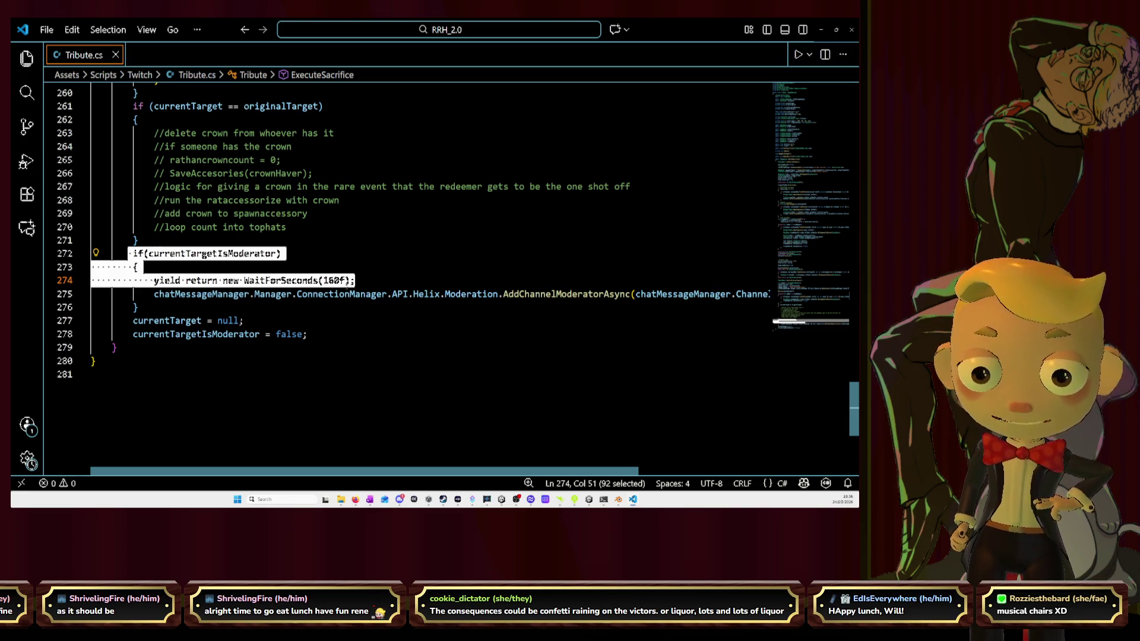
pyautogui.moveTo(592, 289)
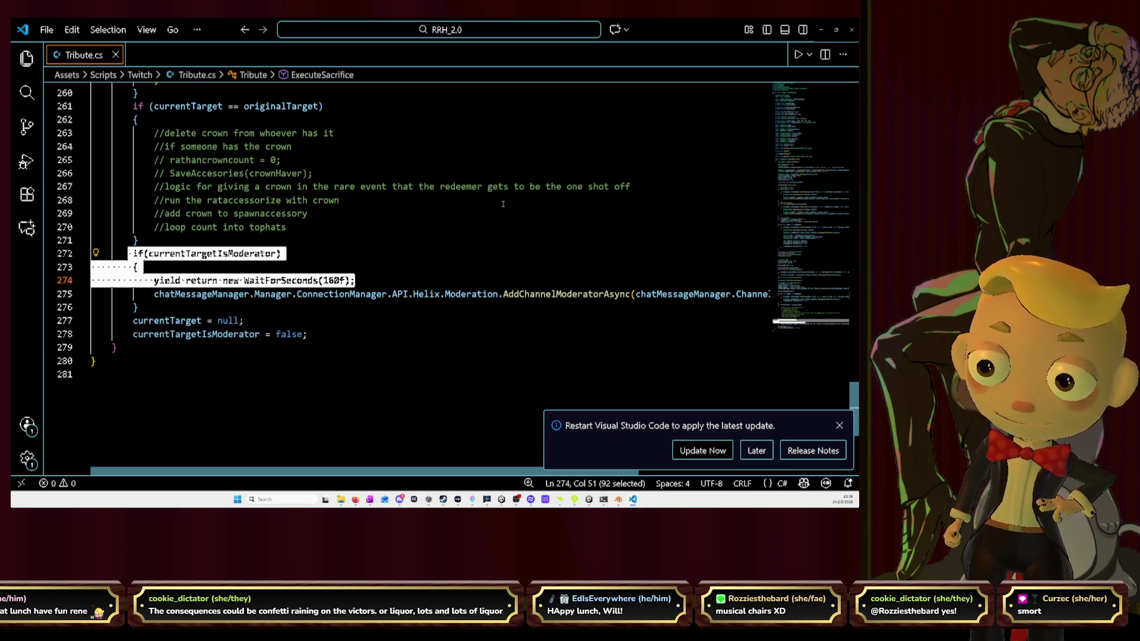
pyautogui.click(503, 204)
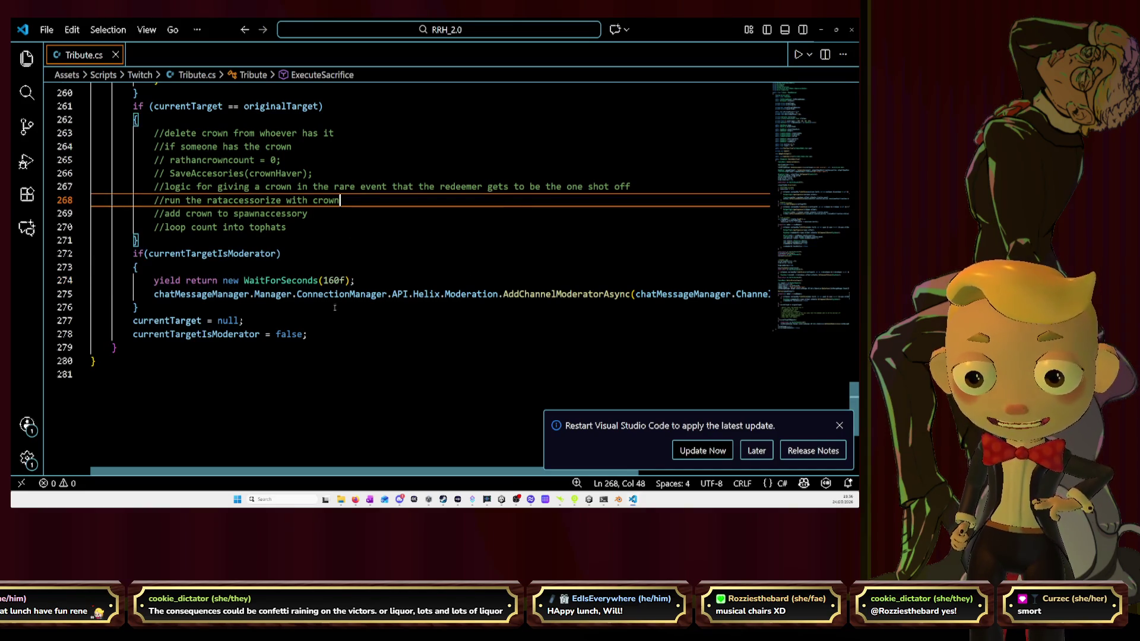
pyautogui.moveTo(307, 334)
pyautogui.mouseDown()
pyautogui.moveTo(155, 285)
pyautogui.moveTo(166, 256)
pyautogui.mouseUp()
pyautogui.click(322, 263)
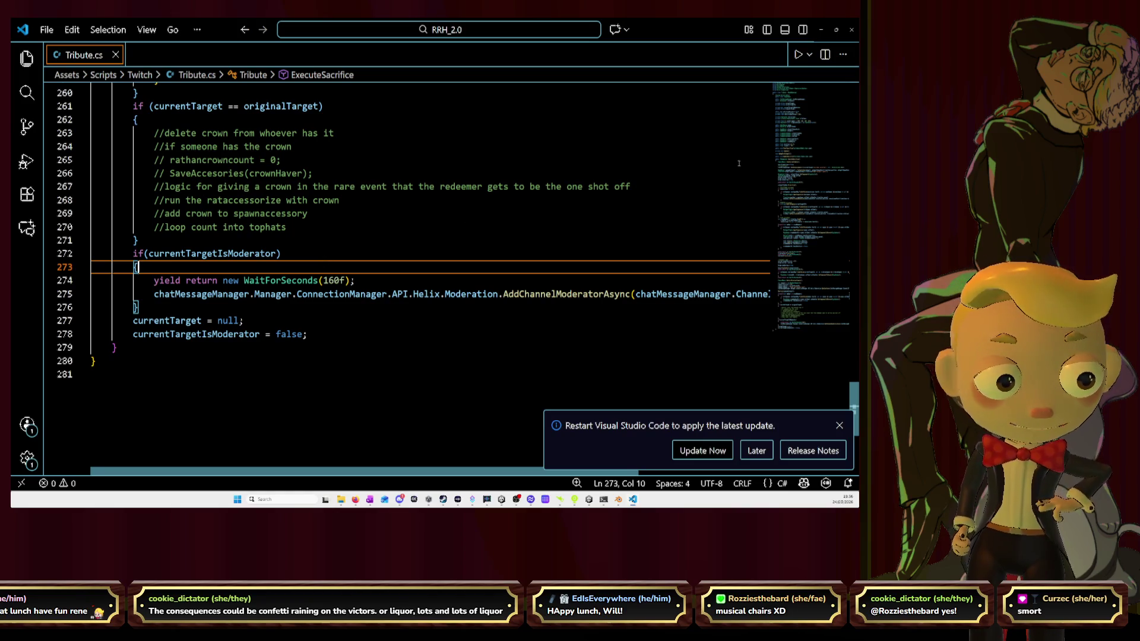
pyautogui.click(821, 30)
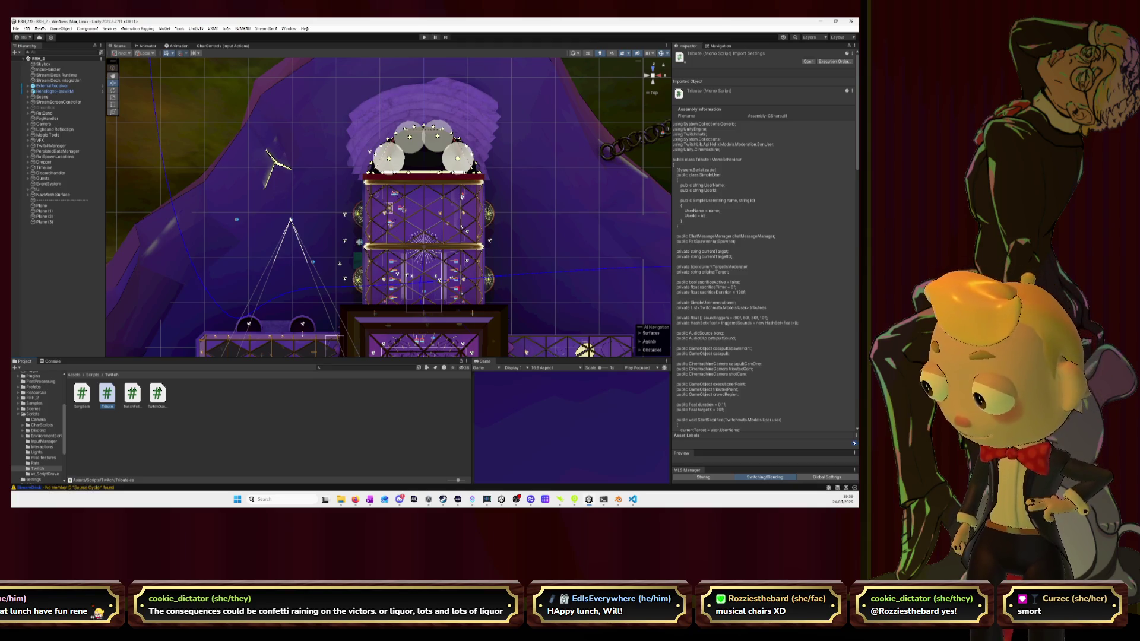
# Switch from Unity back to the Blender scene with the rat model parts
pyautogui.hotkey('alt', 'Tab')
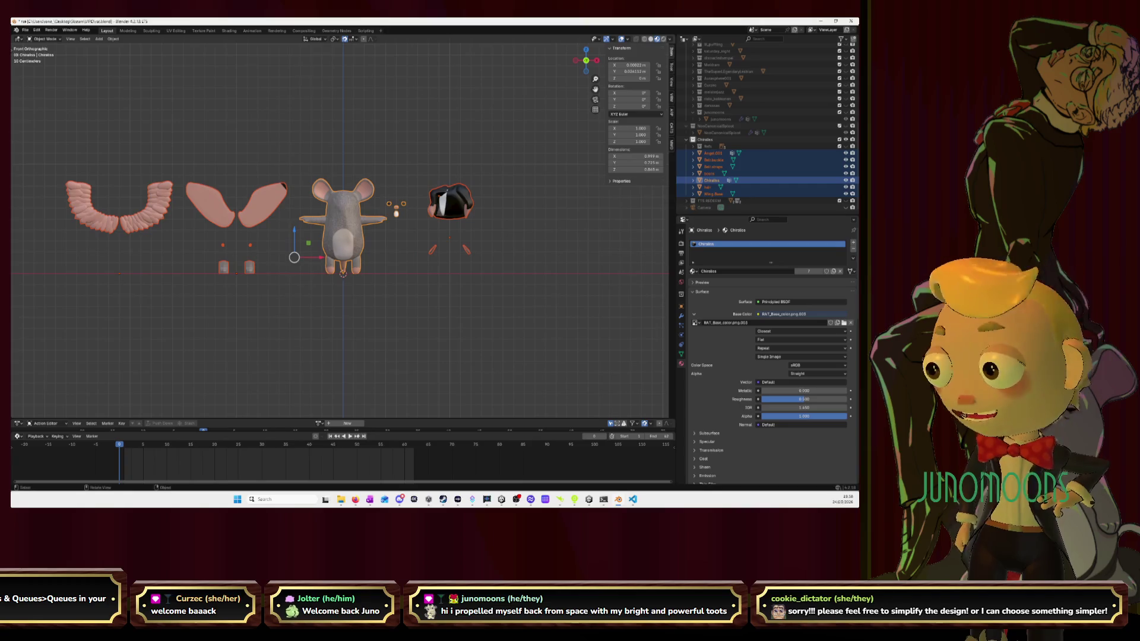
# Open recent RenoReRigging_017fork023.blend, saving the rat file when prompted
pyautogui.click(25, 31)
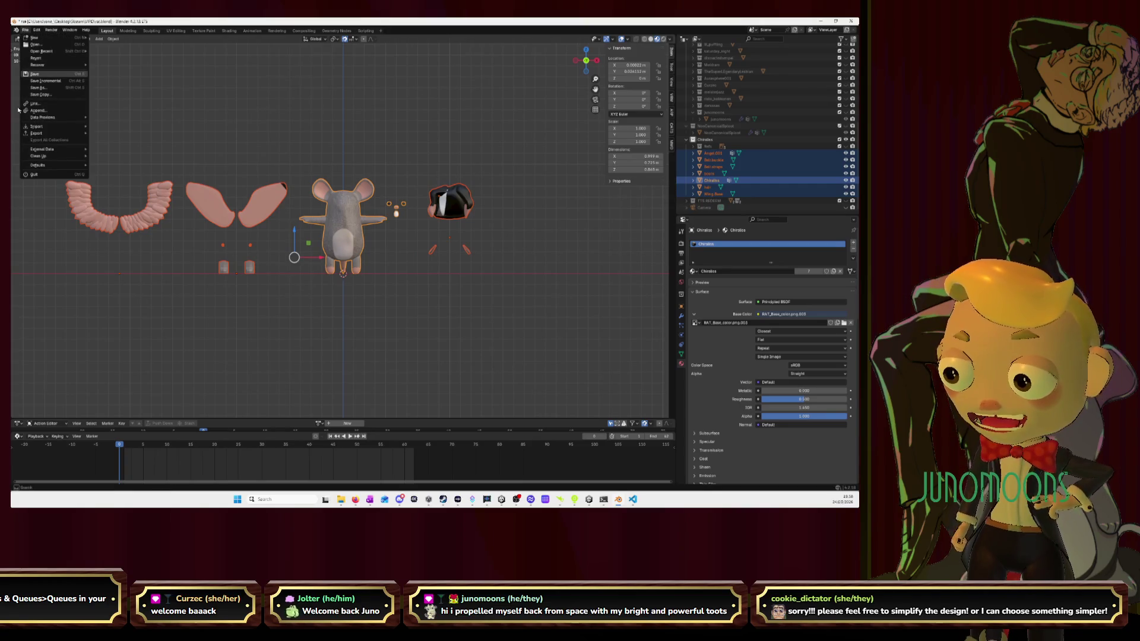
pyautogui.moveTo(57, 42)
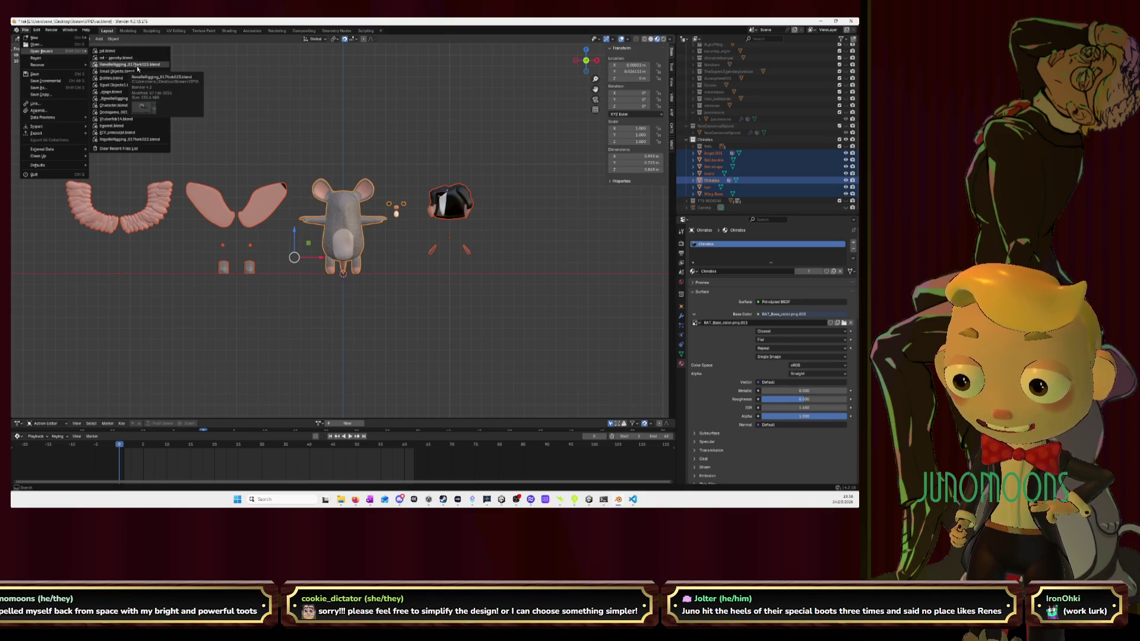
pyautogui.click(138, 68)
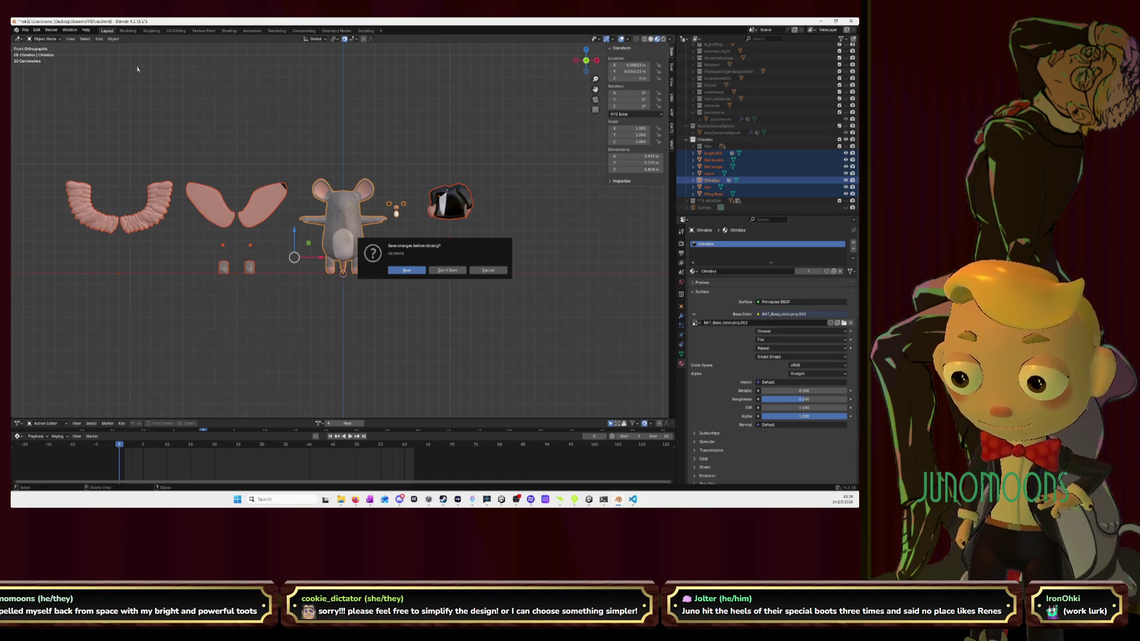
pyautogui.click(406, 271)
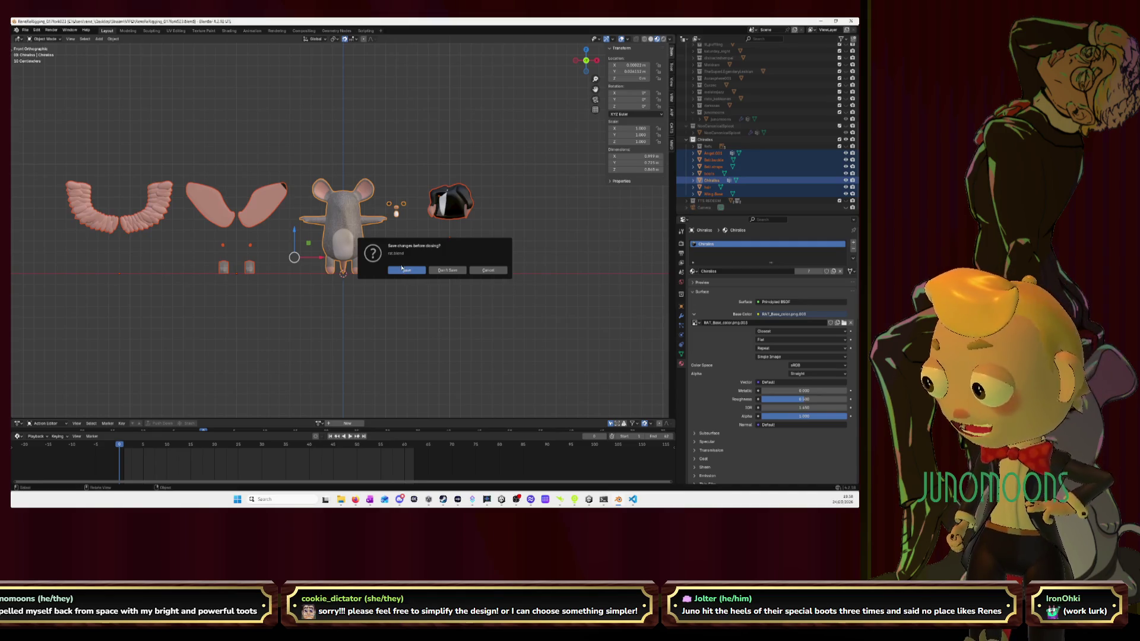
pyautogui.moveTo(614, 131); pyautogui.dragTo(594, 101, button='middle')
# Expand the character1 rig hierarchy, switch to Object Mode and select the Head object
pyautogui.scroll(3, 736, 114)
pyautogui.scroll(10, 736, 114)
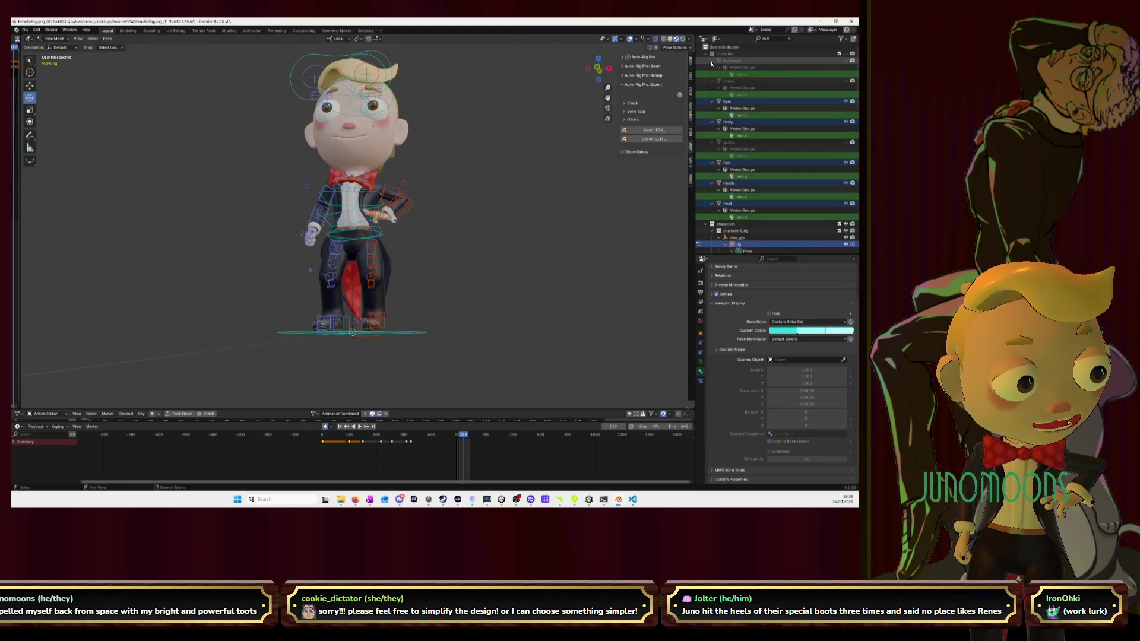
pyautogui.keyDown('shift'); pyautogui.click(706, 56); pyautogui.keyUp('shift')
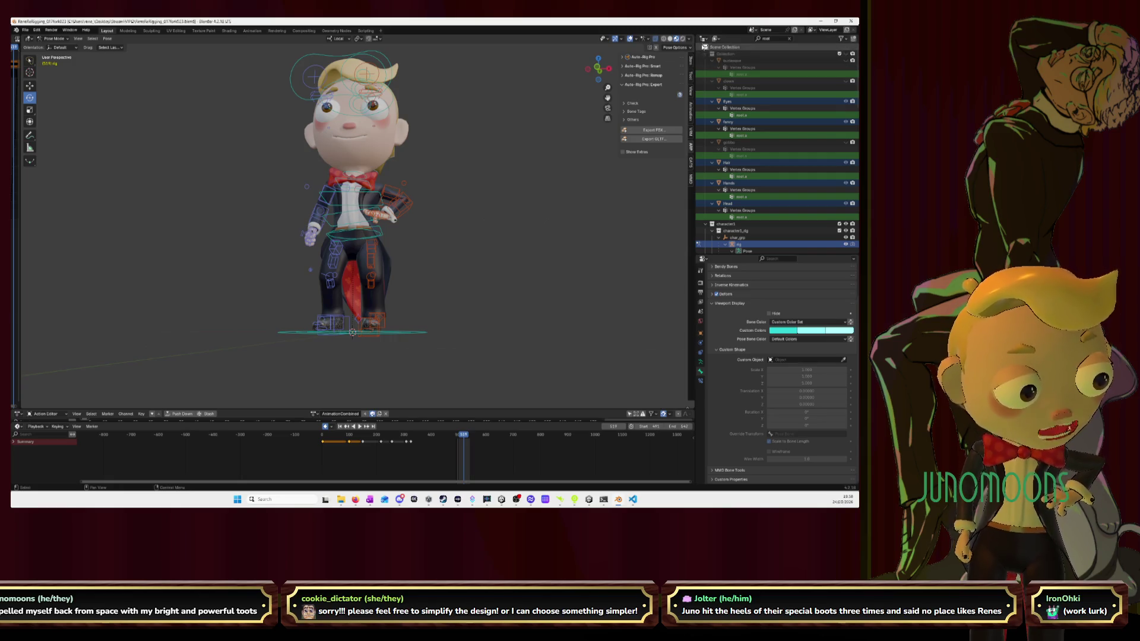
pyautogui.scroll(-10, 722, 111)
pyautogui.scroll(-5, 722, 111)
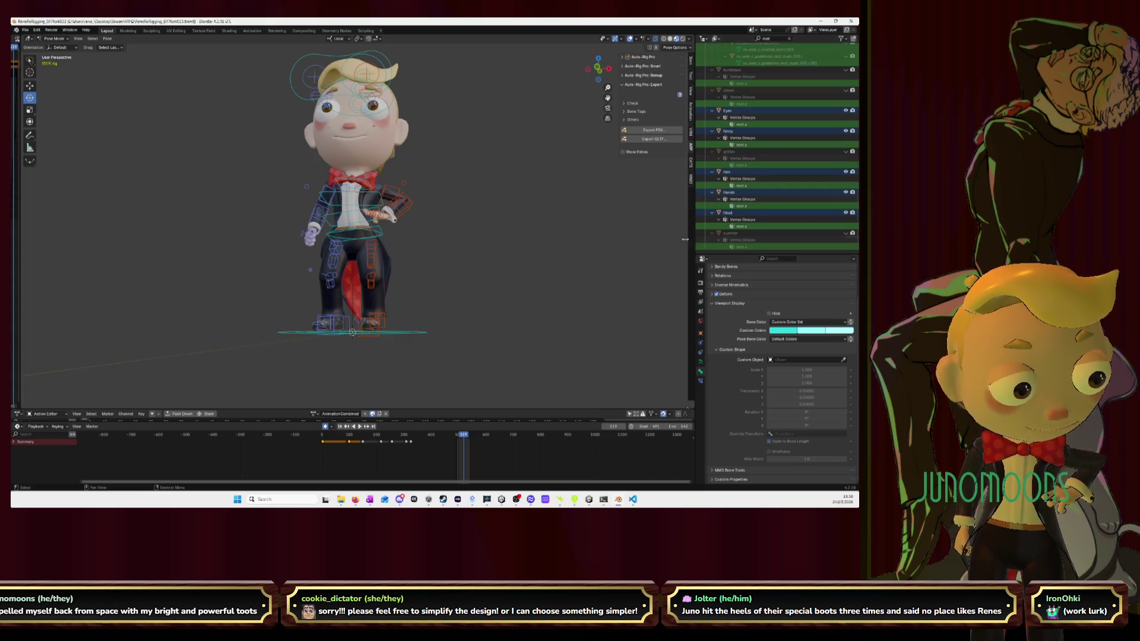
pyautogui.click(388, 178)
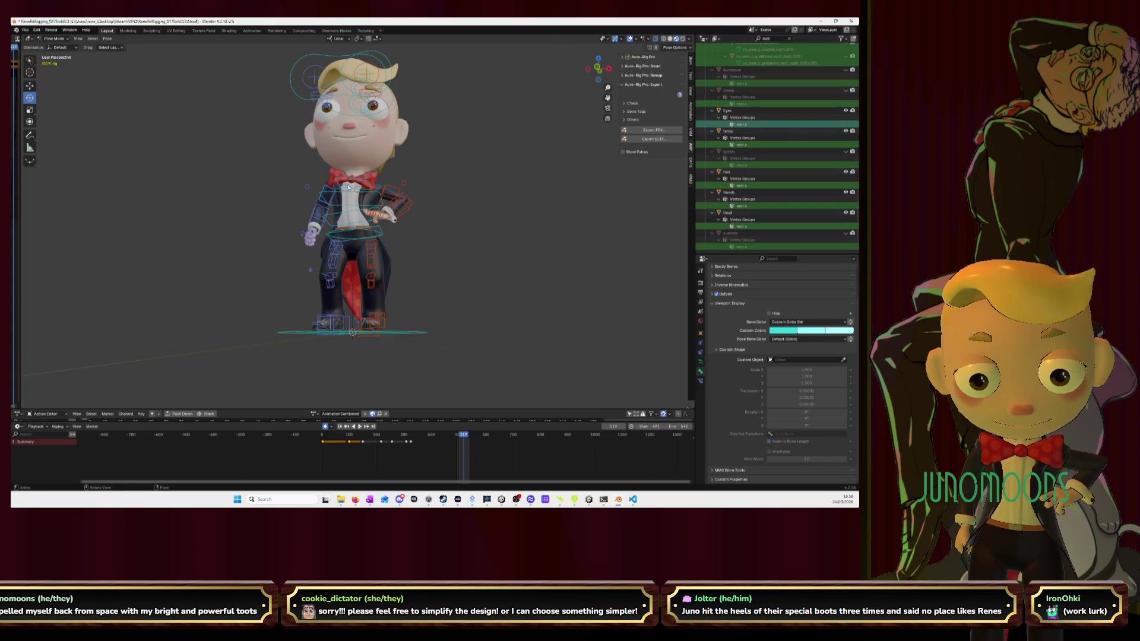
pyautogui.hotkey('ctrl', 'Tab')
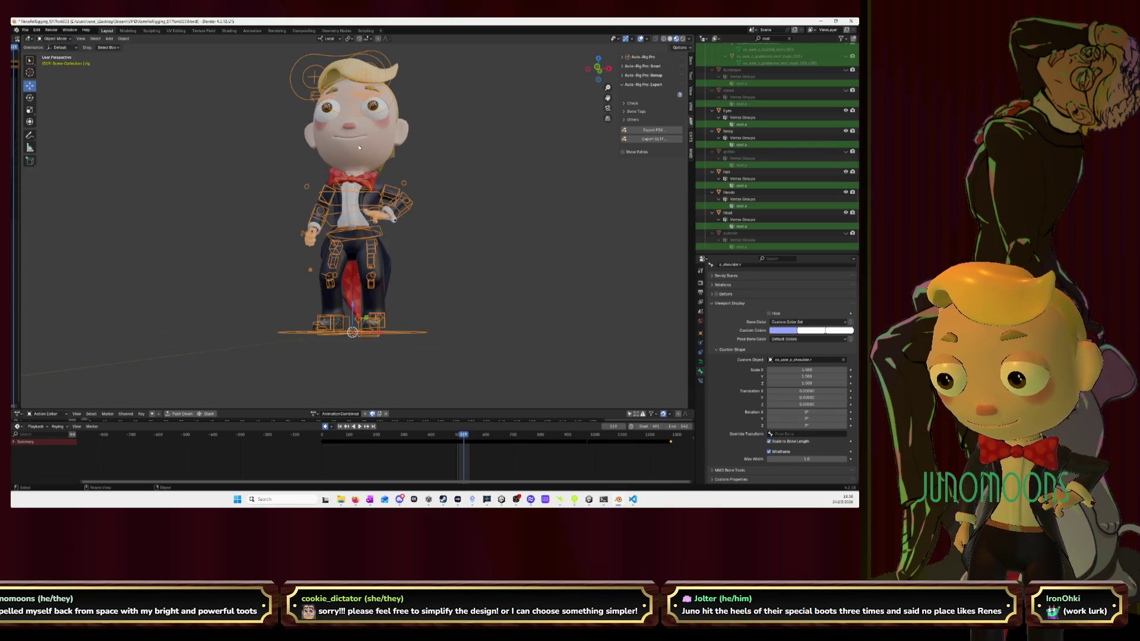
pyautogui.click(359, 147)
# Select the c_root.x root bone and briefly toggle the summer mesh's visibility
pyautogui.scroll(10, 732, 156)
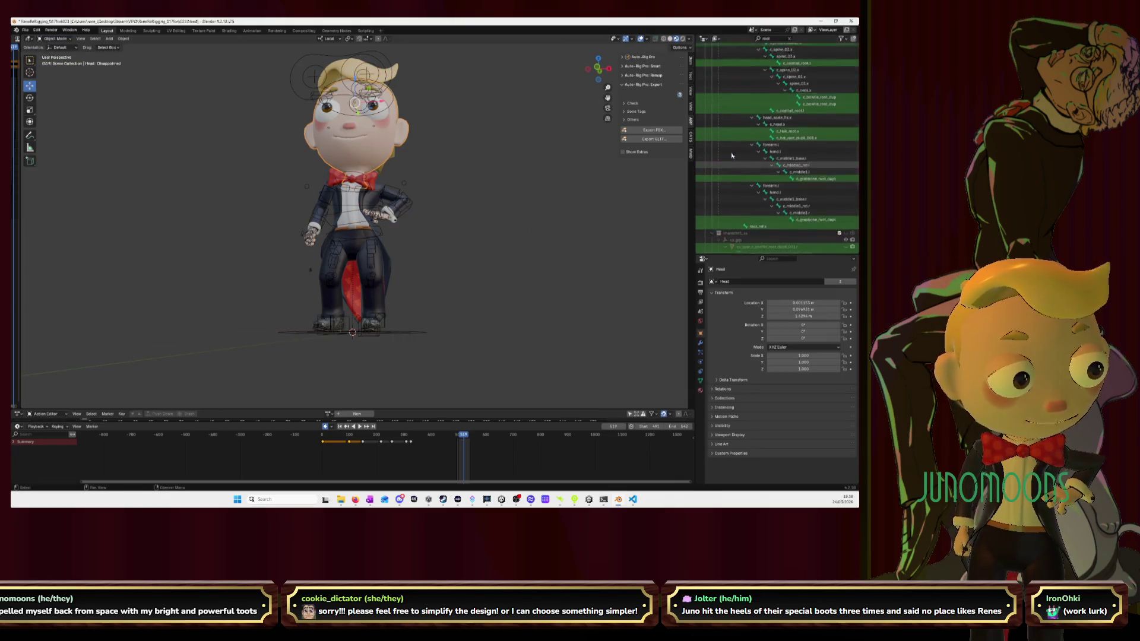
pyautogui.scroll(10, 732, 156)
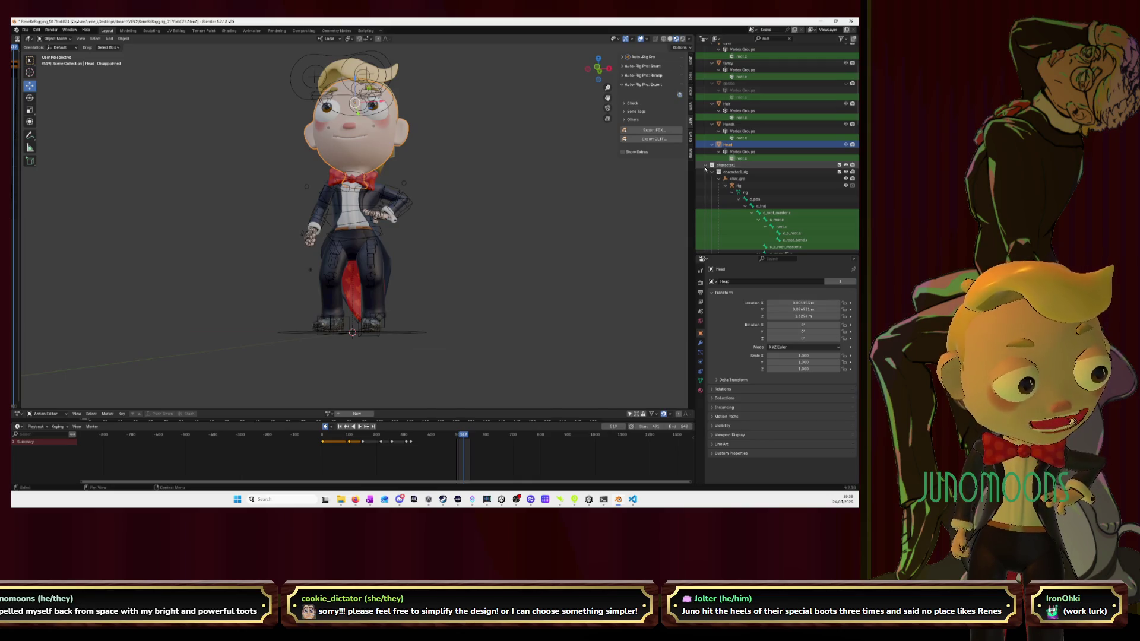
pyautogui.scroll(-5, 781, 145)
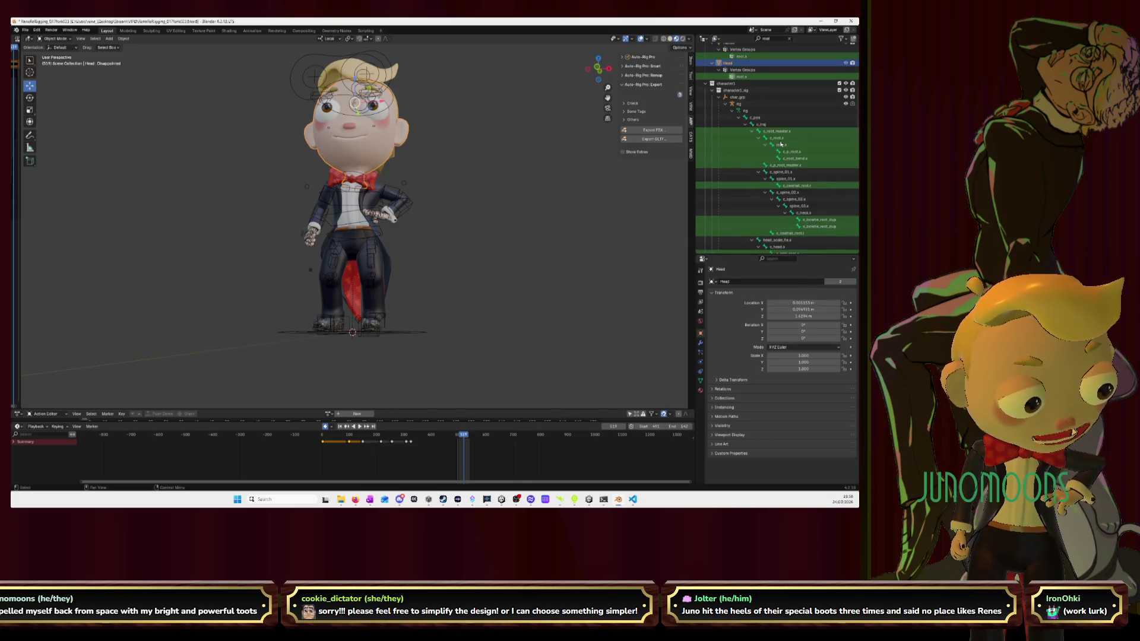
pyautogui.click(780, 142)
pyautogui.scroll(1, 723, 114)
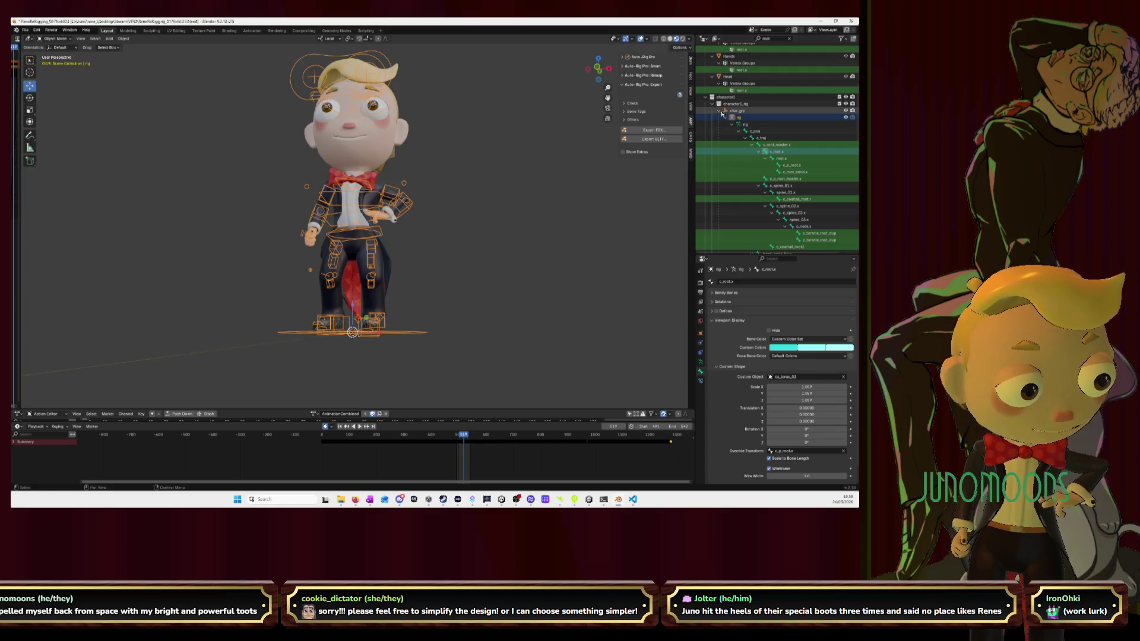
pyautogui.scroll(8, 736, 154)
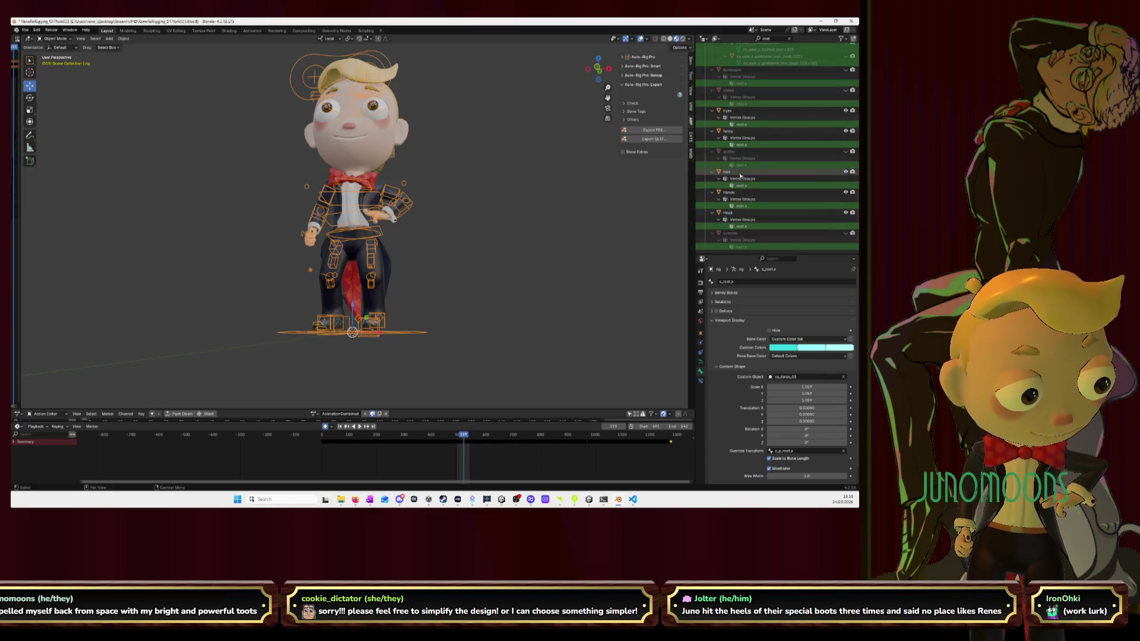
pyautogui.click(847, 234)
pyautogui.click(847, 234)
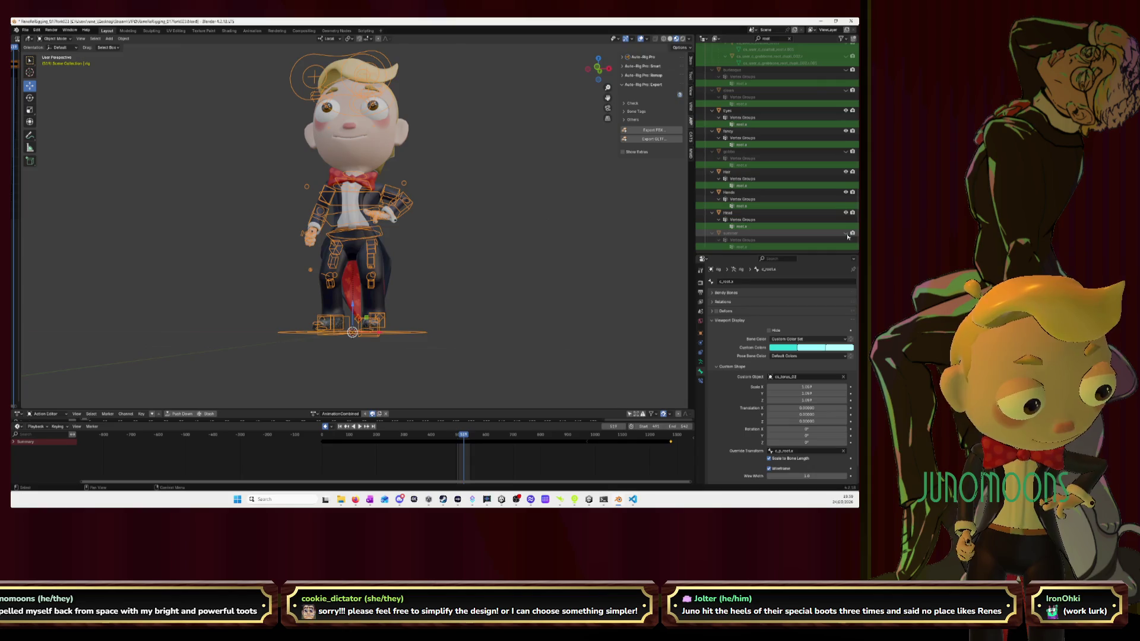
# Clear the 'root' outliner search, expand character1 and make the clown outfit mesh visible
pyautogui.scroll(1, 848, 237)
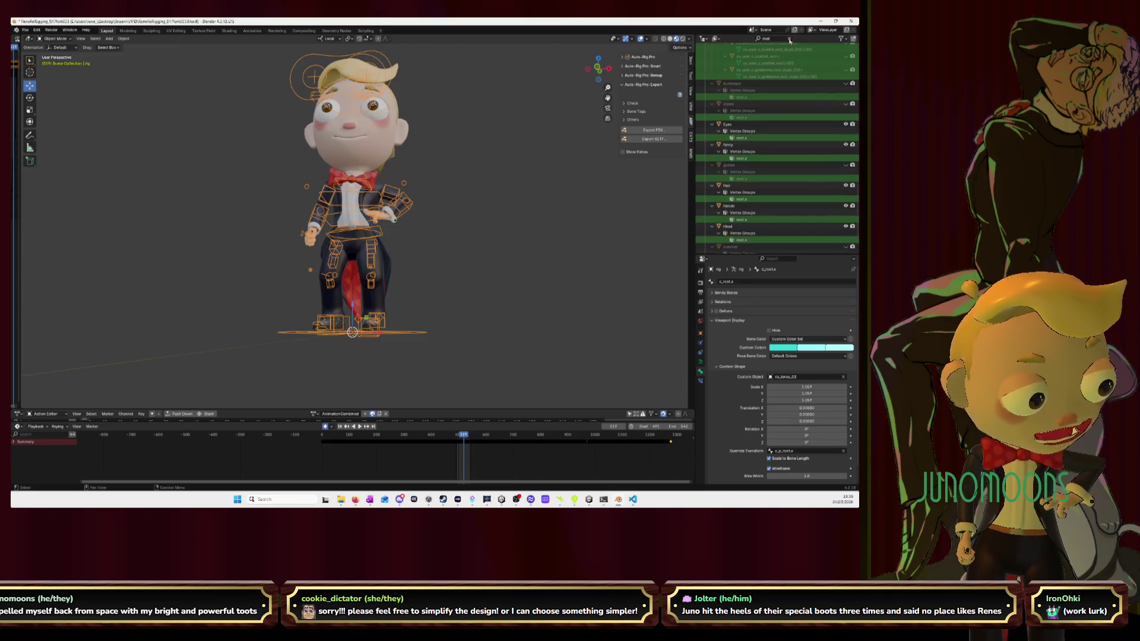
pyautogui.click(789, 38)
pyautogui.click(706, 61)
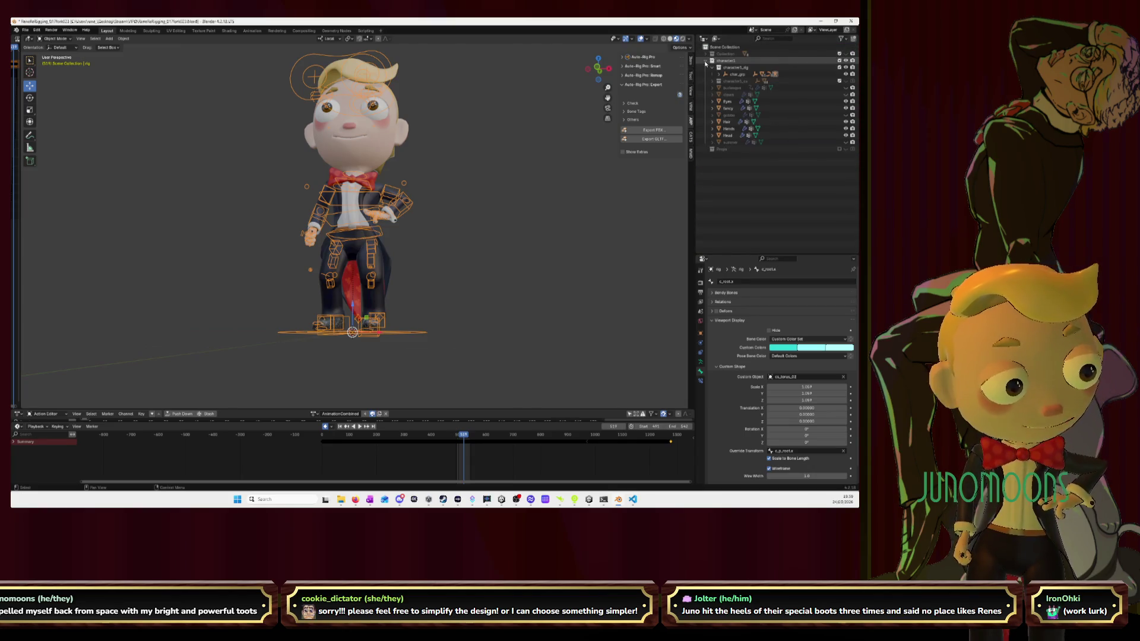
pyautogui.click(851, 95)
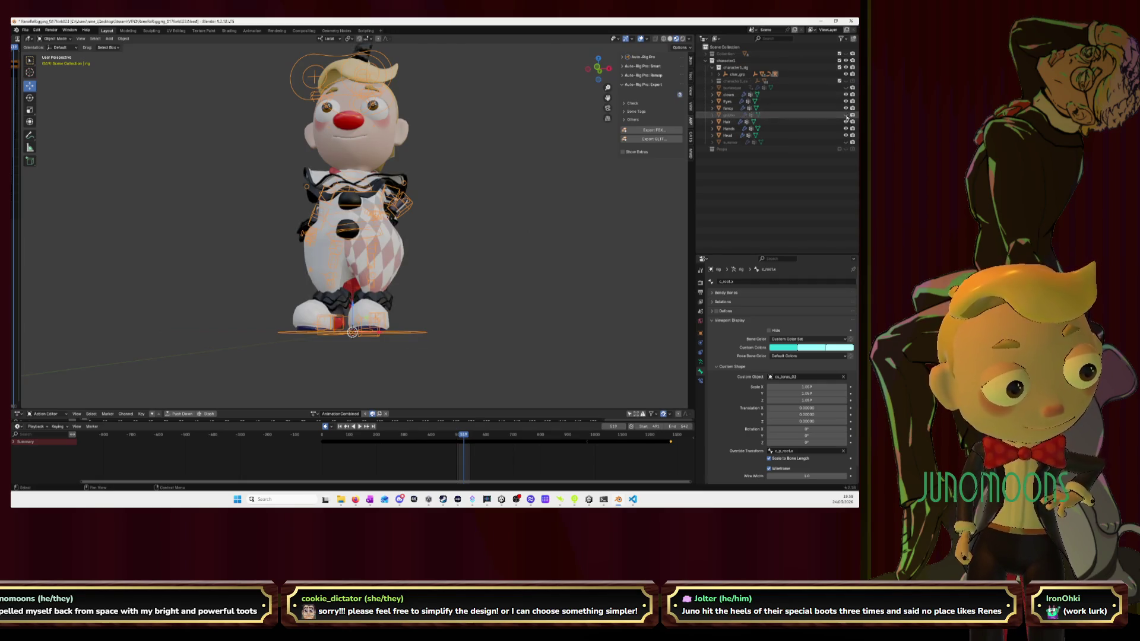
# Hide the fancy suit mesh so only the clown costume shows
pyautogui.click(846, 109)
pyautogui.moveTo(333, 202); pyautogui.dragTo(410, 196, button='middle')
pyautogui.scroll(3, 410, 196)
pyautogui.scroll(-4, 410, 196)
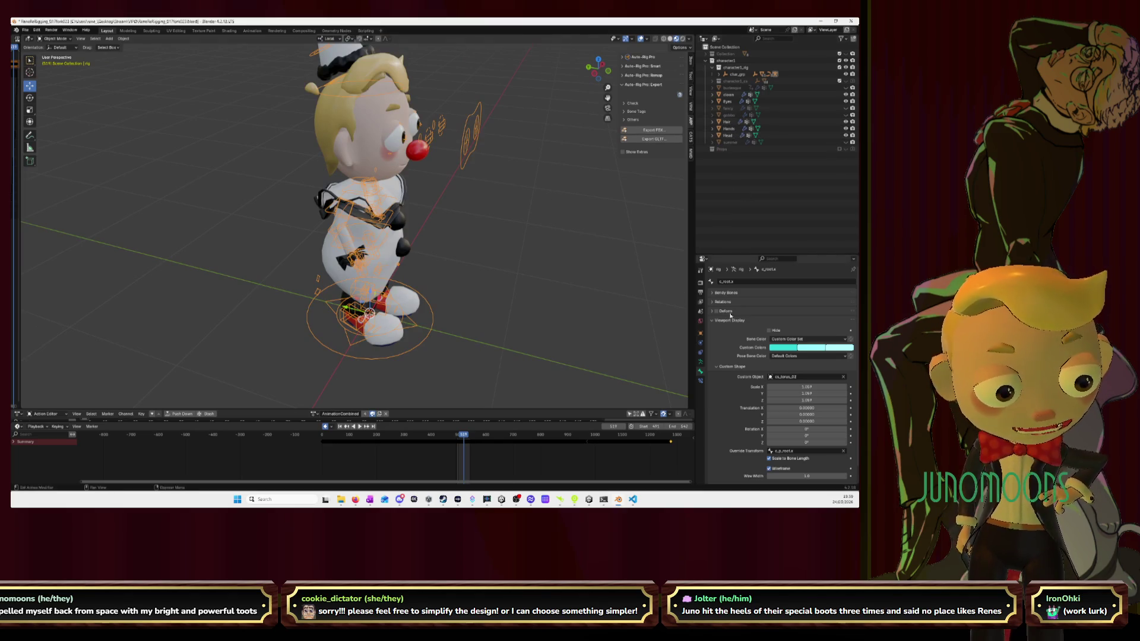
# Put the armature into Rest Position and orbit around the T-posed clown rig
pyautogui.click(701, 361)
pyautogui.click(818, 303)
pyautogui.moveTo(367, 203); pyautogui.dragTo(390, 188, button='middle')
pyautogui.scroll(5, 478, 255)
pyautogui.moveTo(475, 250)
pyautogui.mouseDown(button='middle')
pyautogui.moveTo(424, 186)
pyautogui.moveTo(511, 204)
pyautogui.mouseUp(button='middle')
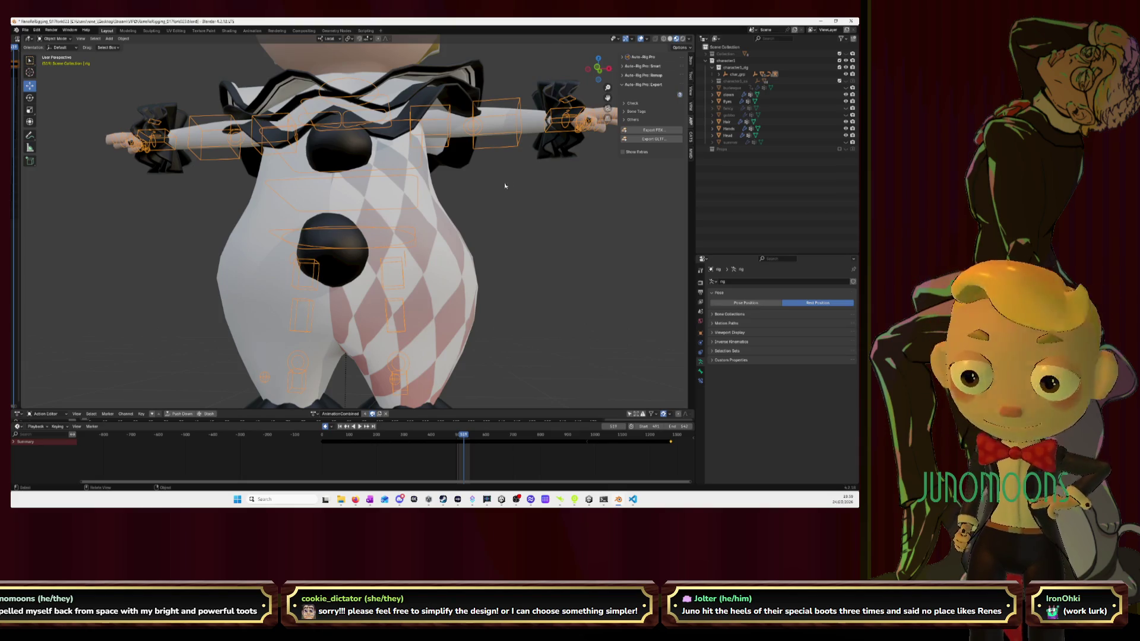
pyautogui.click(505, 186)
pyautogui.scroll(-5, 579, 235)
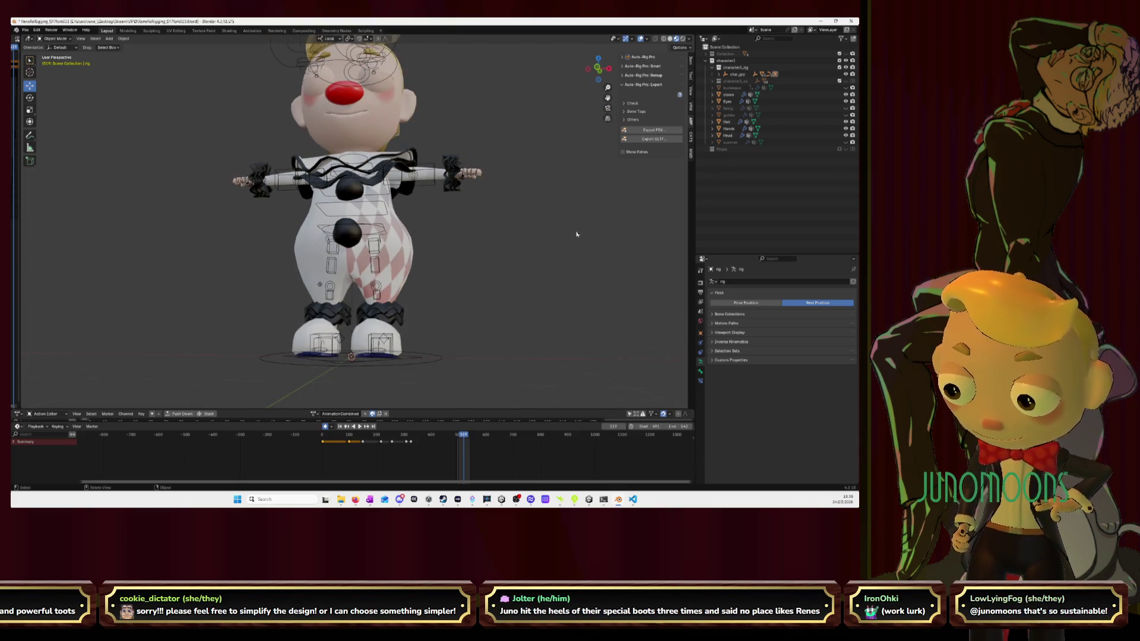
pyautogui.moveTo(476, 174); pyautogui.dragTo(464, 203, button='middle')
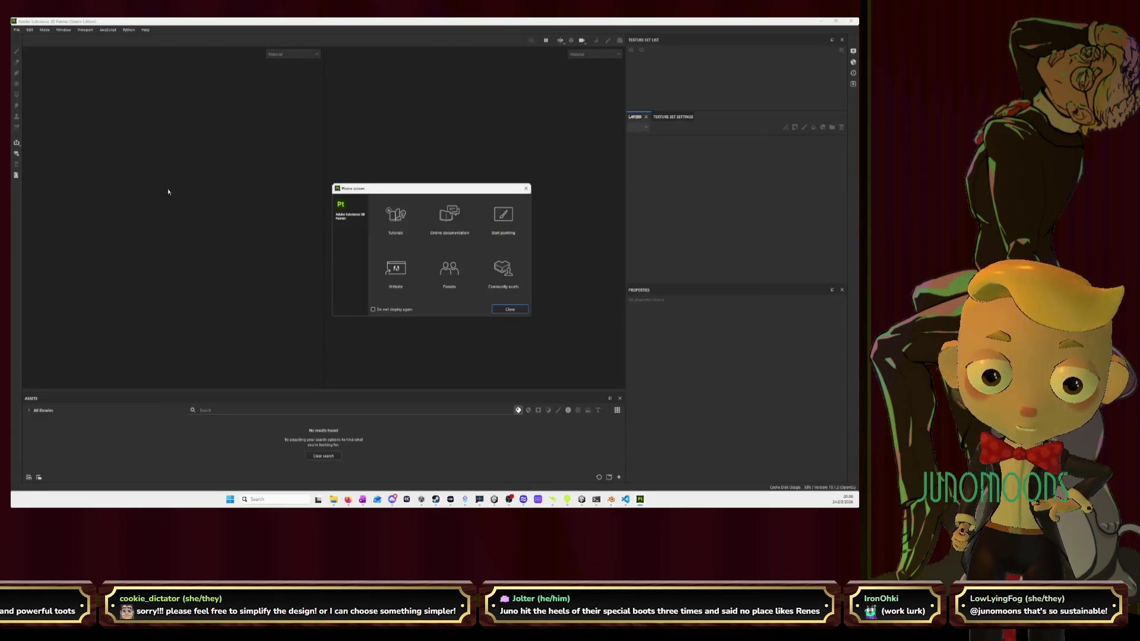
# Dismiss the Home screen with Escape and bring up the File menu
pyautogui.press('Escape')
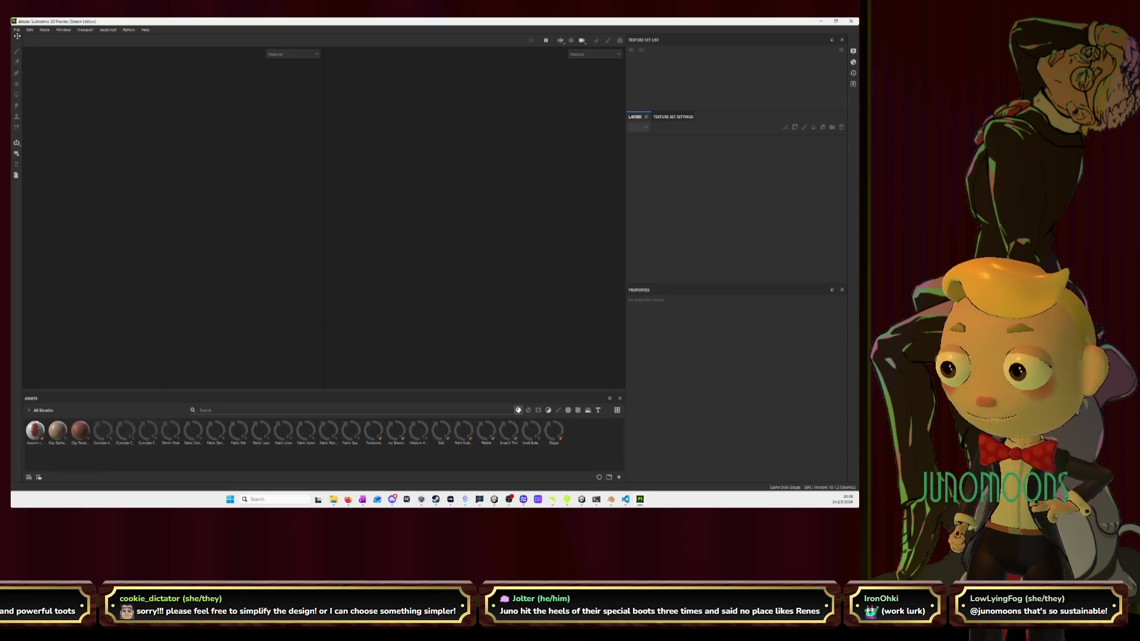
pyautogui.click(17, 29)
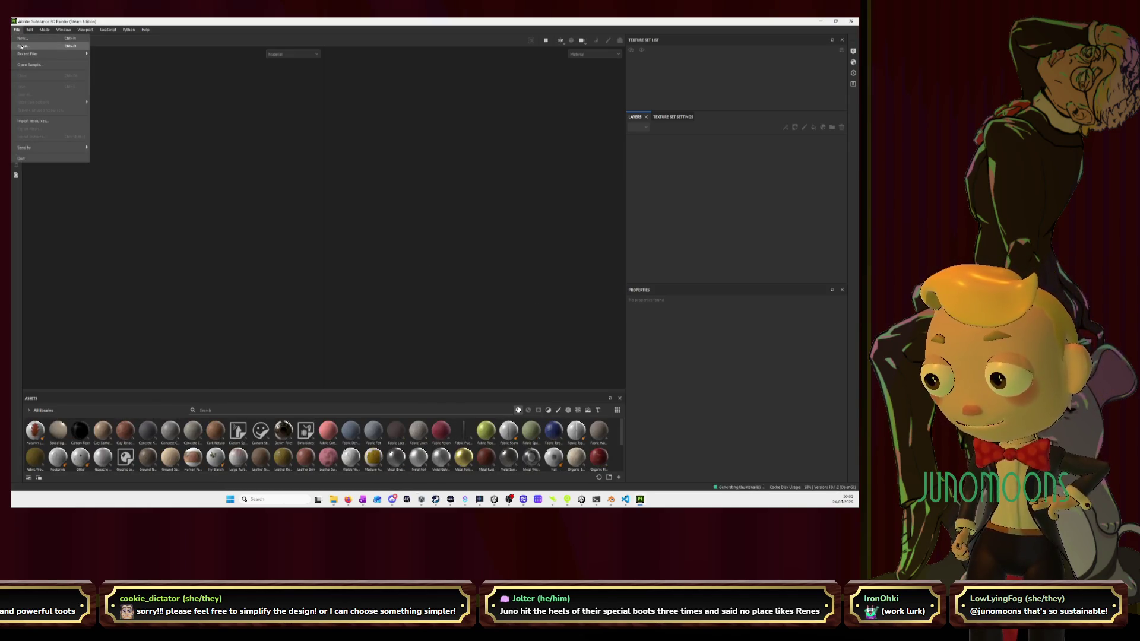
# Create a new project using chiralias.fbx from Rat textures > Chiralias at 1024 resolution
pyautogui.click(22, 38)
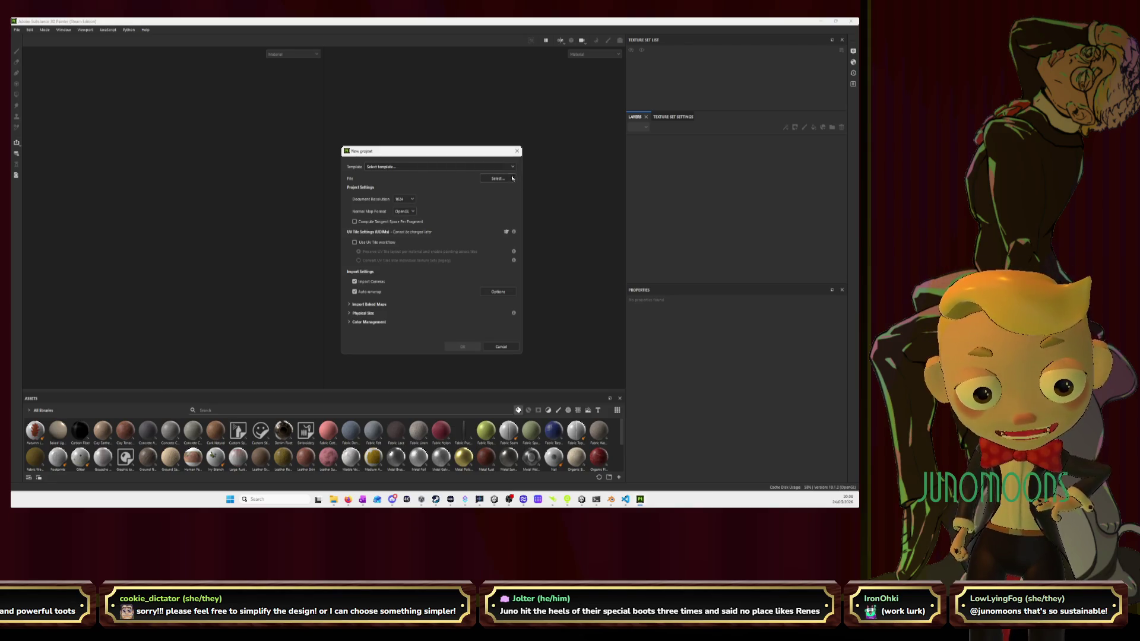
pyautogui.click(498, 178)
pyautogui.click(495, 176)
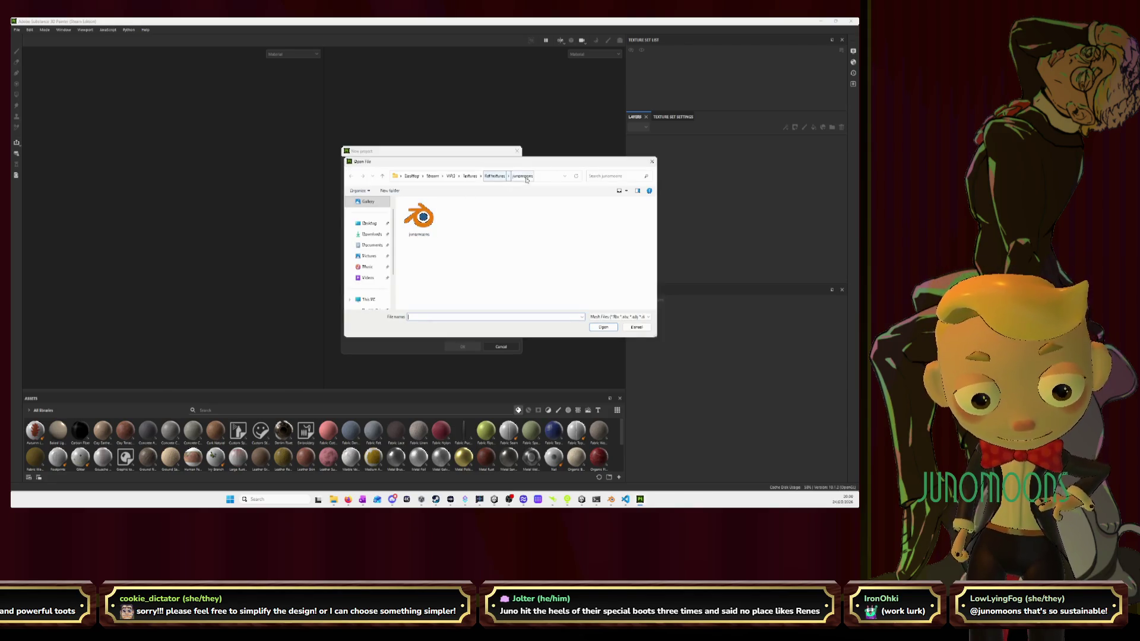
pyautogui.doubleClick(431, 222)
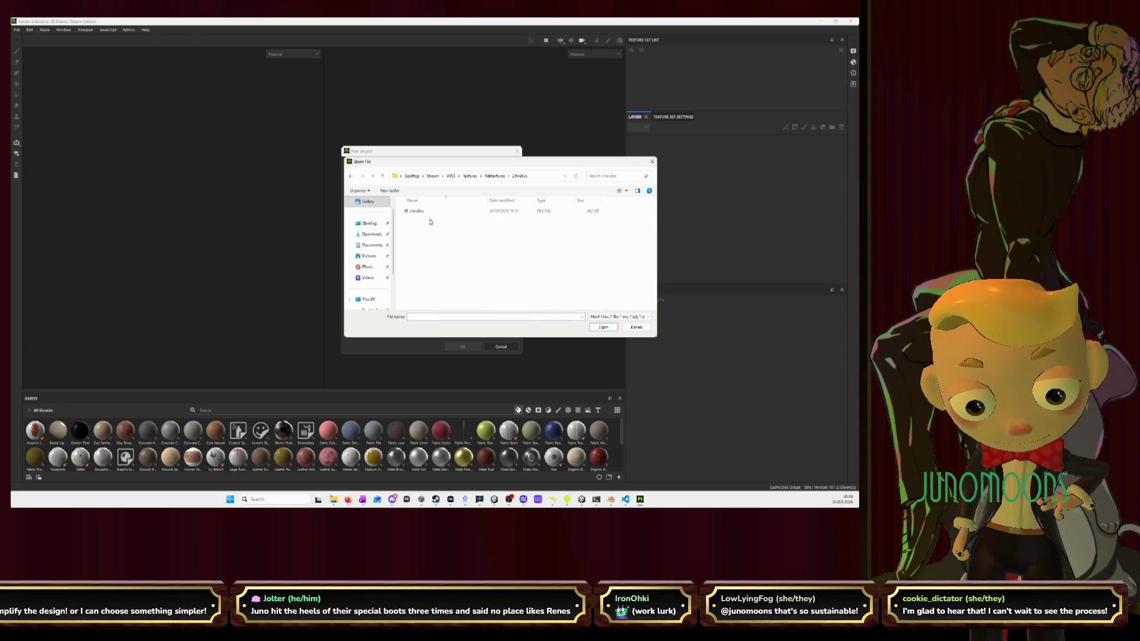
pyautogui.click(419, 211)
pyautogui.click(603, 328)
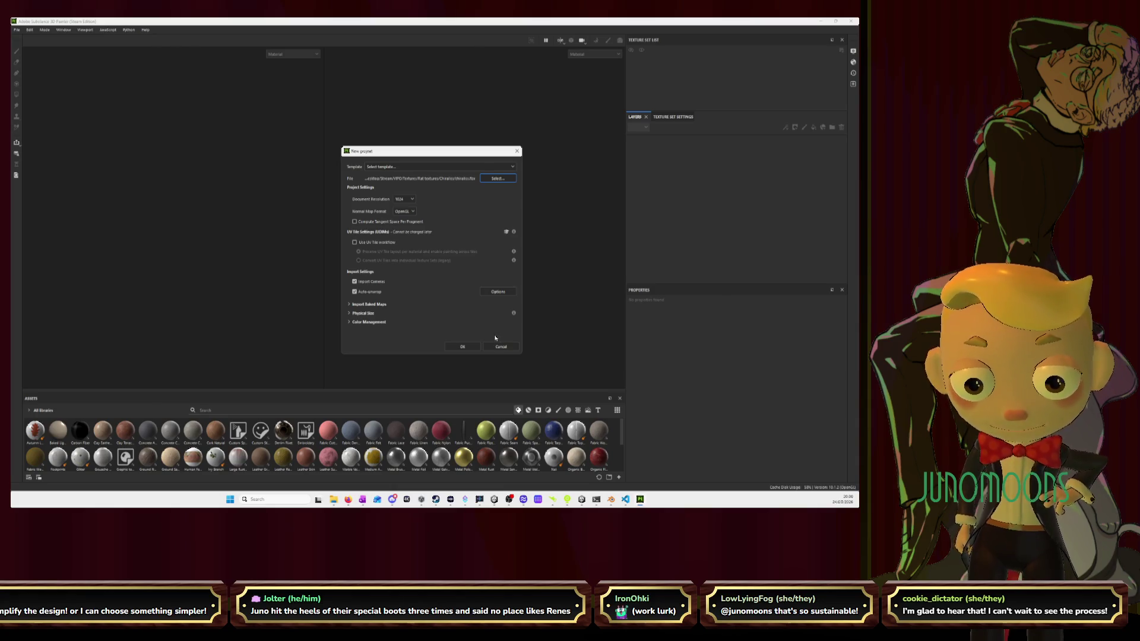
pyautogui.click(464, 350)
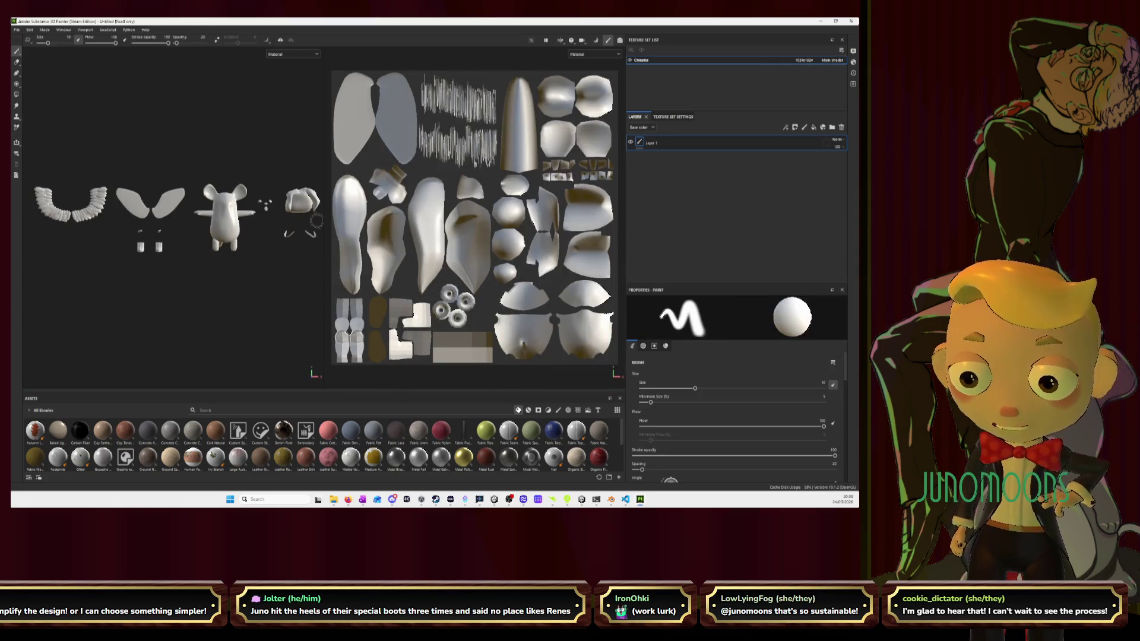
# Resize the 3D and UV views to inspect the chiralias meshes, then switch back to Blender
pyautogui.moveTo(326, 224); pyautogui.dragTo(389, 224)
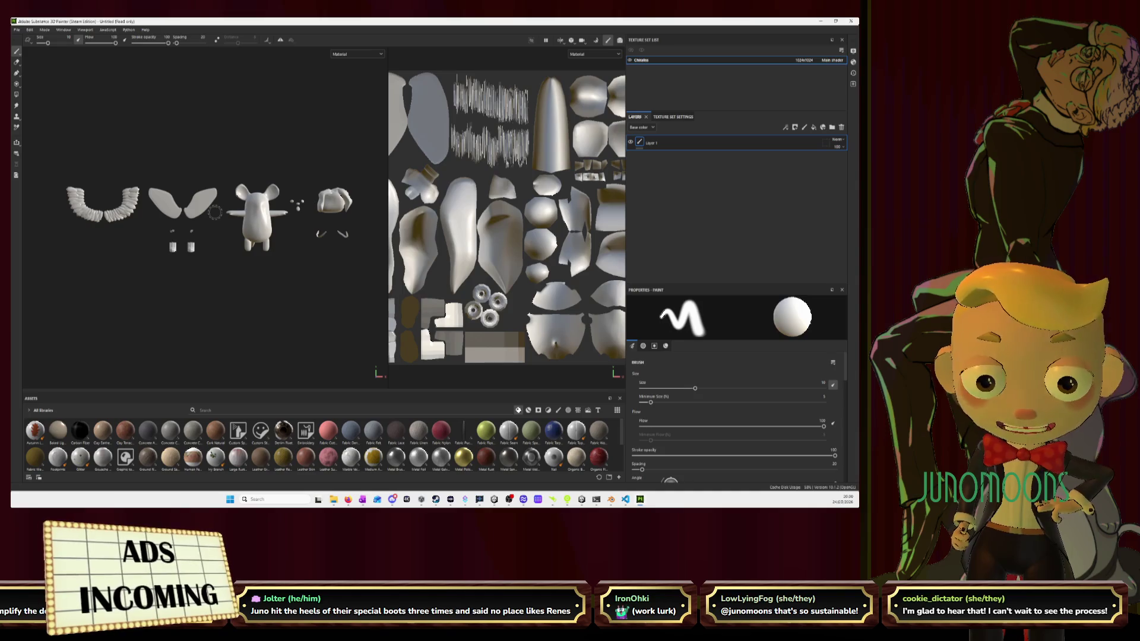
pyautogui.scroll(-2, 214, 212)
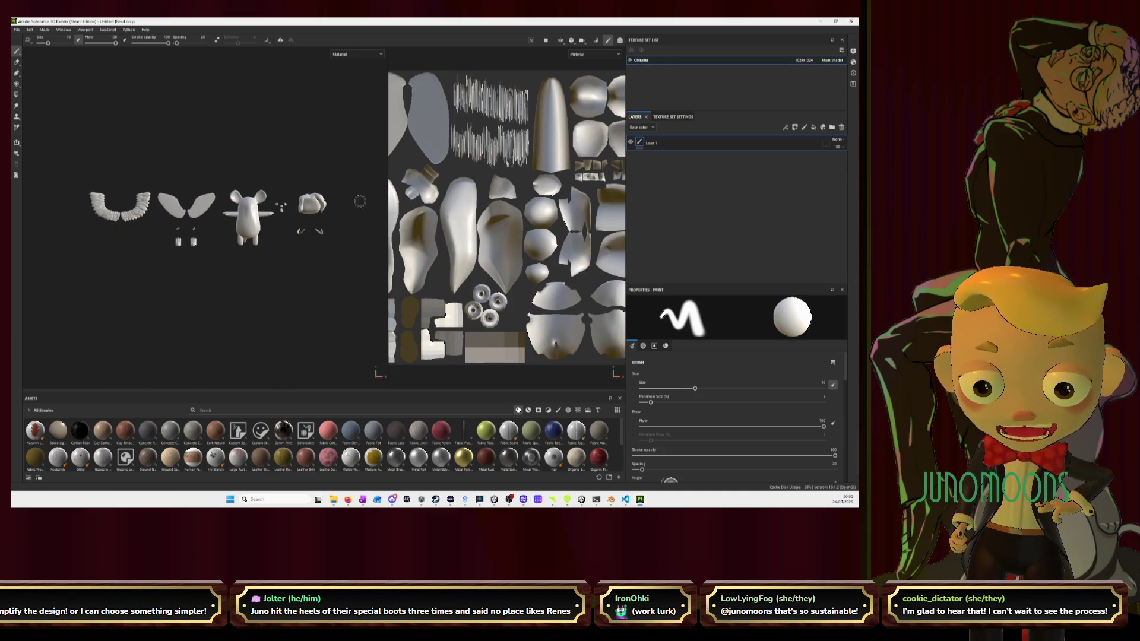
pyautogui.moveTo(388, 202); pyautogui.dragTo(328, 201)
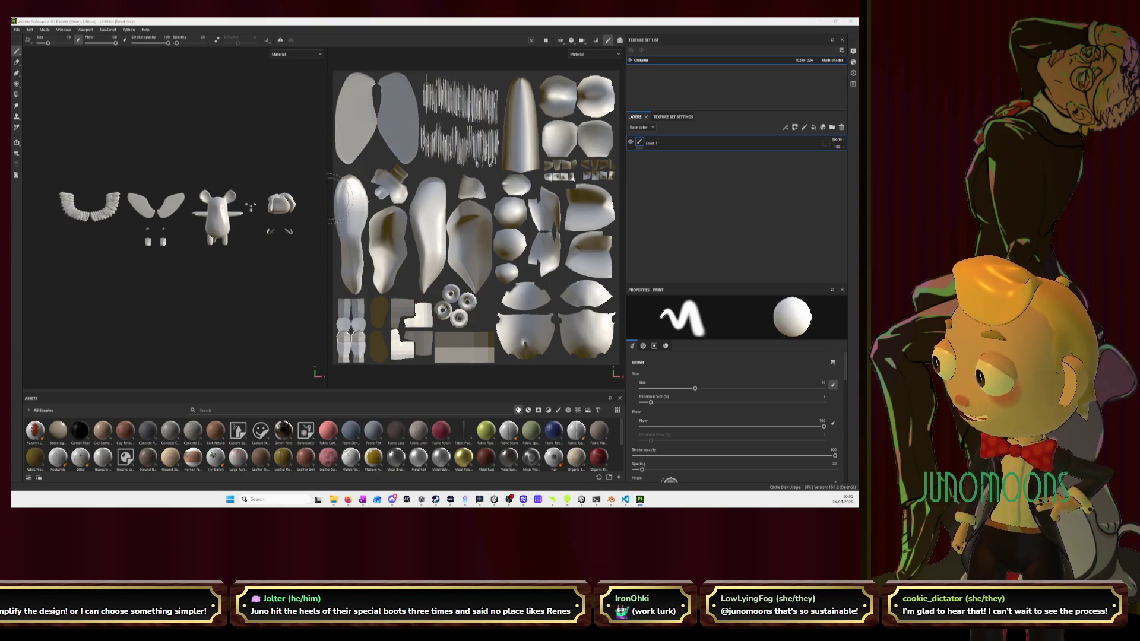
pyautogui.hotkey('alt', 'Tab')
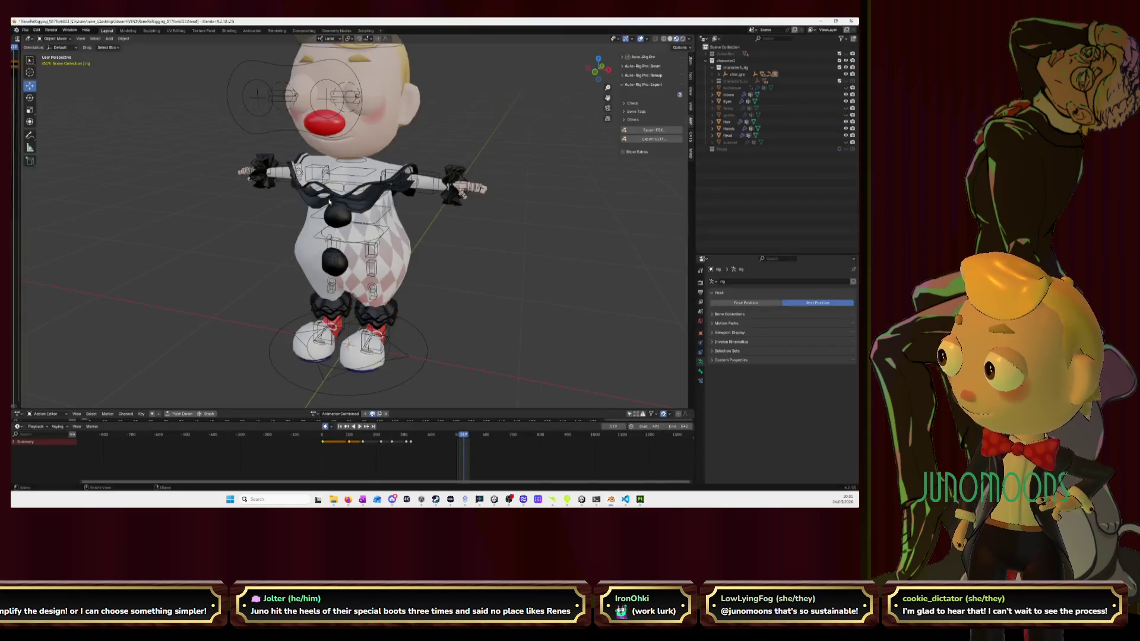
# Reopen the rat model .blend file from the recent files list, replacing the clown rig scene
pyautogui.click(25, 30)
pyautogui.moveTo(52, 52)
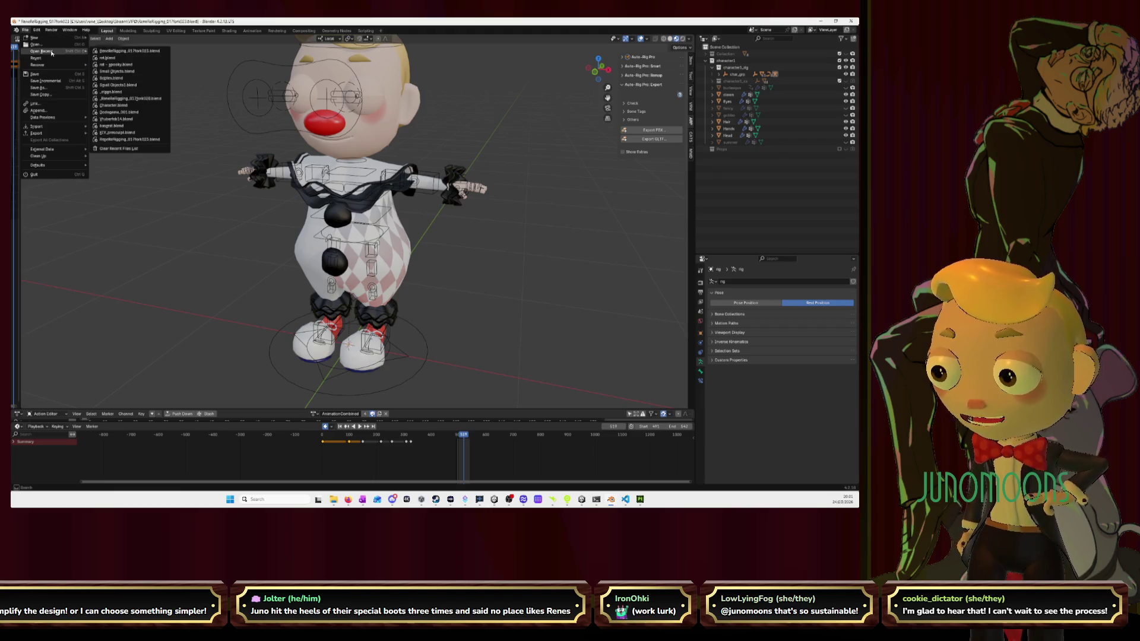
pyautogui.click(127, 60)
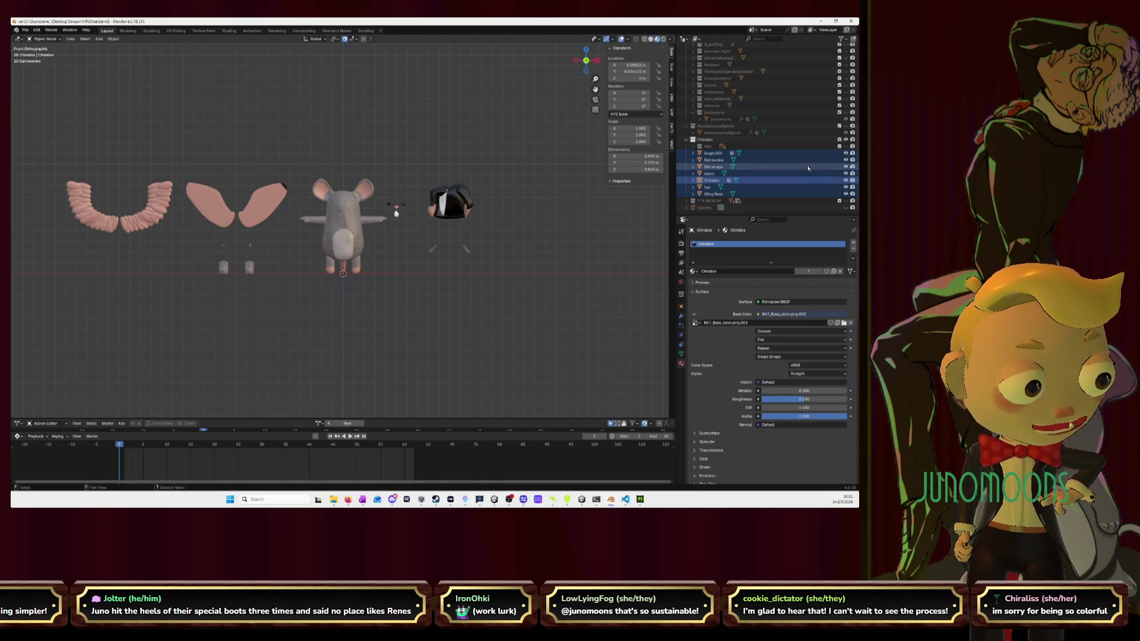
# Show the character reference sheets and hide the Angel.001 through Wing.Base meshes
pyautogui.click(847, 147)
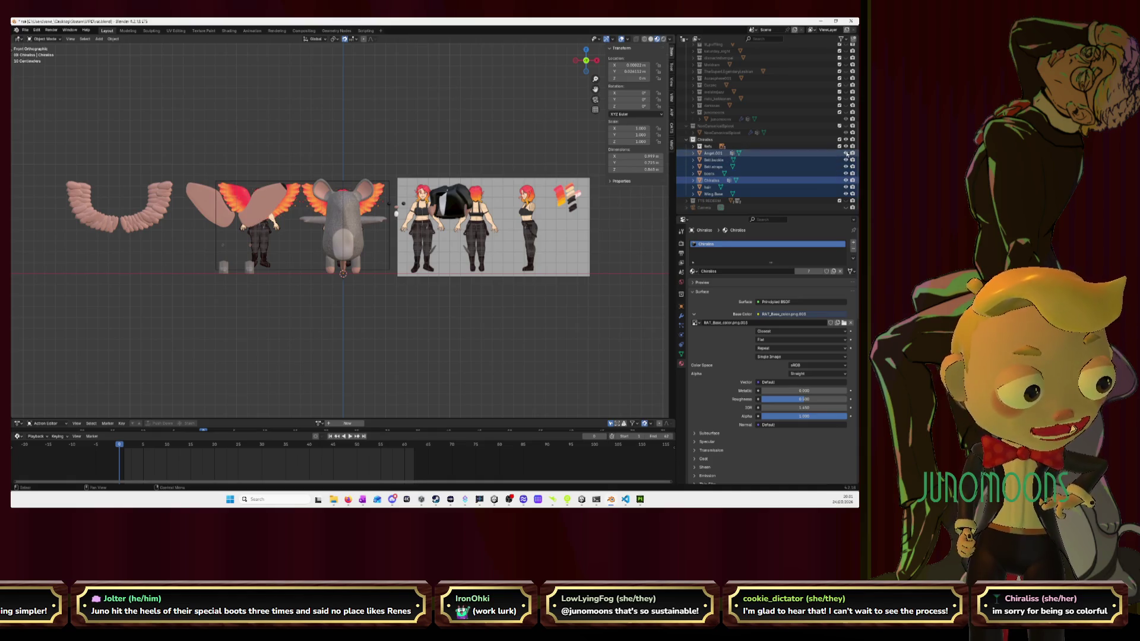
pyautogui.moveTo(846, 153); pyautogui.dragTo(847, 195)
pyautogui.scroll(4, 426, 283)
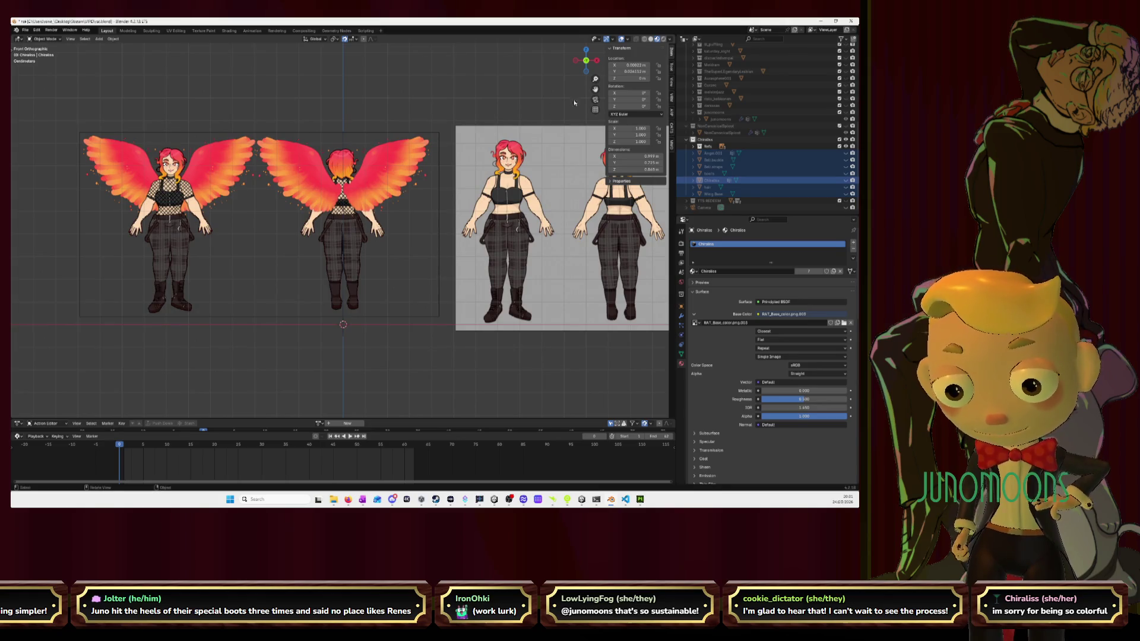
# Pan to frame the whole character reference sheet, then return to Substance 3D Painter
pyautogui.keyDown('shift'); pyautogui.moveTo(430, 244); pyautogui.dragTo(340, 253, button='middle'); pyautogui.keyUp('shift')
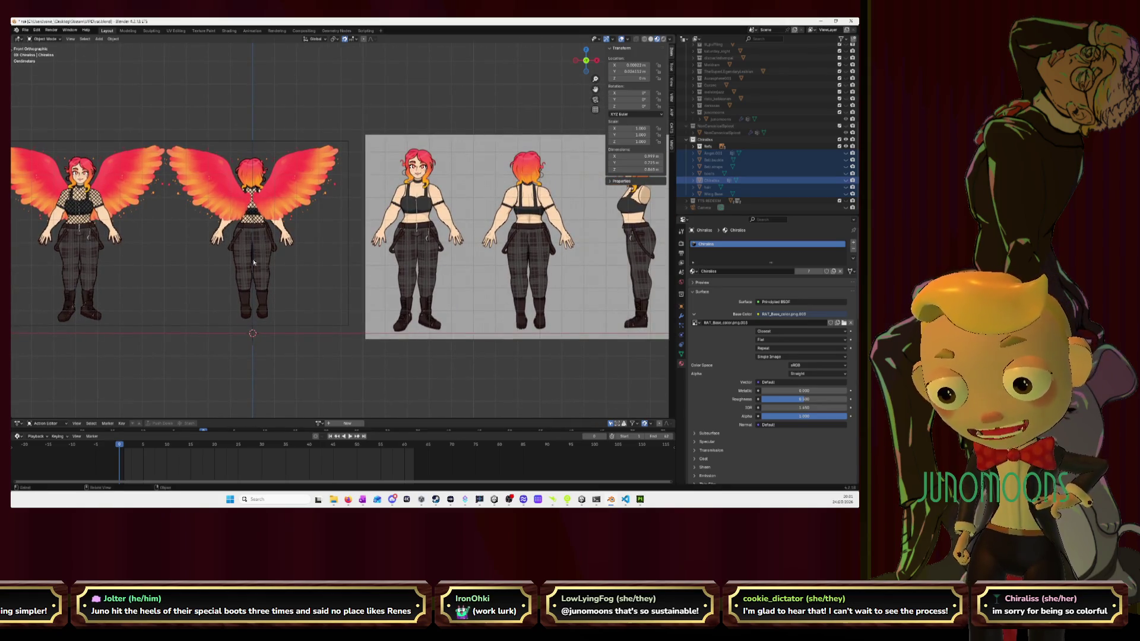
pyautogui.moveTo(253, 261)
pyautogui.keyDown('shift'); pyautogui.mouseDown(button='middle')
pyautogui.moveTo(151, 272)
pyautogui.moveTo(315, 263)
pyautogui.mouseUp(button='middle'); pyautogui.keyUp('shift')
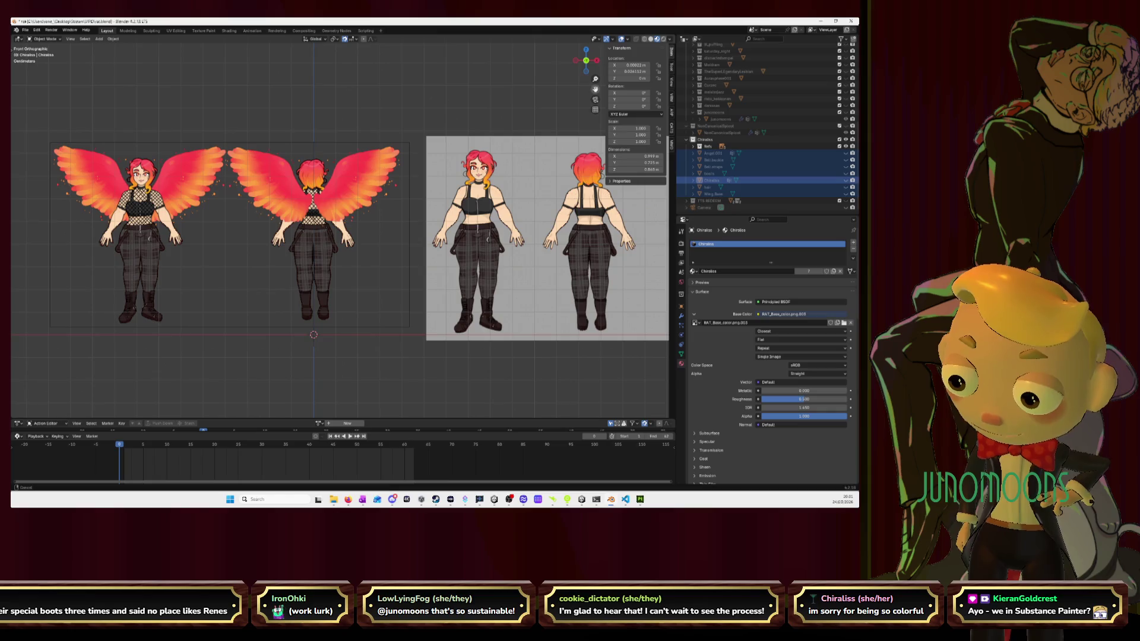
pyautogui.keyDown('shift'); pyautogui.moveTo(314, 263); pyautogui.dragTo(67, 276, button='middle'); pyautogui.keyUp('shift')
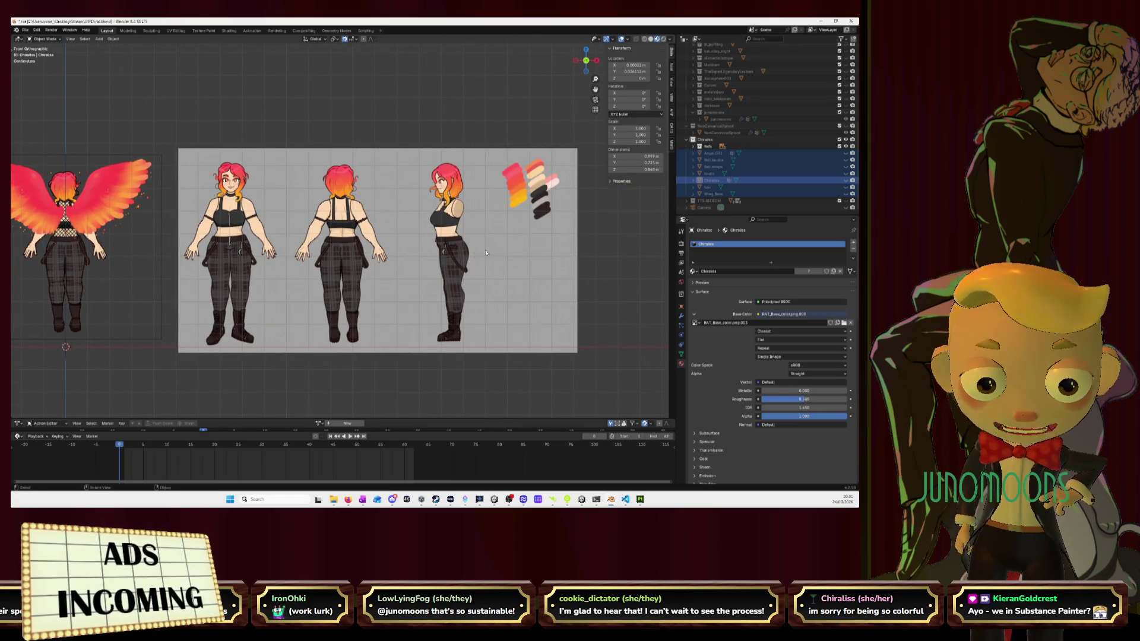
pyautogui.hotkey('alt', 'Tab')
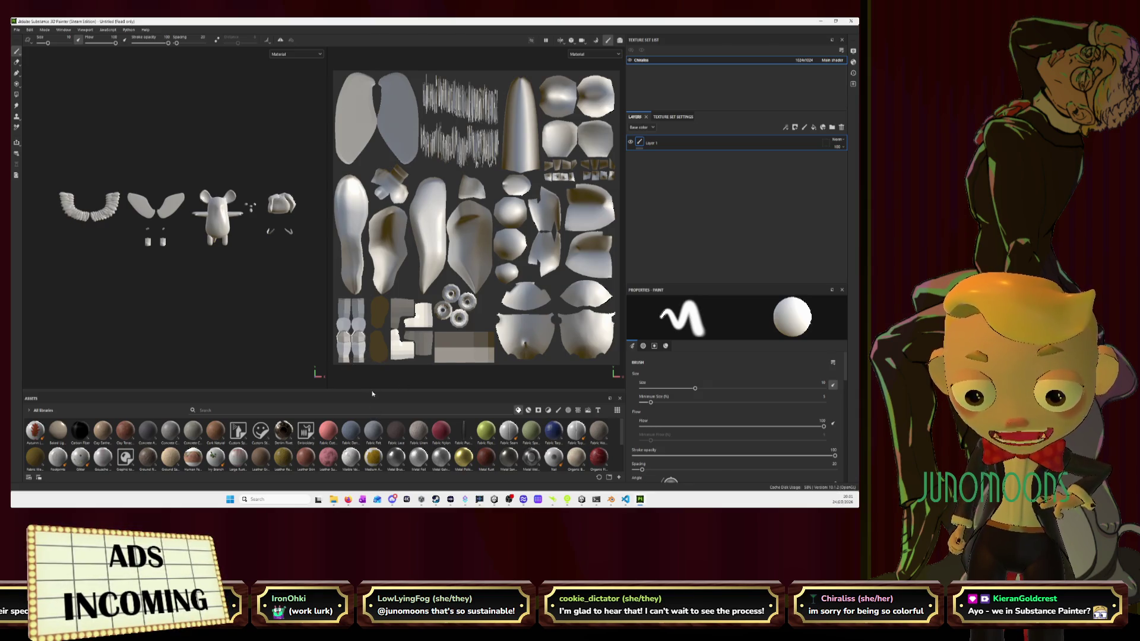
# Make the material library taller and preview the first row of fabric materials
pyautogui.moveTo(373, 391); pyautogui.dragTo(376, 323)
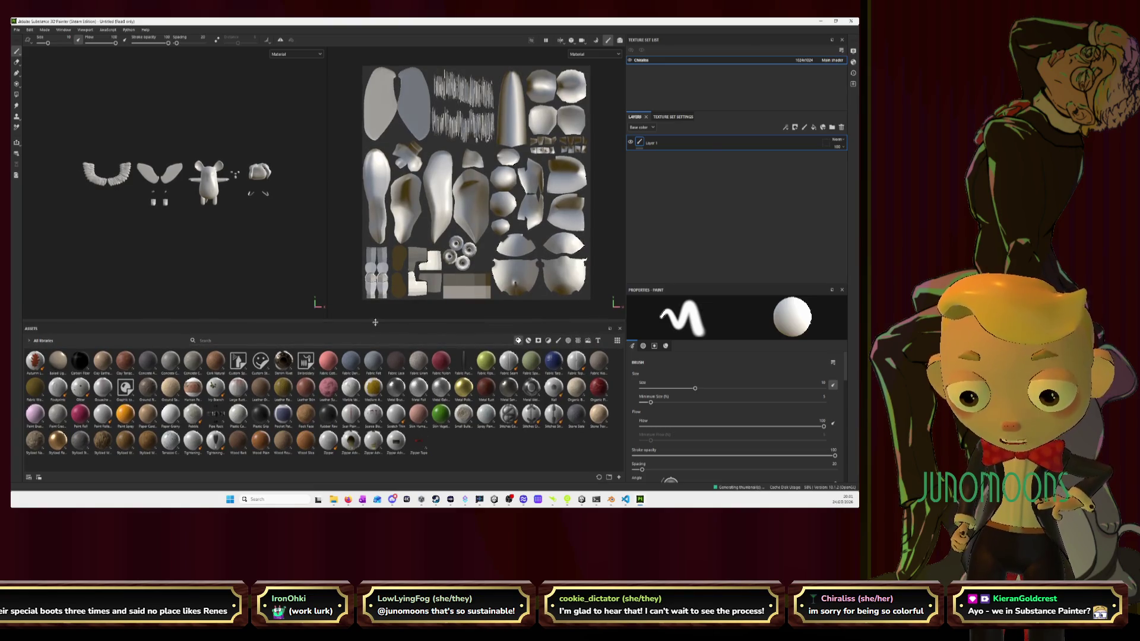
pyautogui.hotkey('alt', 'Tab')
pyautogui.hotkey('alt', 'Tab')
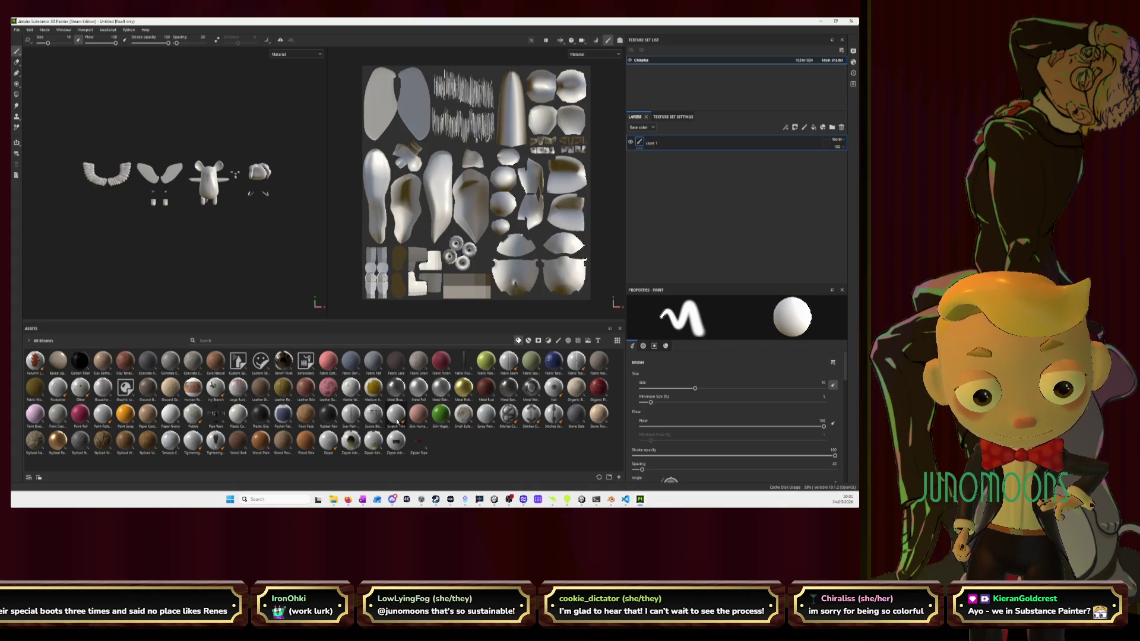
pyautogui.moveTo(444, 360)
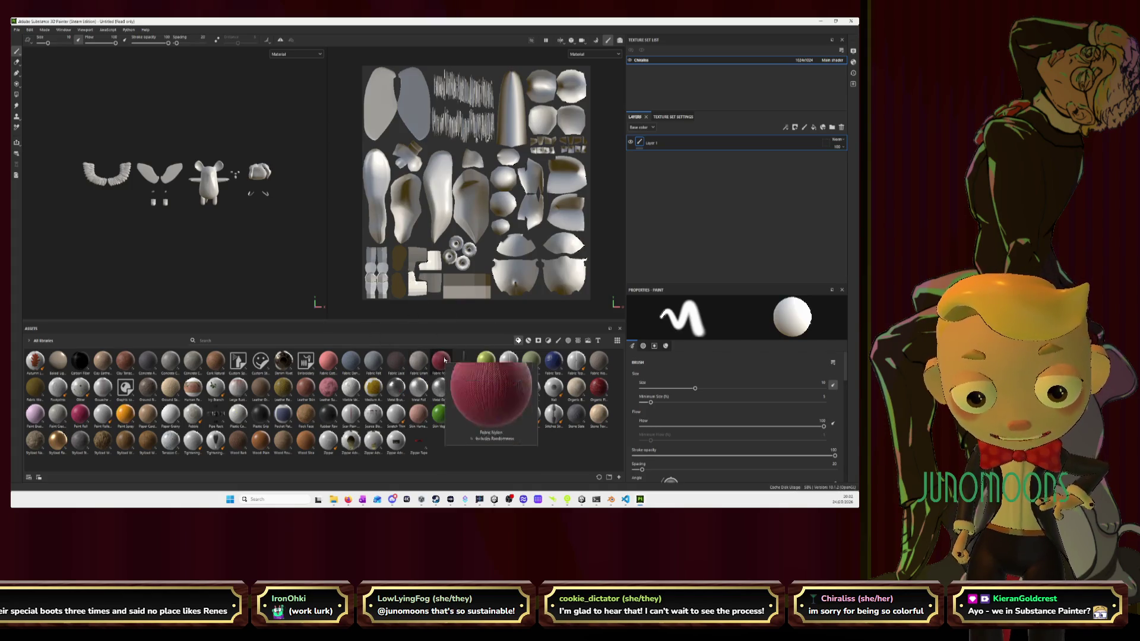
pyautogui.moveTo(388, 364)
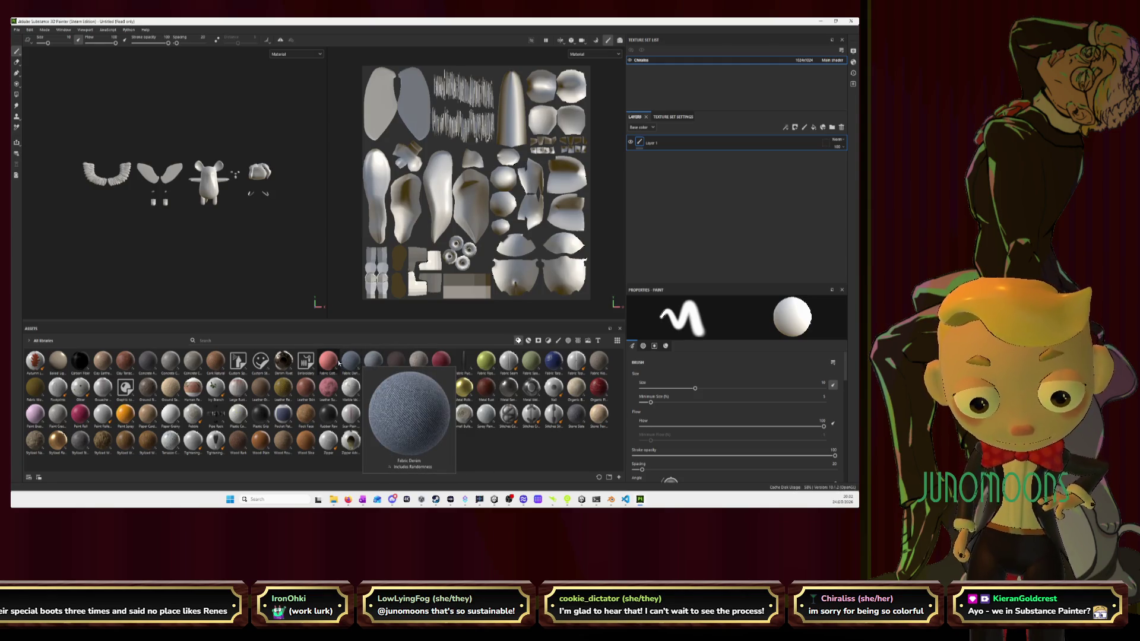
pyautogui.moveTo(328, 362)
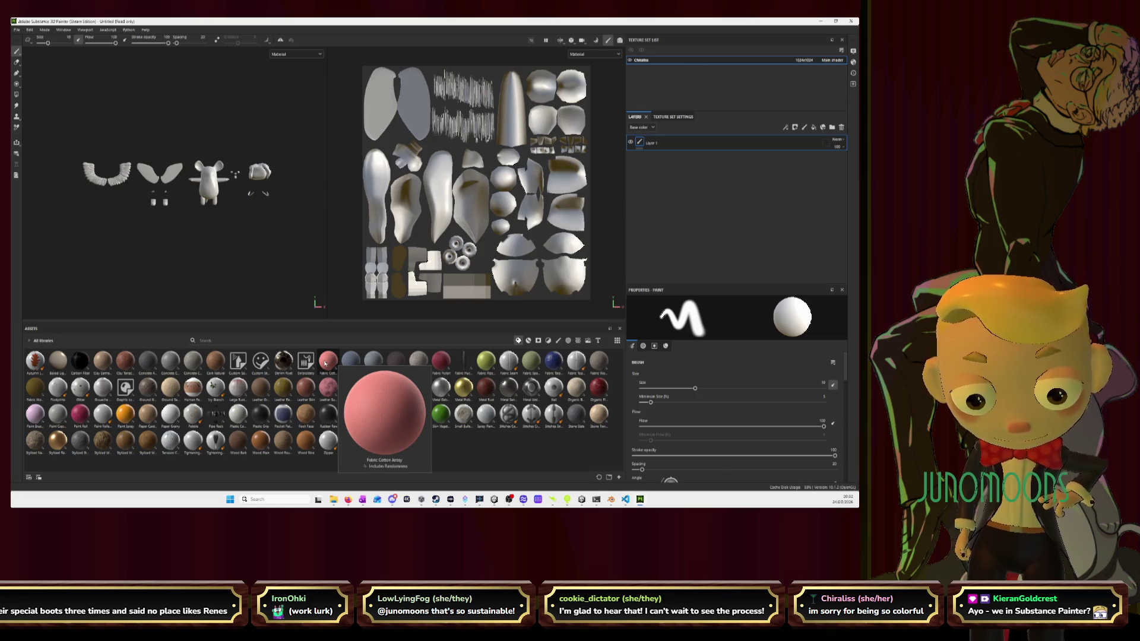
pyautogui.moveTo(260, 362)
pyautogui.moveTo(219, 367)
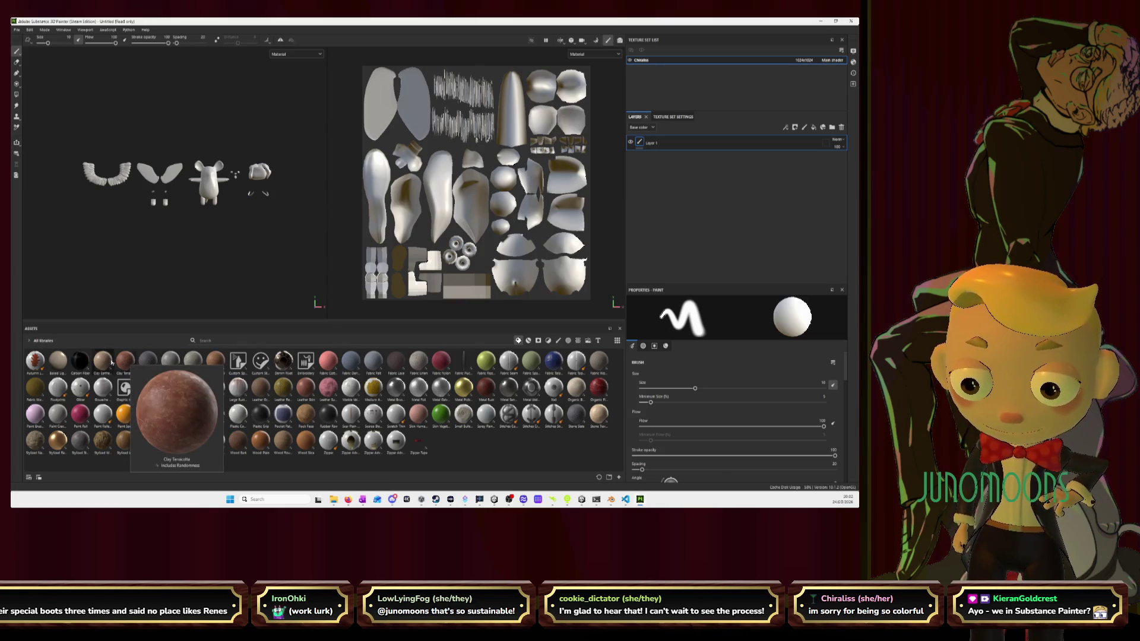
pyautogui.moveTo(84, 361)
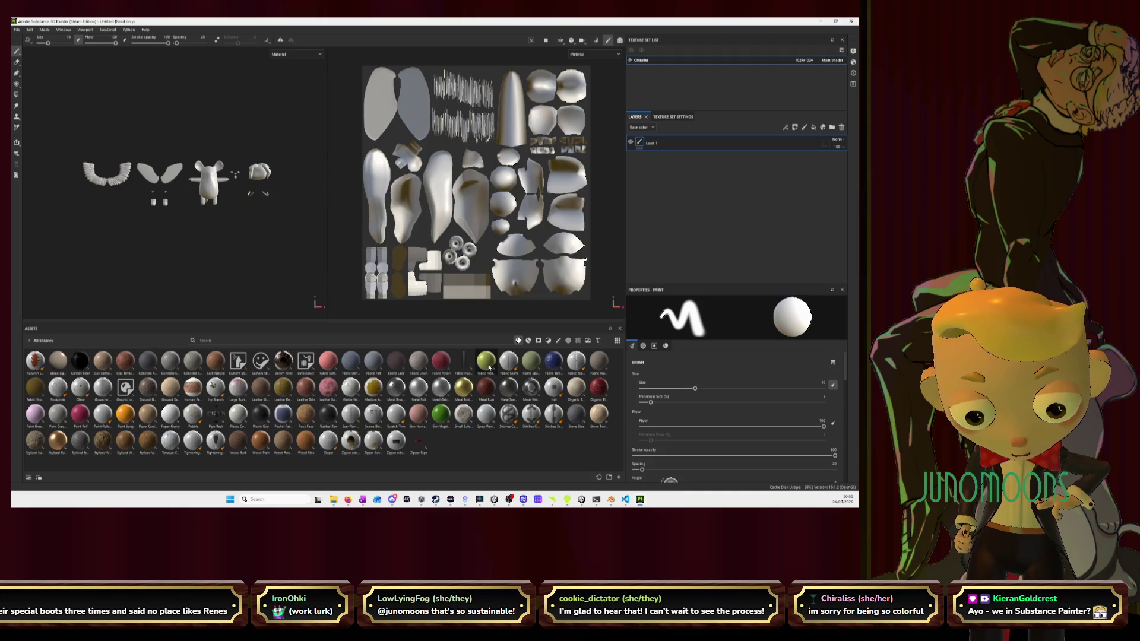
# Preview more leather materials and add Leather Grain as a fill layer on the rat
pyautogui.moveTo(489, 367)
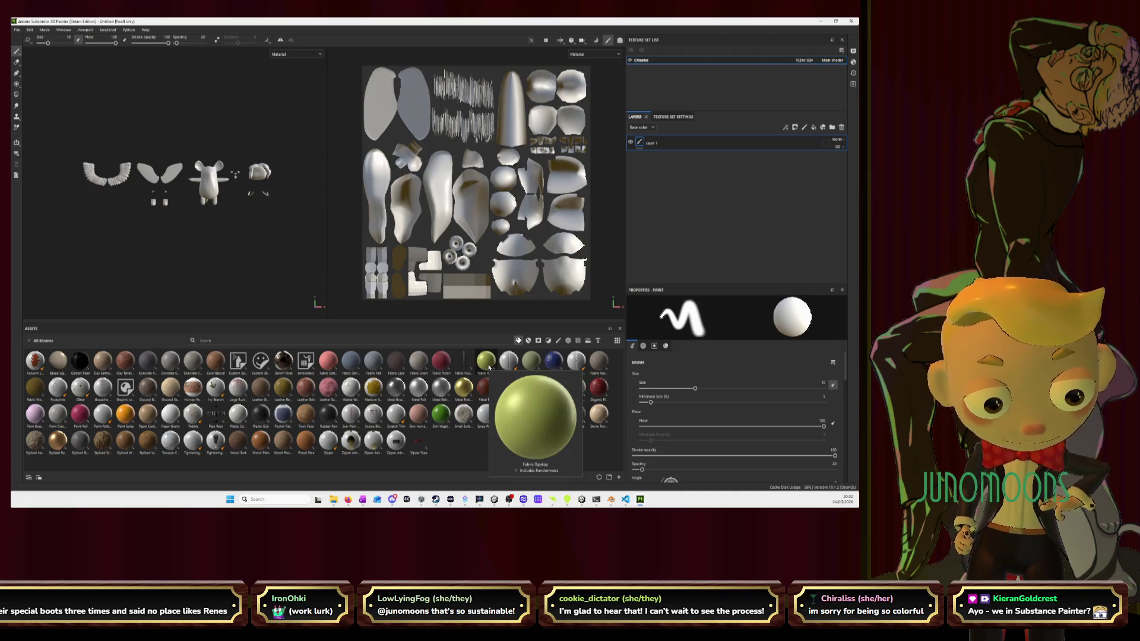
pyautogui.moveTo(558, 361)
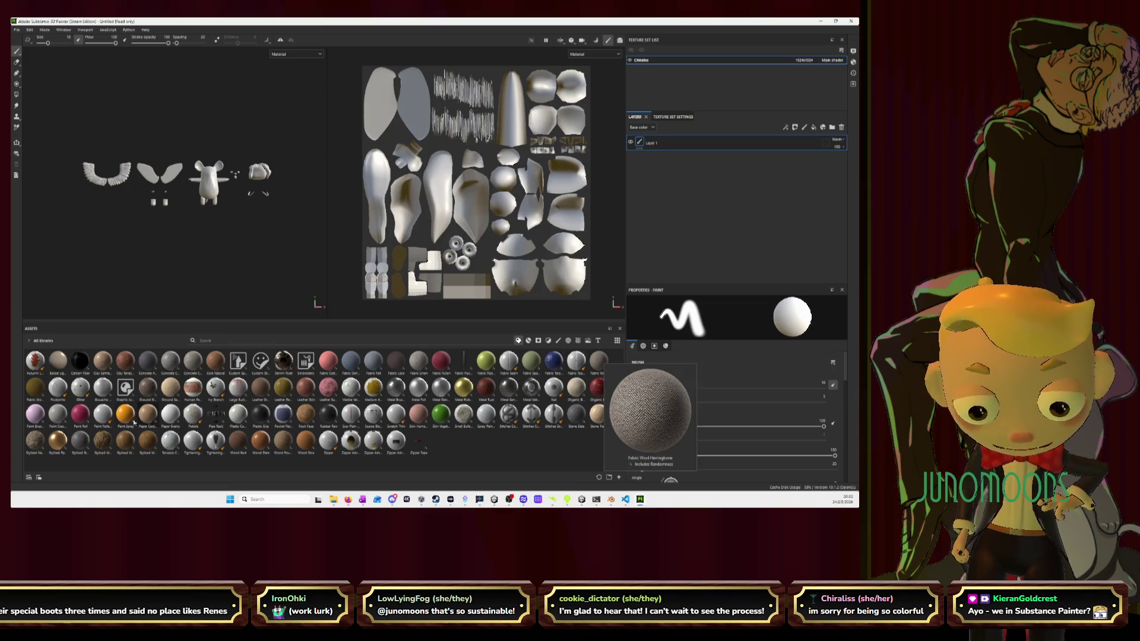
pyautogui.moveTo(36, 396)
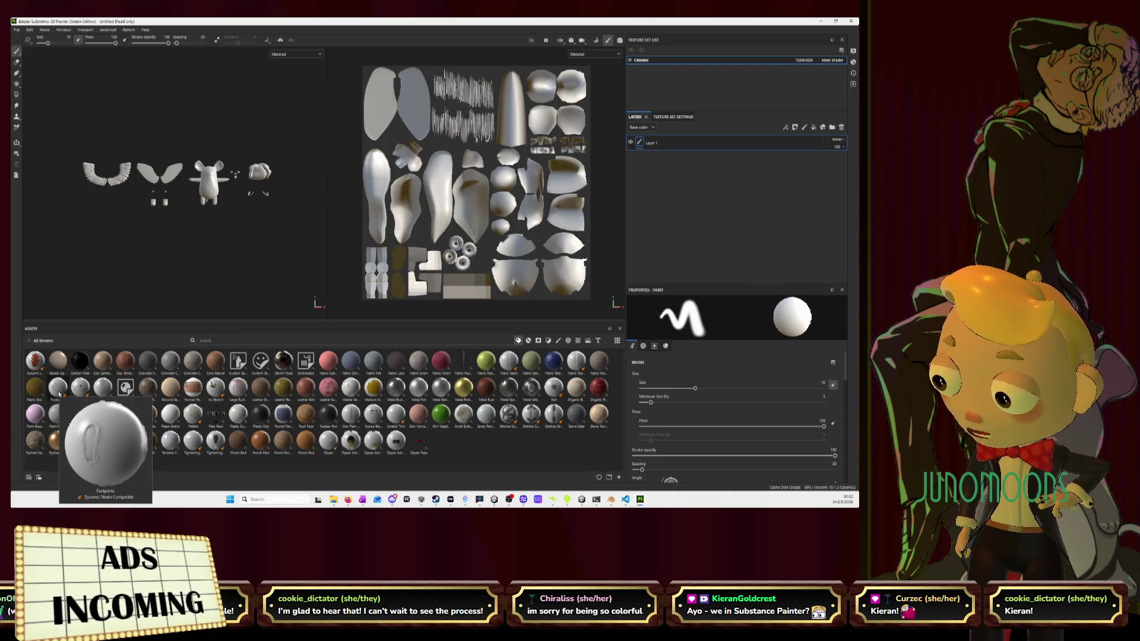
pyautogui.moveTo(104, 390)
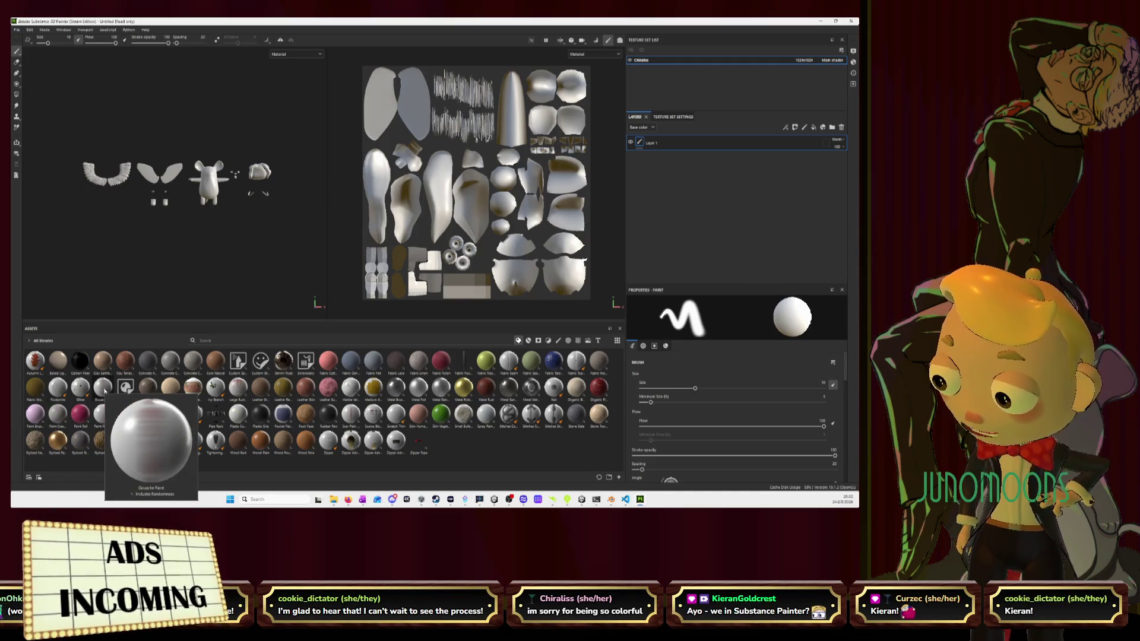
pyautogui.moveTo(153, 390)
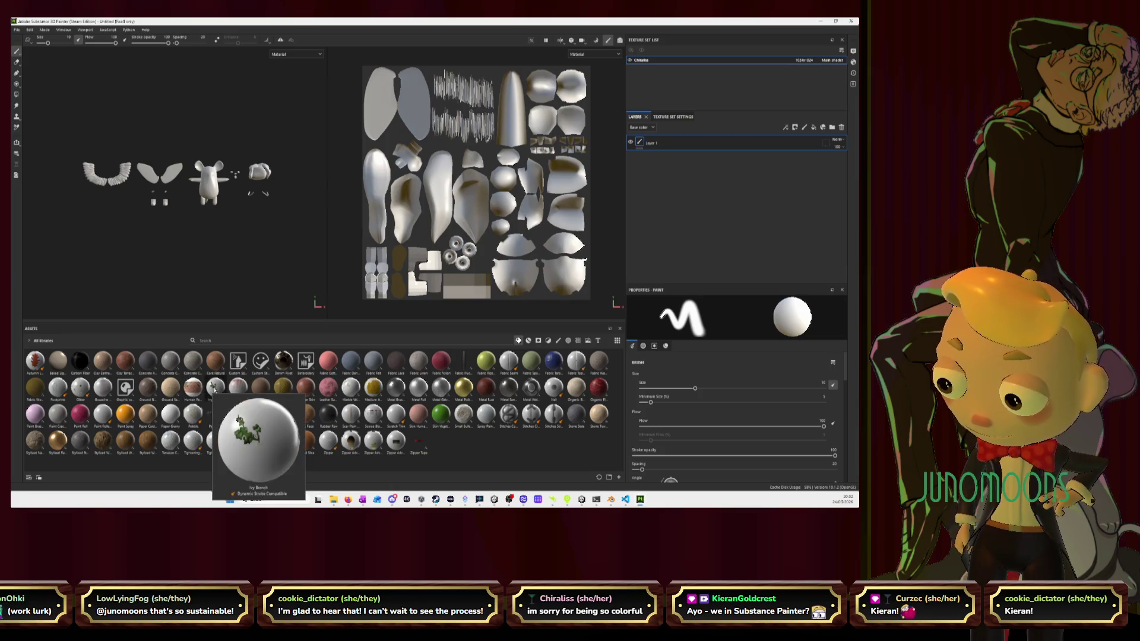
pyautogui.moveTo(270, 386)
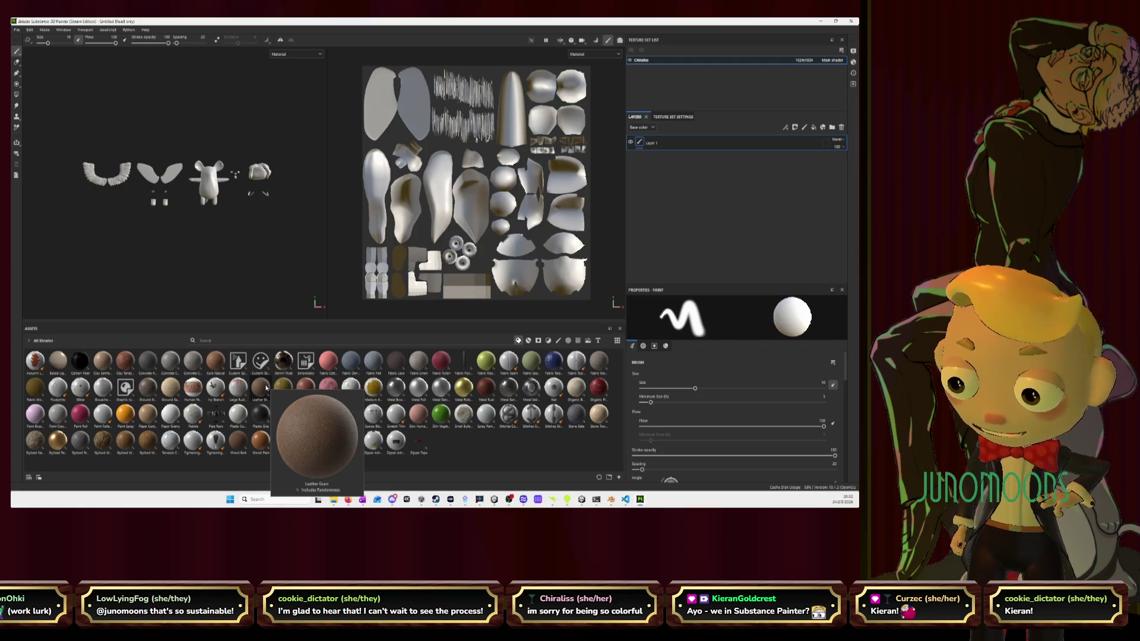
pyautogui.moveTo(267, 388)
pyautogui.mouseDown()
pyautogui.moveTo(381, 304)
pyautogui.moveTo(674, 186)
pyautogui.moveTo(670, 196)
pyautogui.mouseUp()
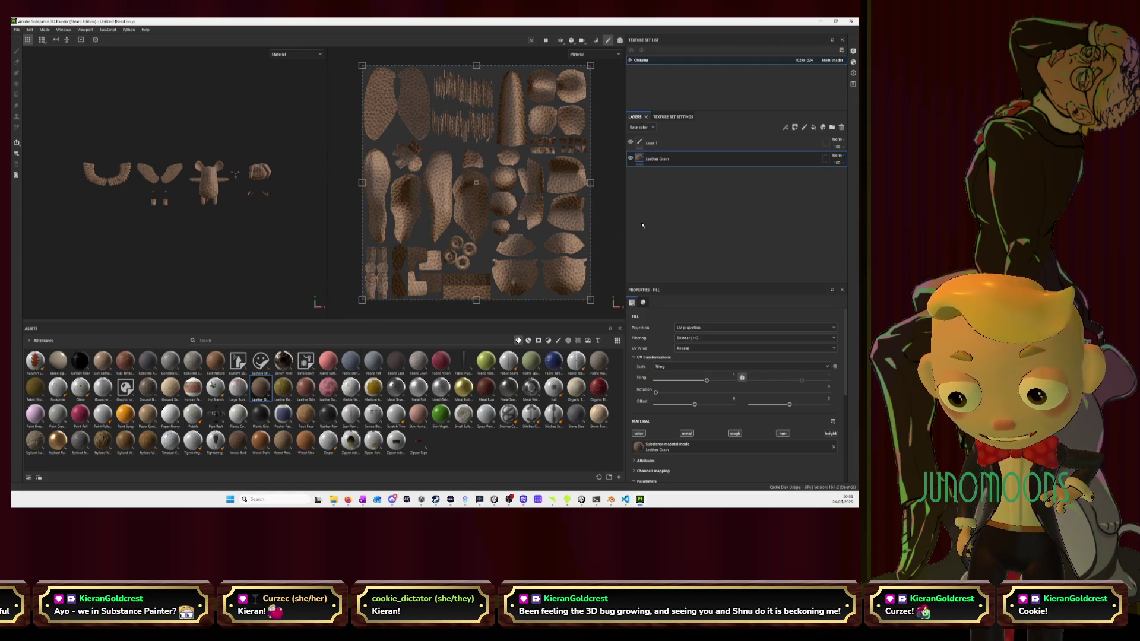
# Add a black mask to the Leather Grain fill layer
pyautogui.doubleClick(657, 159)
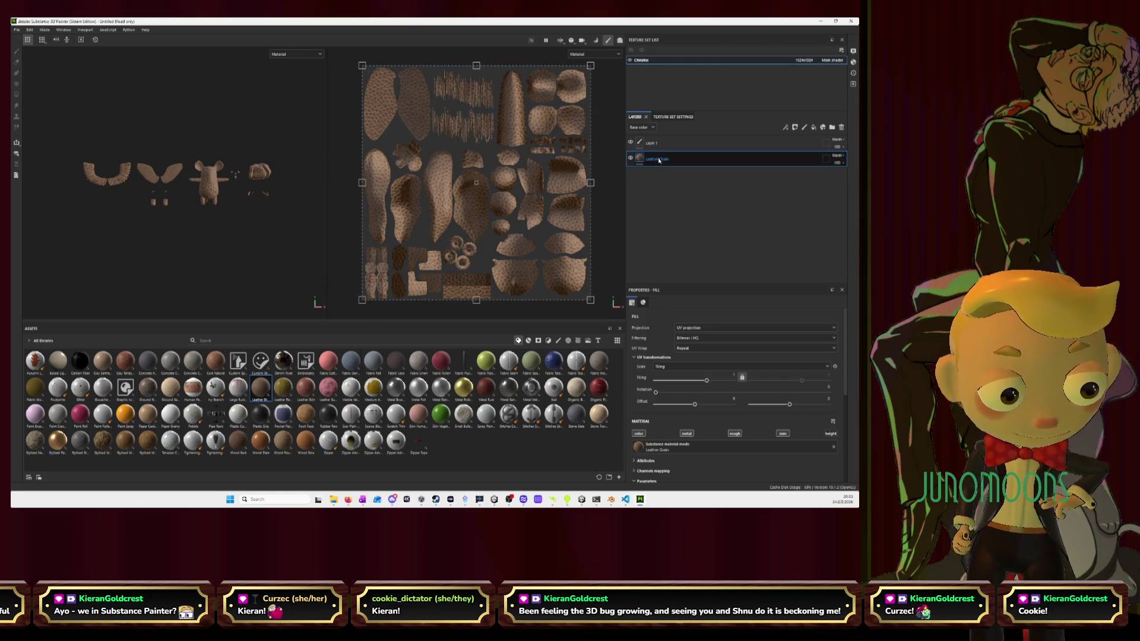
pyautogui.rightClick(706, 161)
pyautogui.click(734, 172)
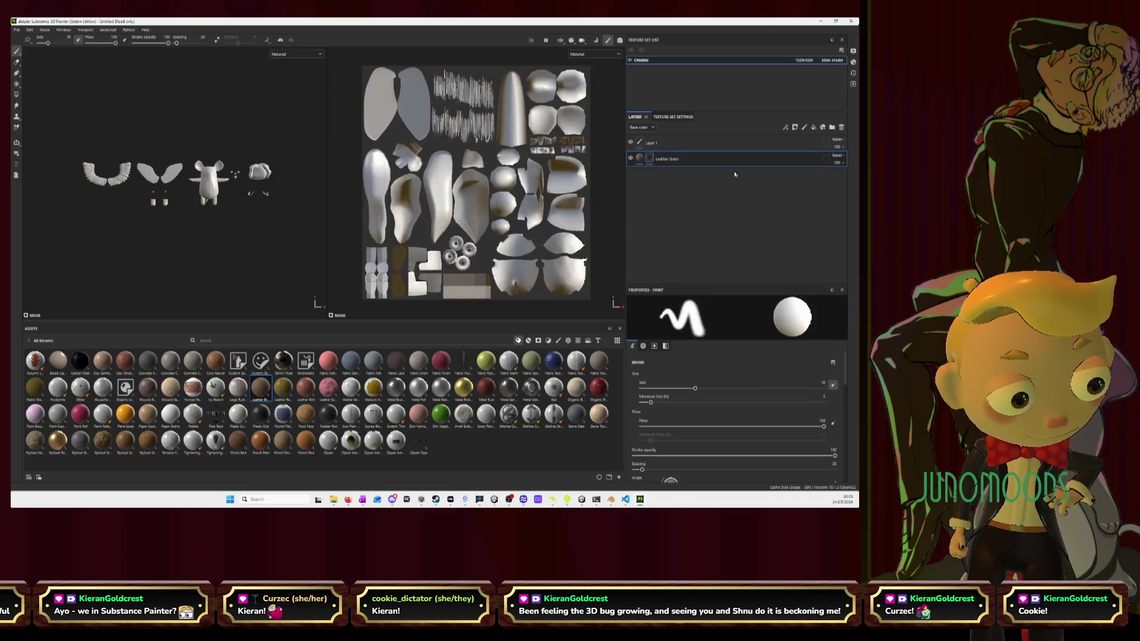
# Rename the leather layer 'Ball' and add Metal Polished as a new fill layer
pyautogui.doubleClick(666, 162)
pyautogui.doubleClick(666, 161)
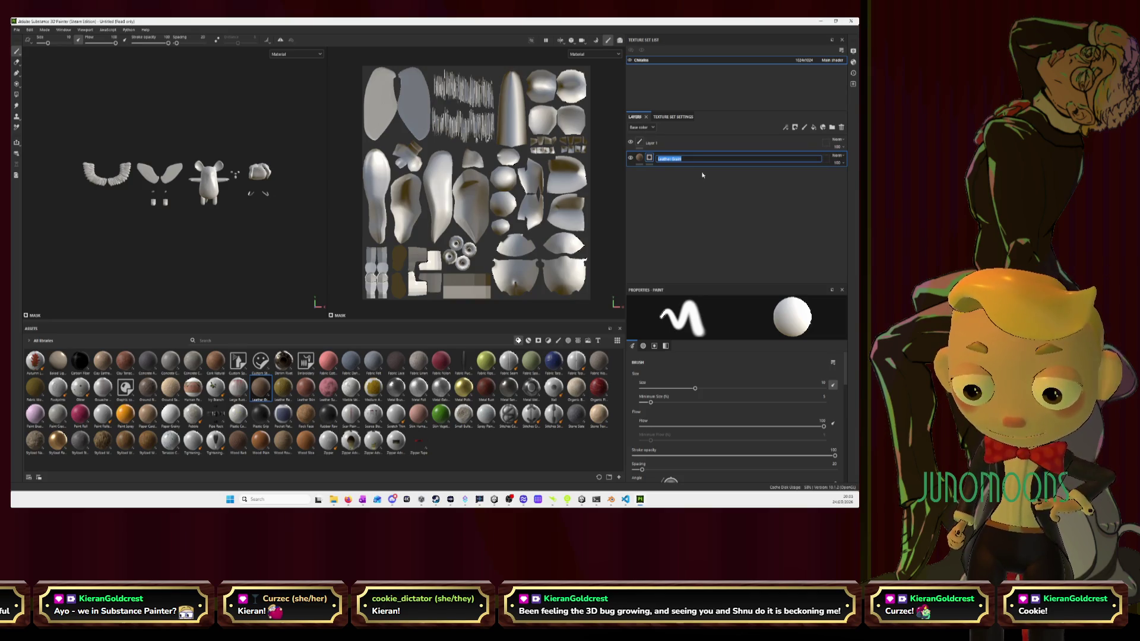
pyautogui.write('Ba')
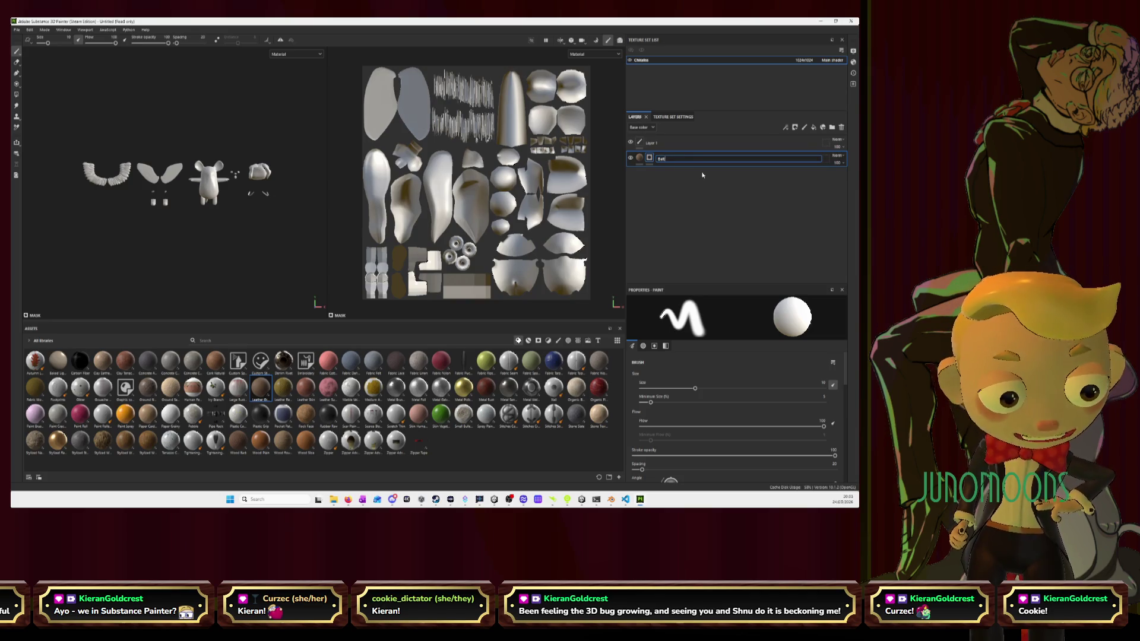
pyautogui.press('Return')
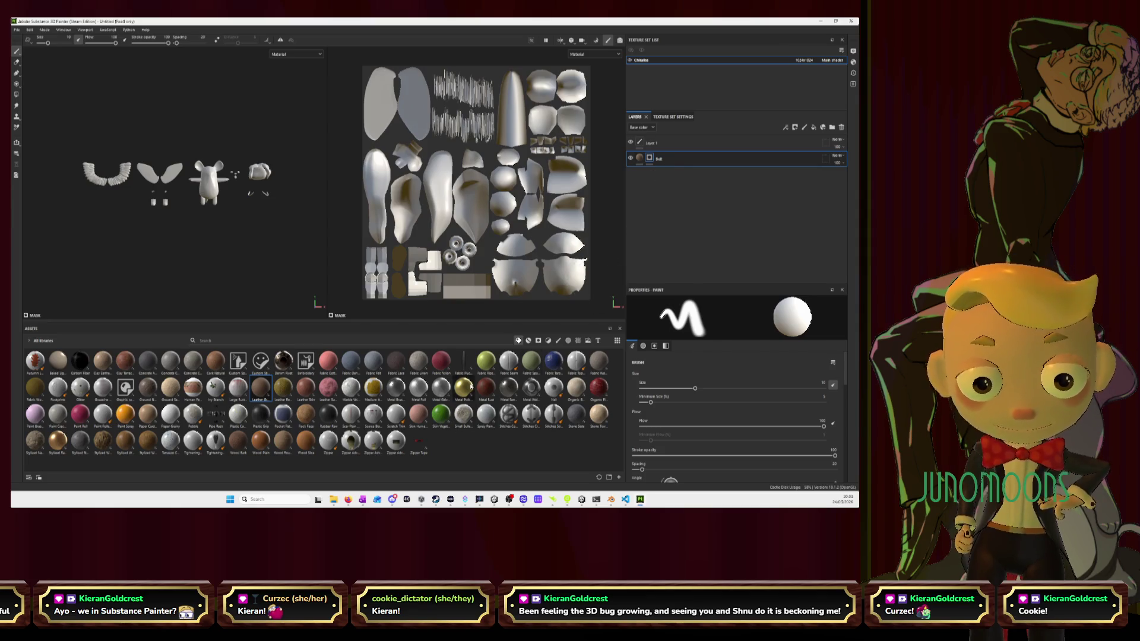
pyautogui.moveTo(463, 387)
pyautogui.mouseDown()
pyautogui.moveTo(668, 248)
pyautogui.moveTo(663, 207)
pyautogui.mouseUp()
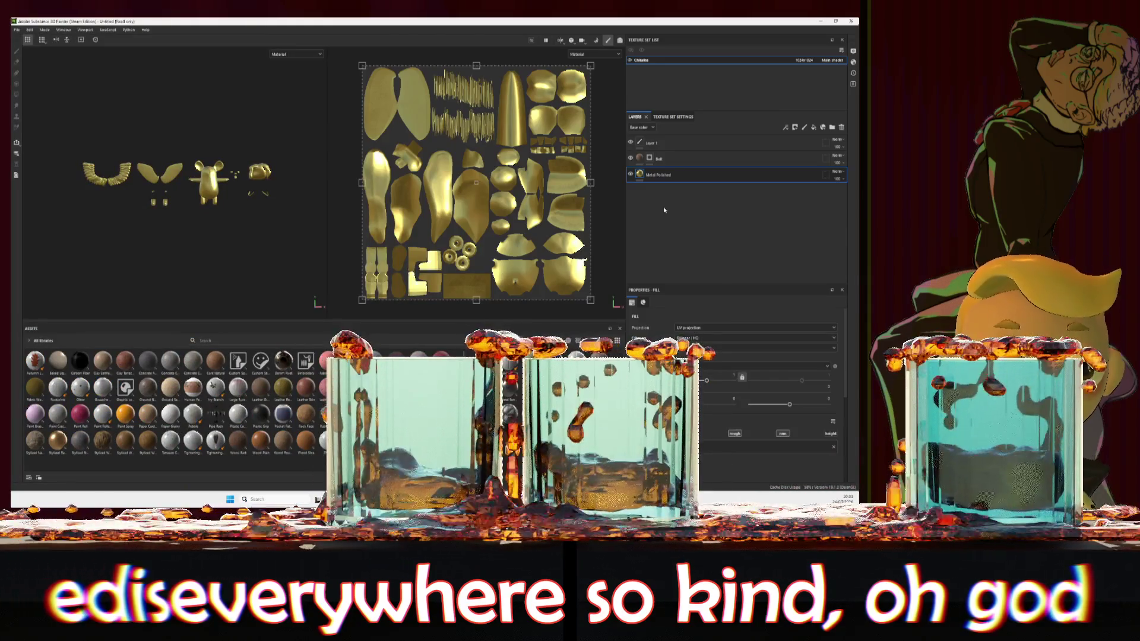
# Give the Metal Polished fill layer a black mask and rename it 'Ring'
pyautogui.doubleClick(686, 176)
pyautogui.rightClick(685, 175)
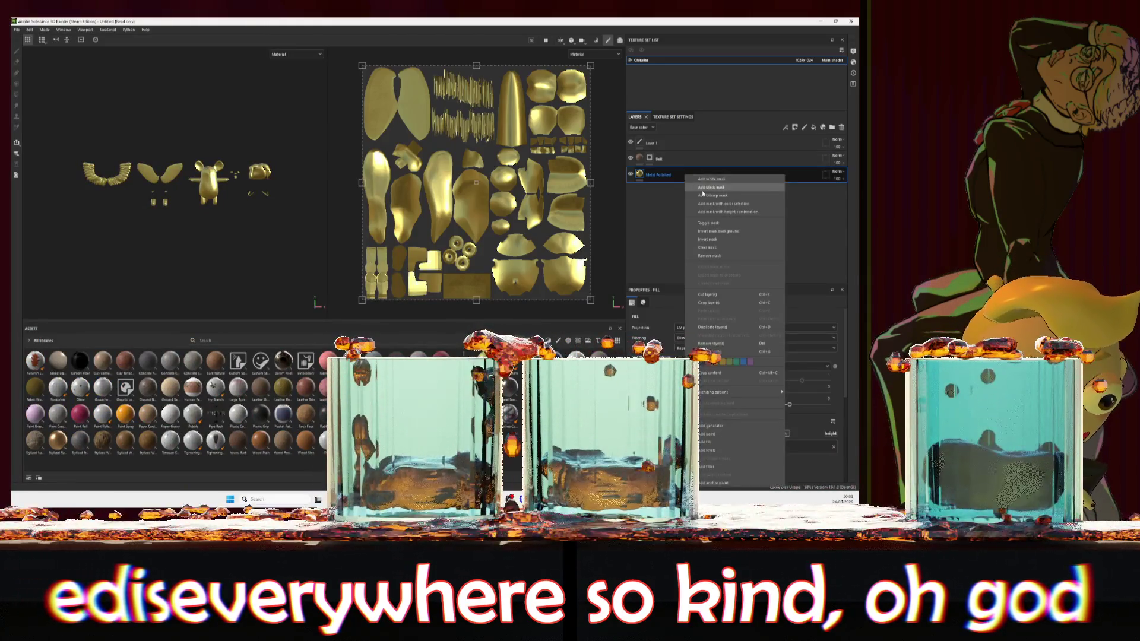
pyautogui.click(735, 196)
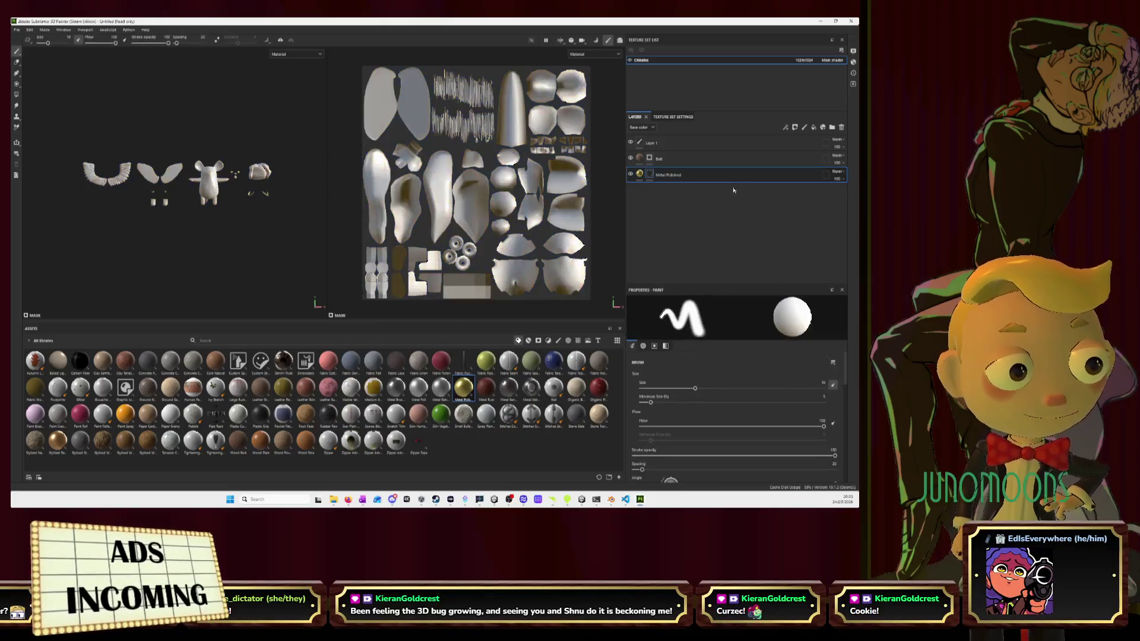
pyautogui.doubleClick(678, 177)
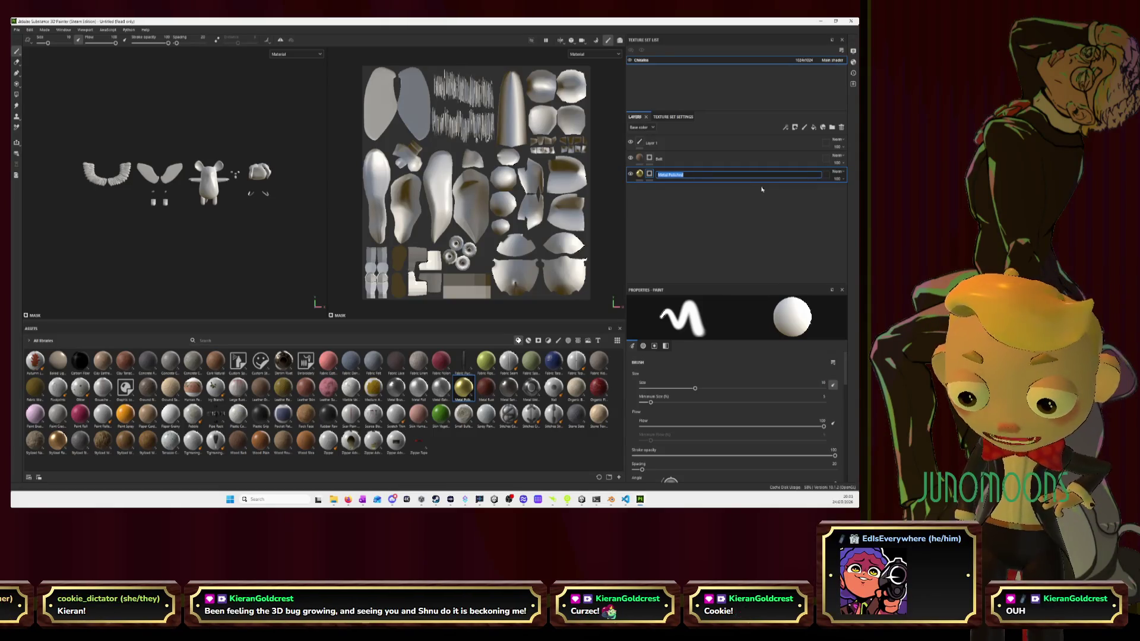
pyautogui.write('Ring')
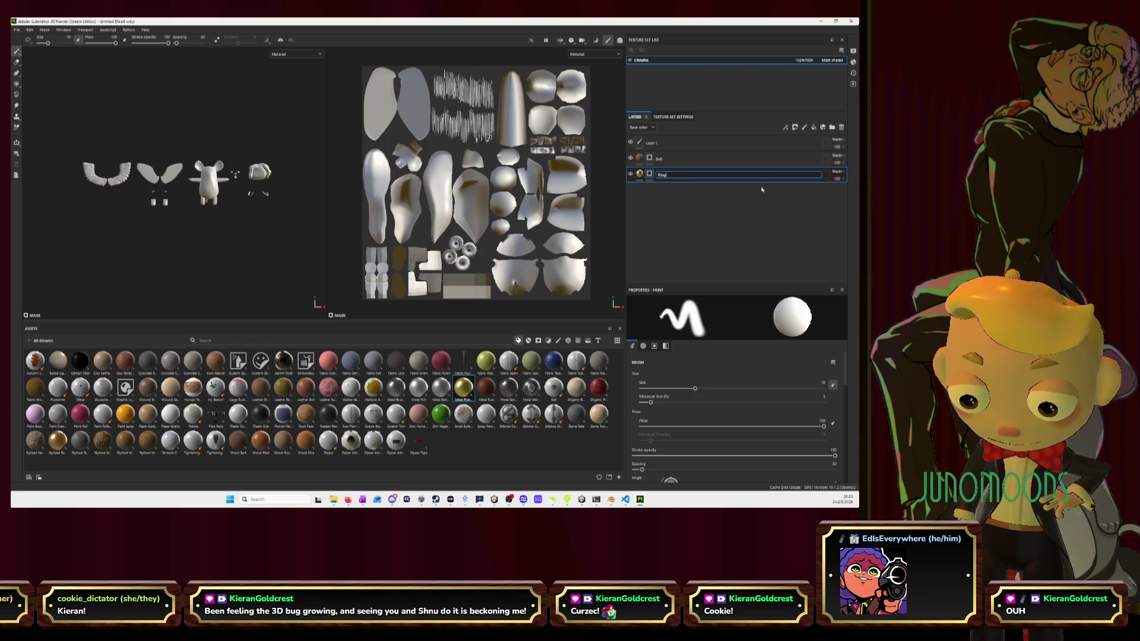
pyautogui.press('Return')
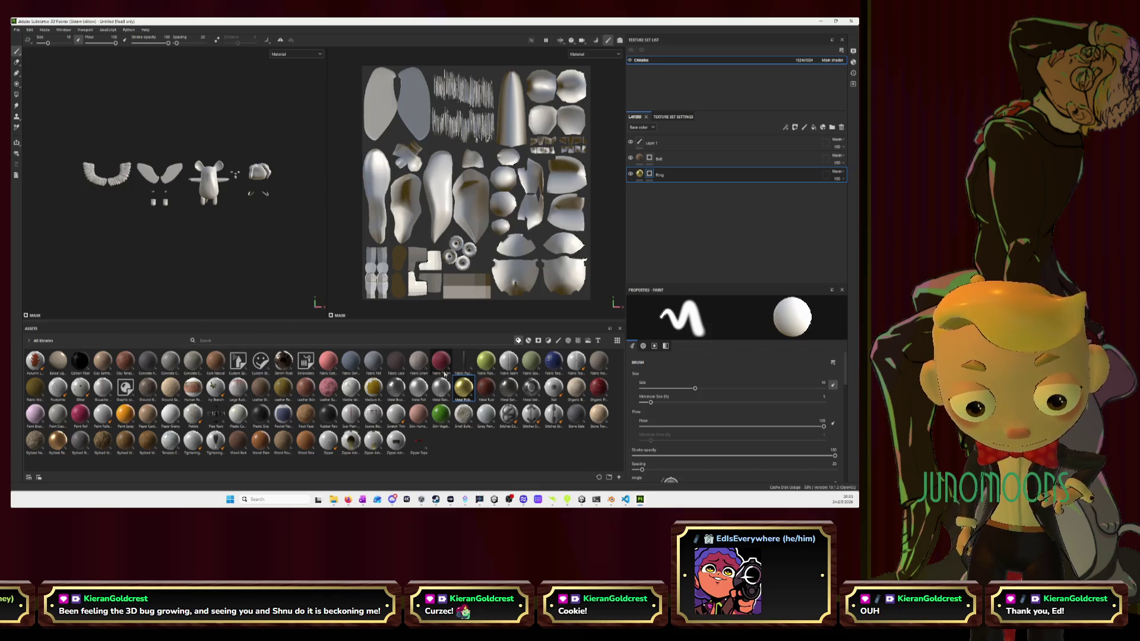
pyautogui.moveTo(484, 393)
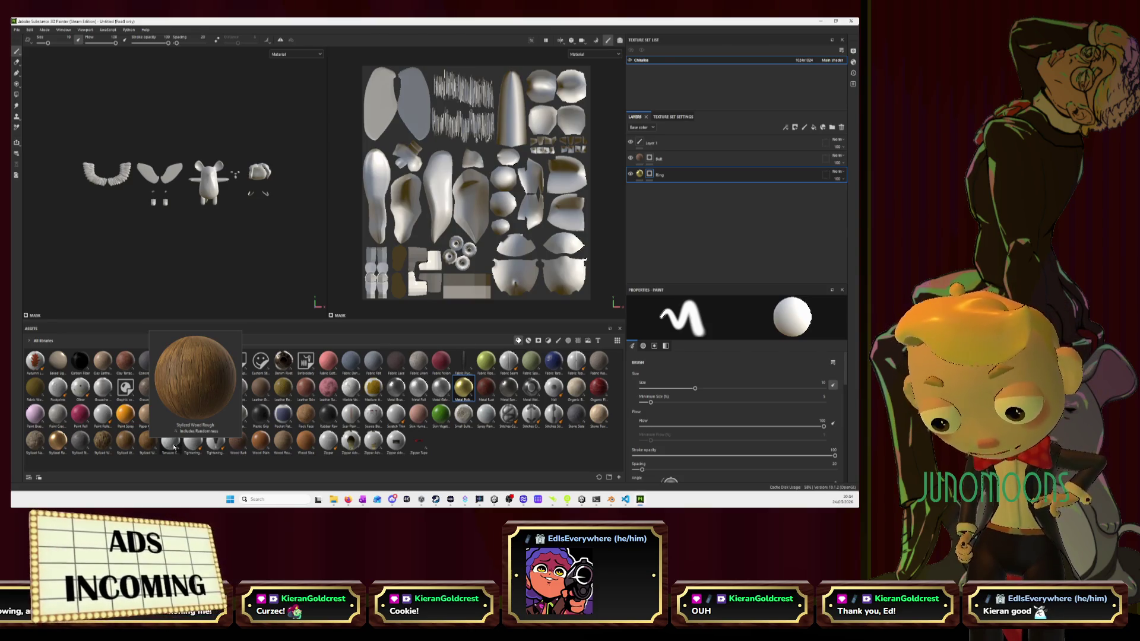
pyautogui.moveTo(150, 445)
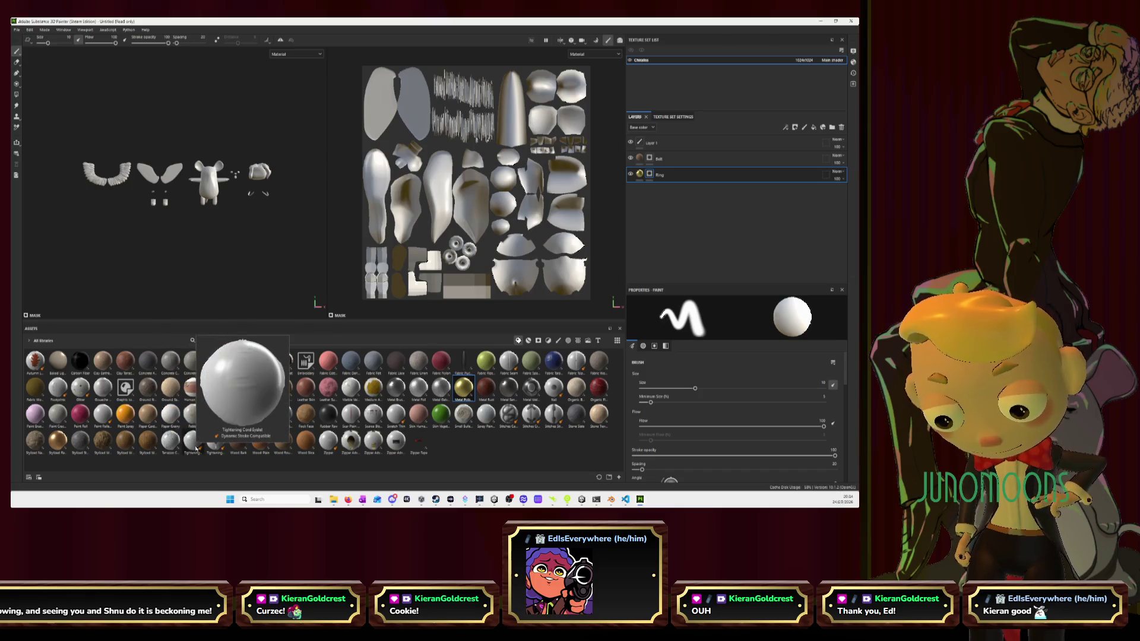
pyautogui.moveTo(251, 449)
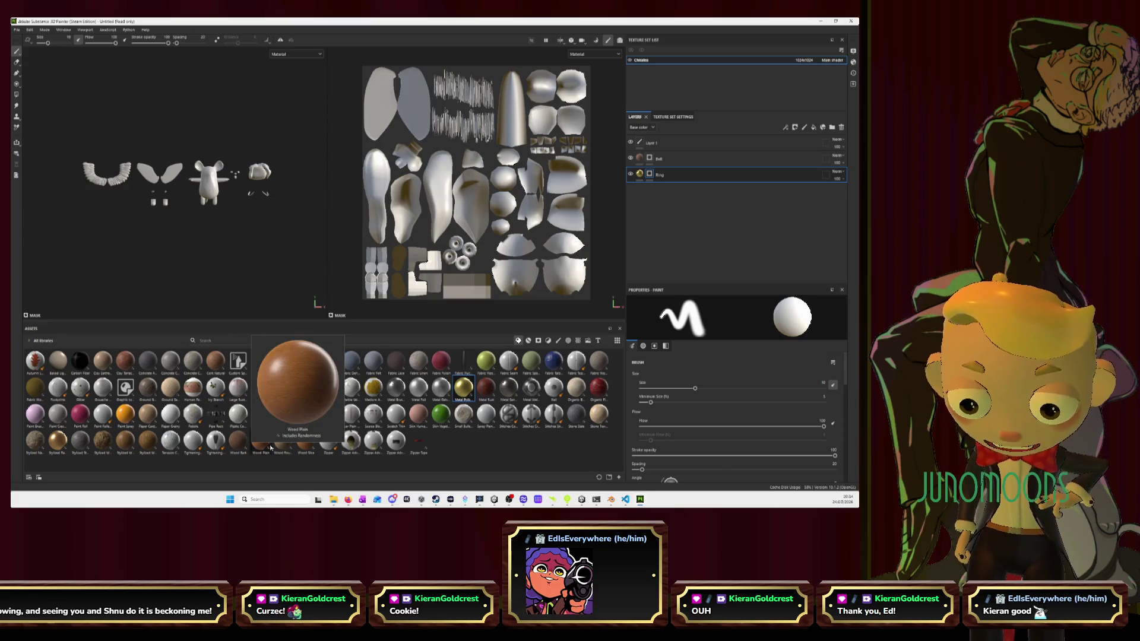
pyautogui.moveTo(286, 449)
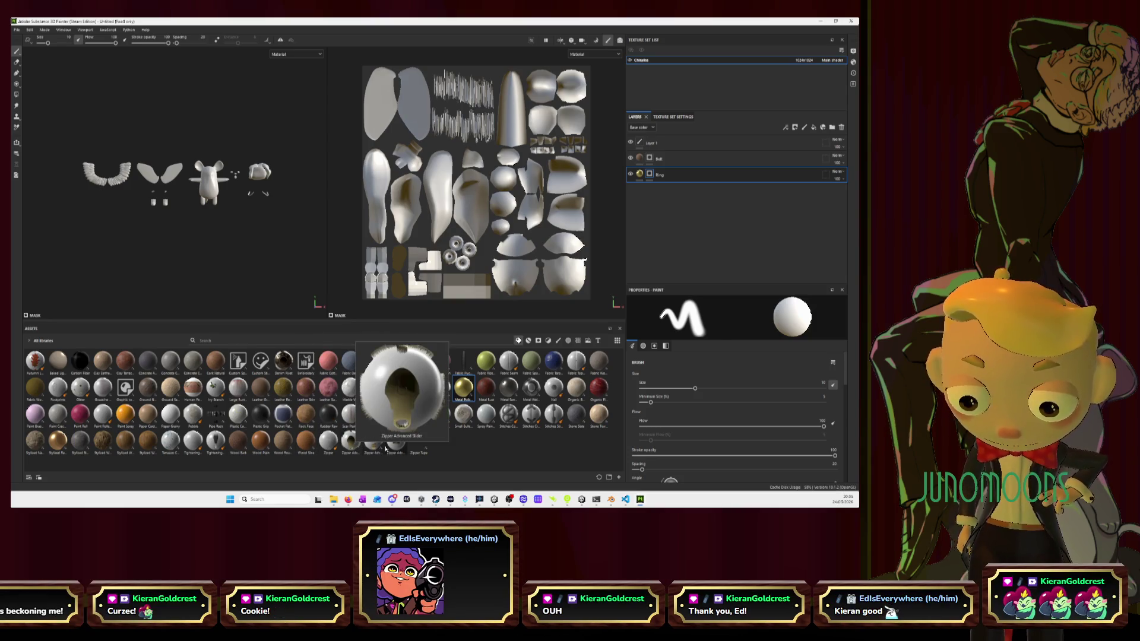
pyautogui.moveTo(423, 450)
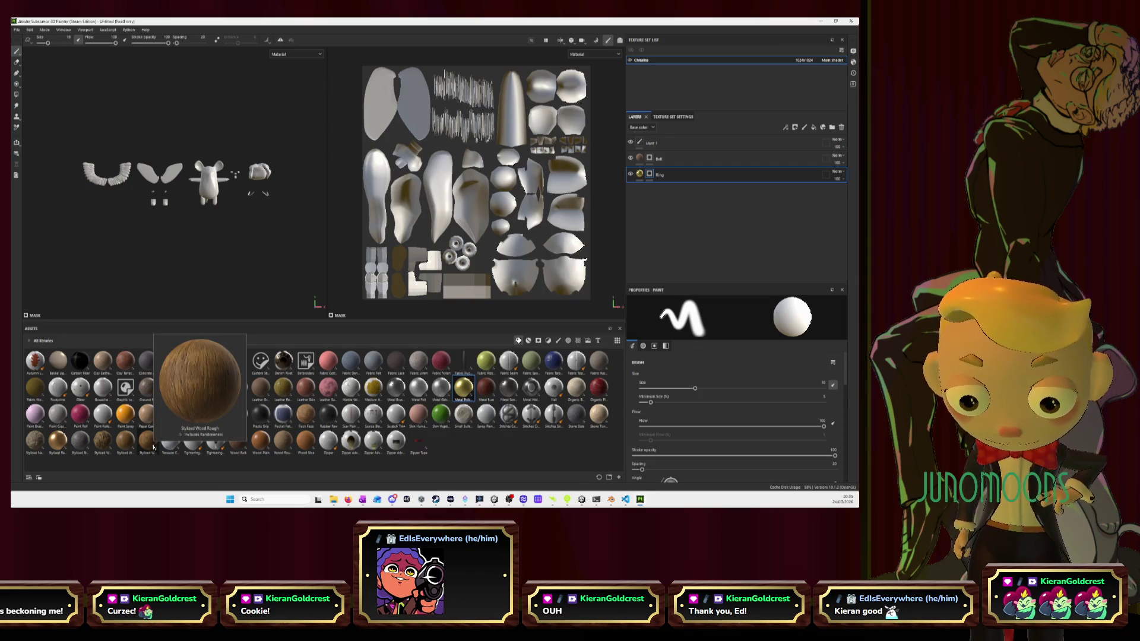
# Add Stylized Wood Rough as a fill layer and raise its tiling to about 1.5
pyautogui.moveTo(153, 448)
pyautogui.mouseDown()
pyautogui.moveTo(464, 387)
pyautogui.moveTo(707, 229)
pyautogui.moveTo(712, 244)
pyautogui.mouseUp()
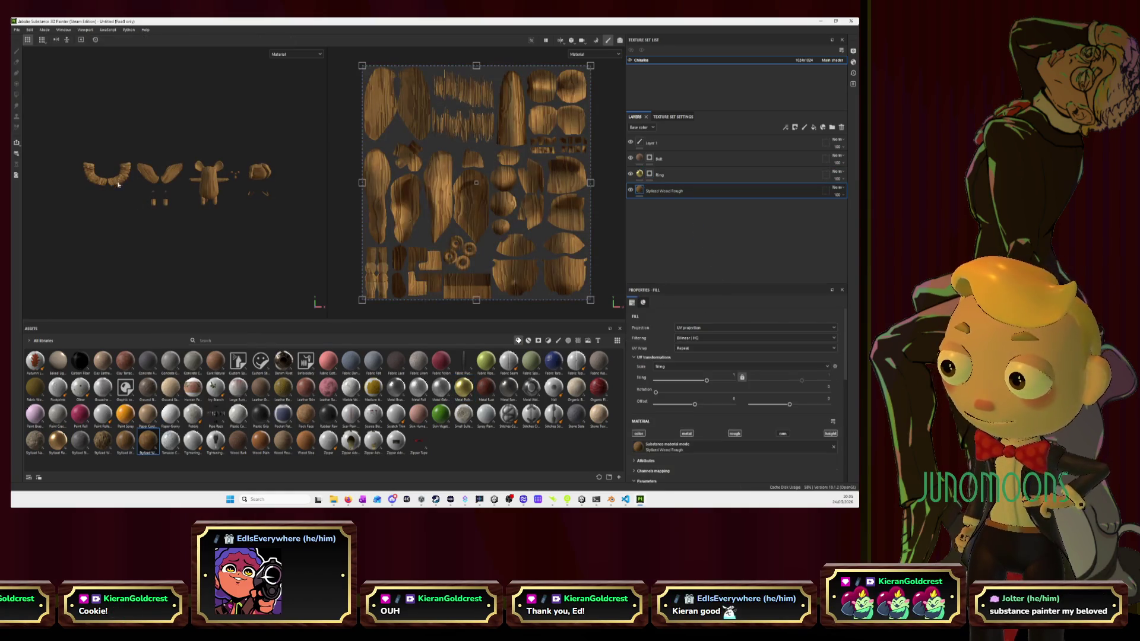
pyautogui.scroll(5, 131, 173)
pyautogui.scroll(2, 130, 173)
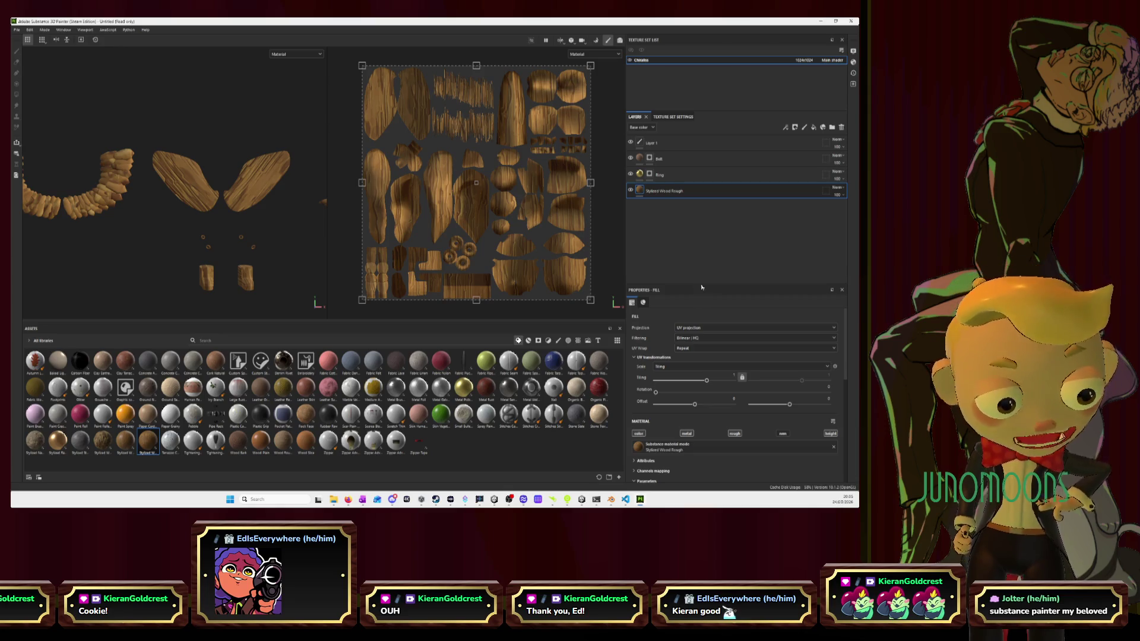
pyautogui.moveTo(707, 382); pyautogui.dragTo(715, 382)
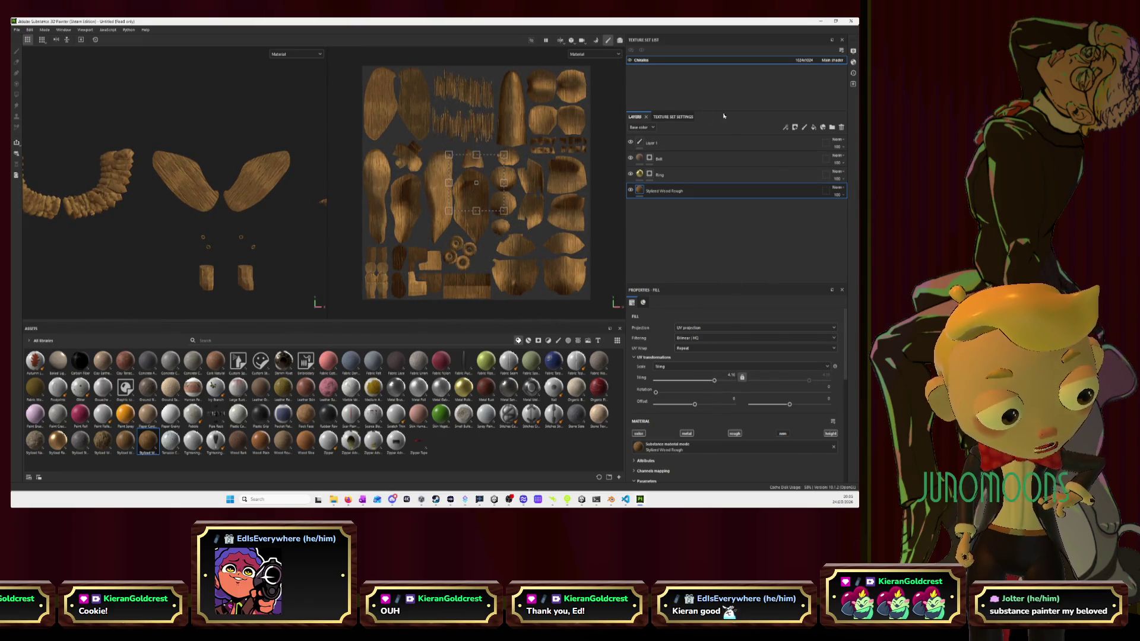
# Turn the wood layer's Height channel opacity down to 0
pyautogui.click(642, 127)
pyautogui.click(641, 164)
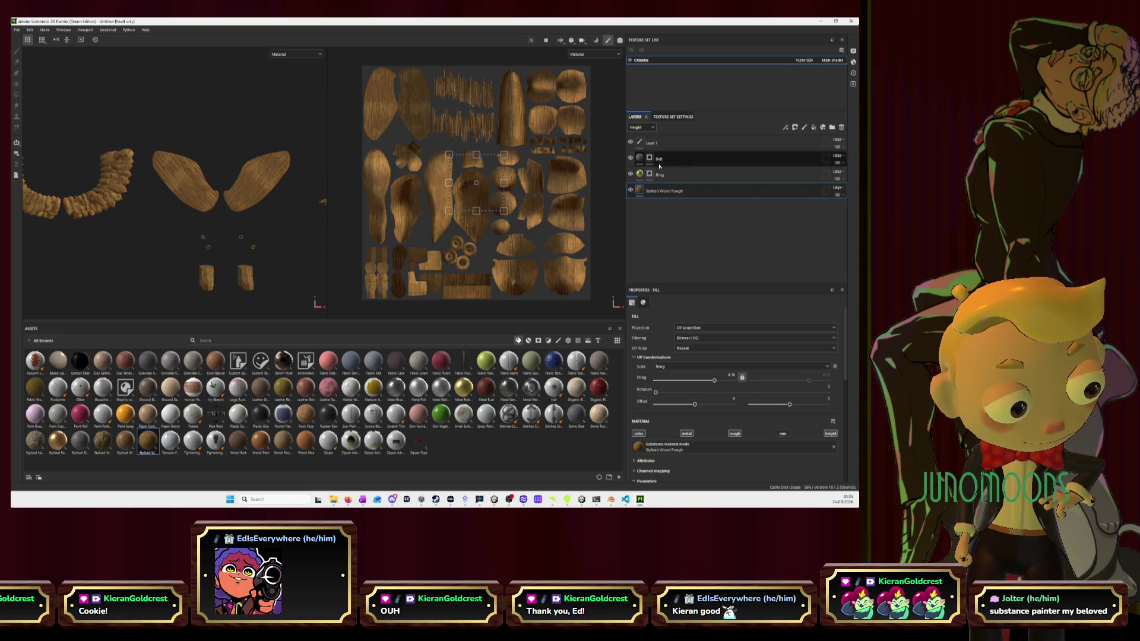
pyautogui.click(844, 195)
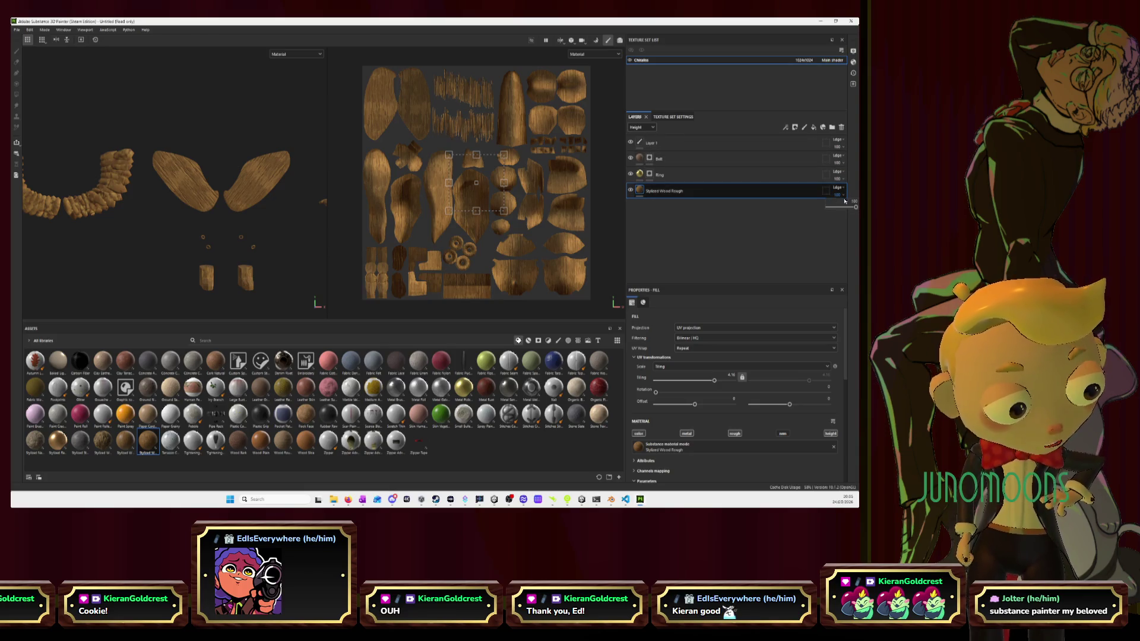
pyautogui.moveTo(857, 211); pyautogui.dragTo(812, 208)
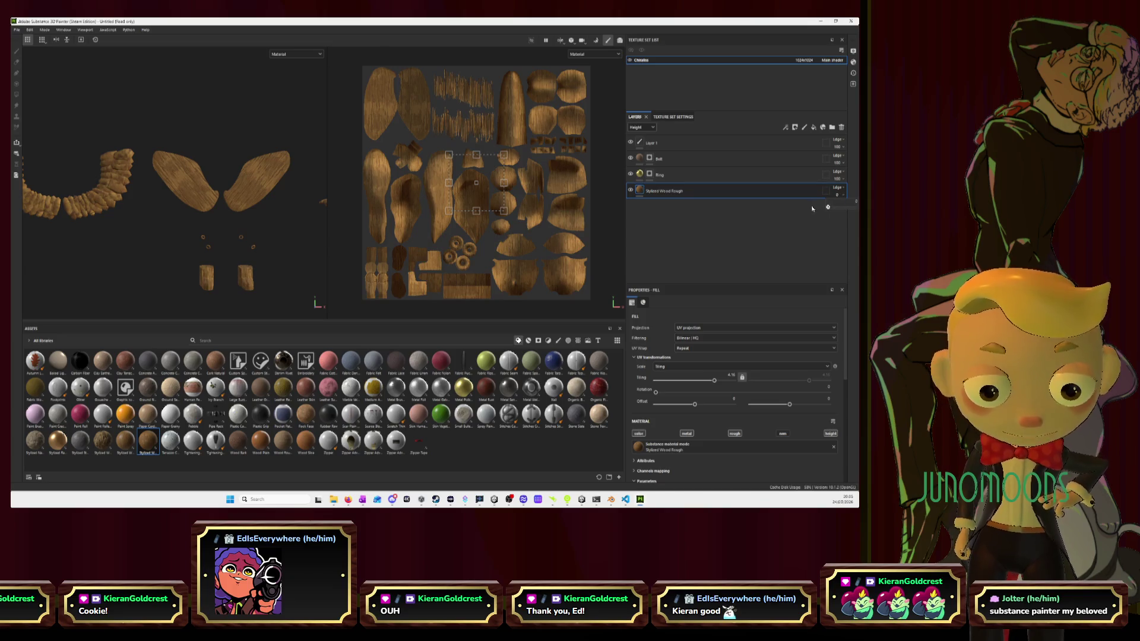
pyautogui.click(642, 127)
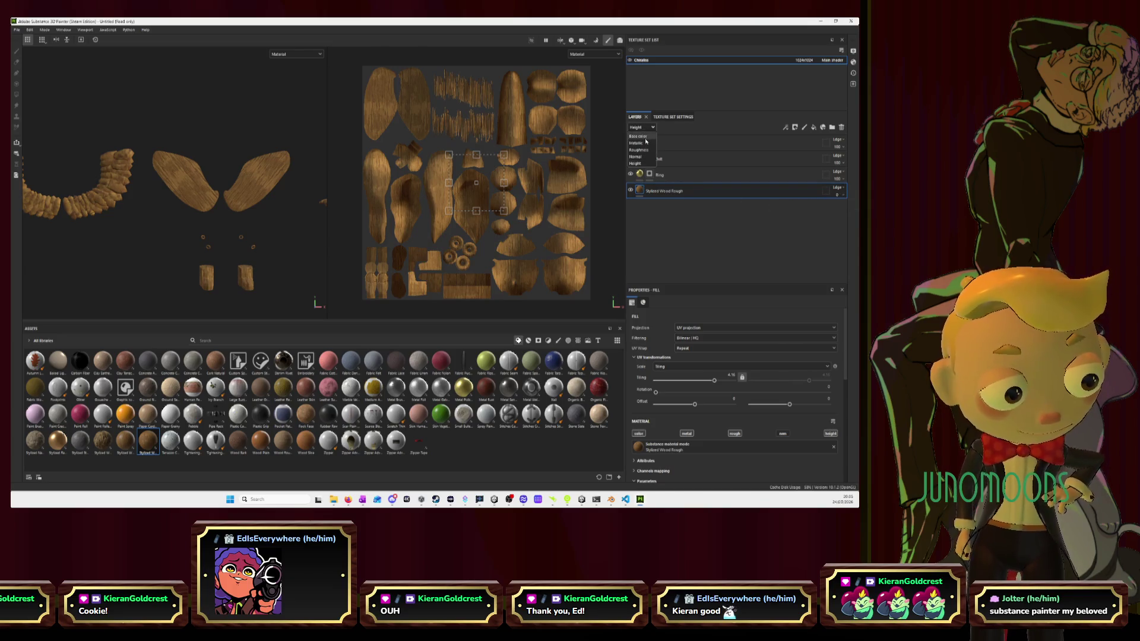
pyautogui.click(641, 136)
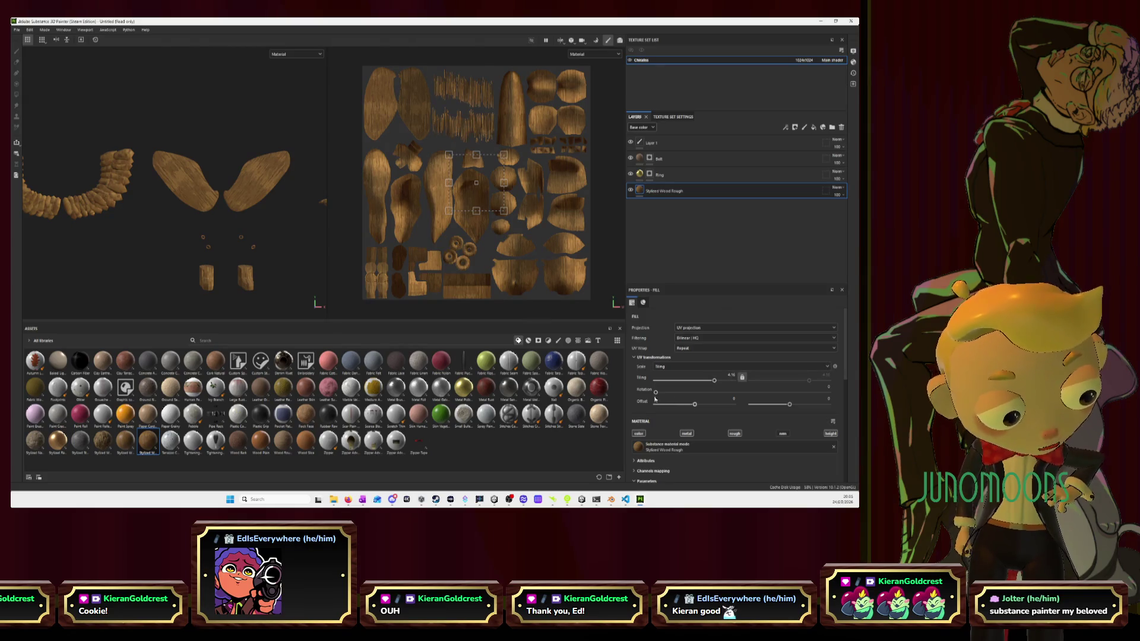
# Rotate the wood texture about 94 degrees and make its wood colour a bright red
pyautogui.moveTo(656, 392); pyautogui.dragTo(701, 392)
pyautogui.scroll(-1, 658, 338)
pyautogui.scroll(-1, 658, 338)
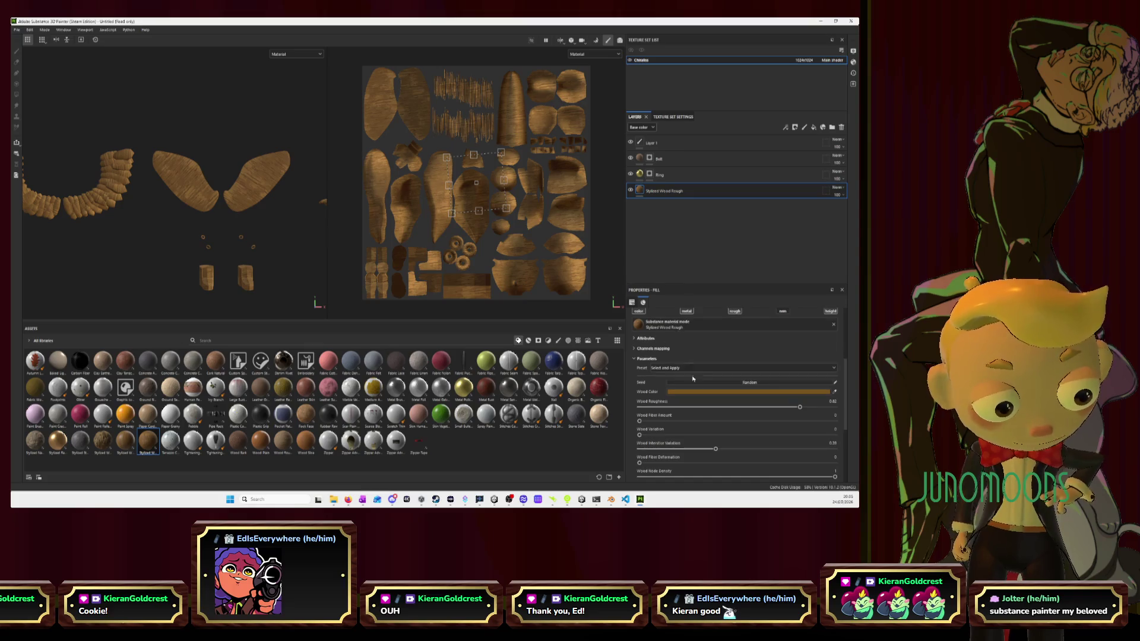
pyautogui.click(725, 392)
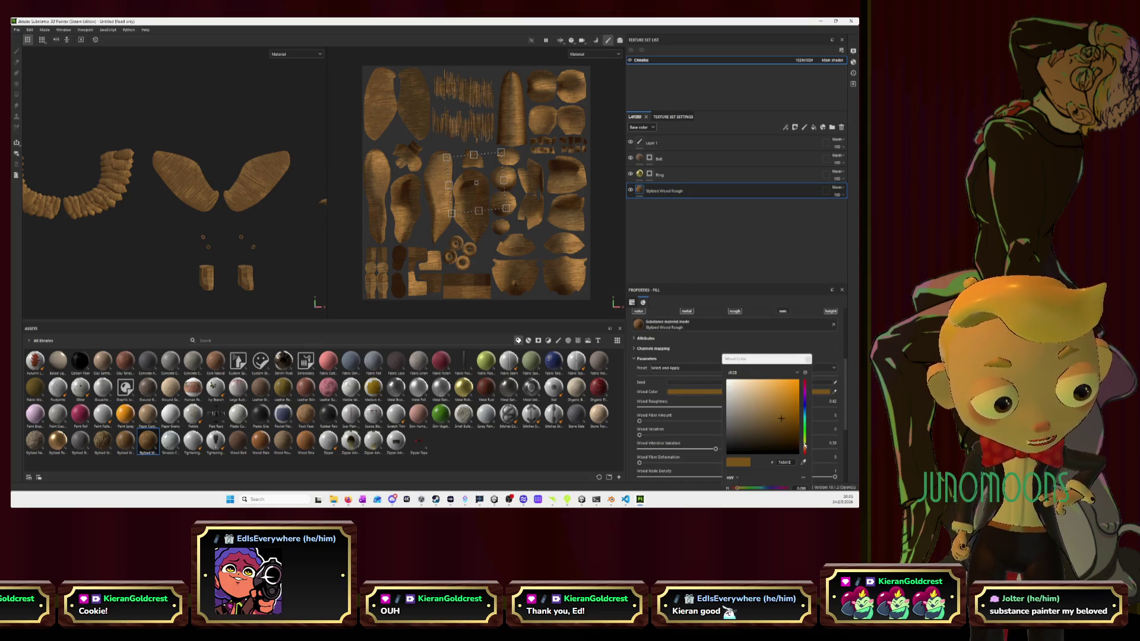
pyautogui.click(805, 453)
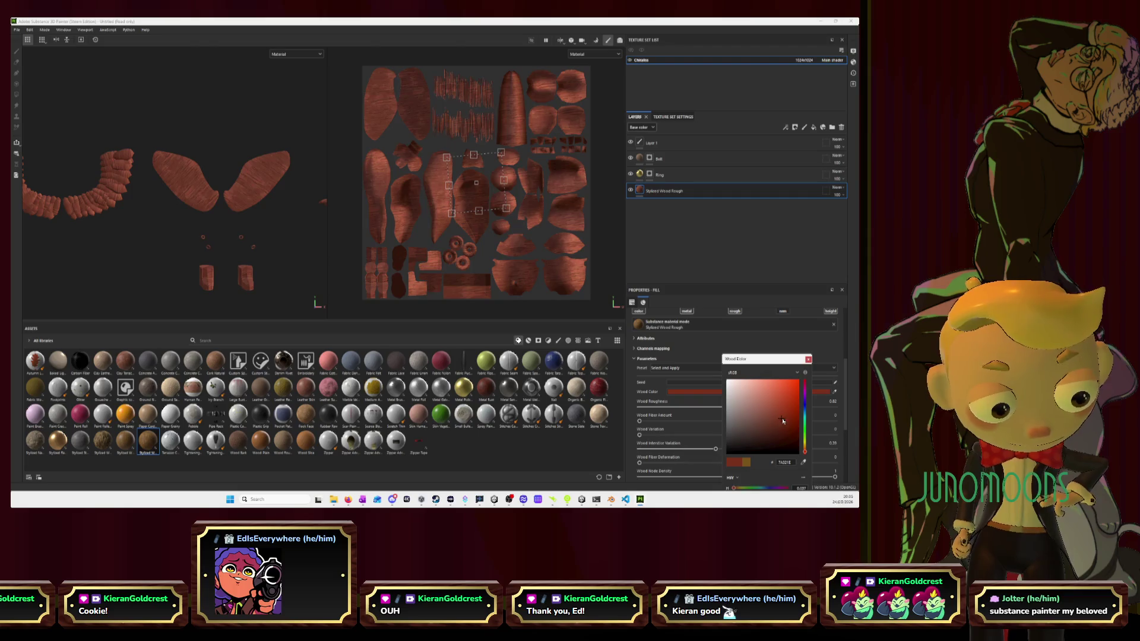
pyautogui.moveTo(783, 421); pyautogui.dragTo(799, 405)
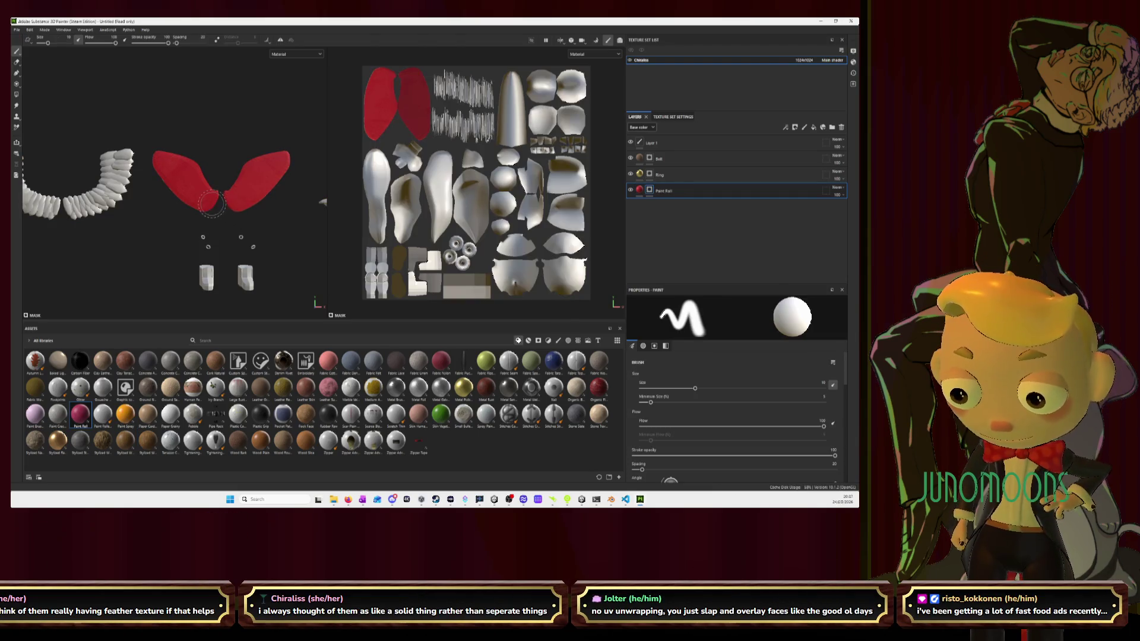
# Raise the brush size to about 15 and frame the feather row up close in the viewports
pyautogui.keyDown('ctrl'); pyautogui.moveTo(195, 214); pyautogui.dragTo(257, 185, button='right'); pyautogui.keyUp('ctrl')
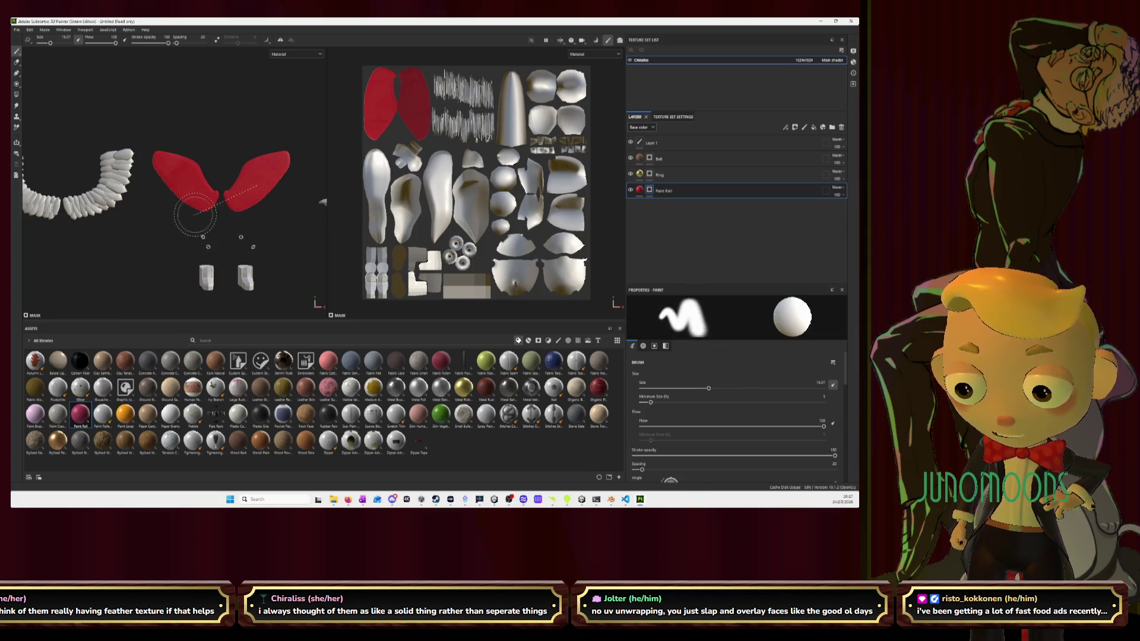
pyautogui.moveTo(255, 220)
pyautogui.keyDown('alt'); pyautogui.mouseDown()
pyautogui.moveTo(380, 212)
pyautogui.moveTo(309, 205)
pyautogui.mouseUp(); pyautogui.keyUp('alt')
pyautogui.scroll(2, 287, 204)
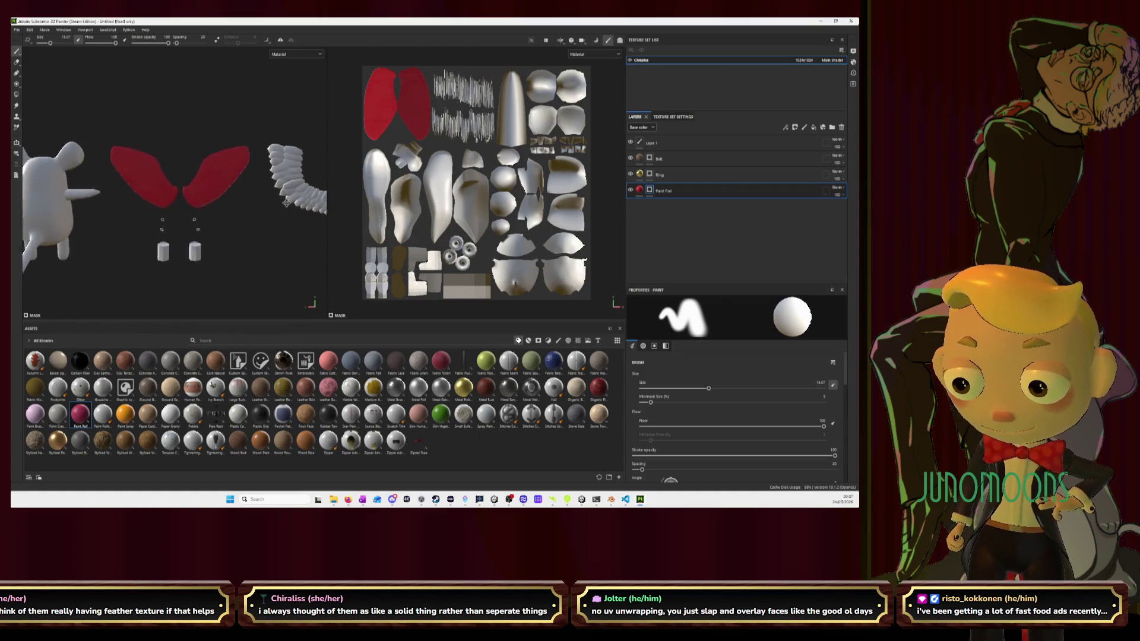
pyautogui.keyDown('alt'); pyautogui.moveTo(286, 203); pyautogui.dragTo(155, 187, button='middle'); pyautogui.keyUp('alt')
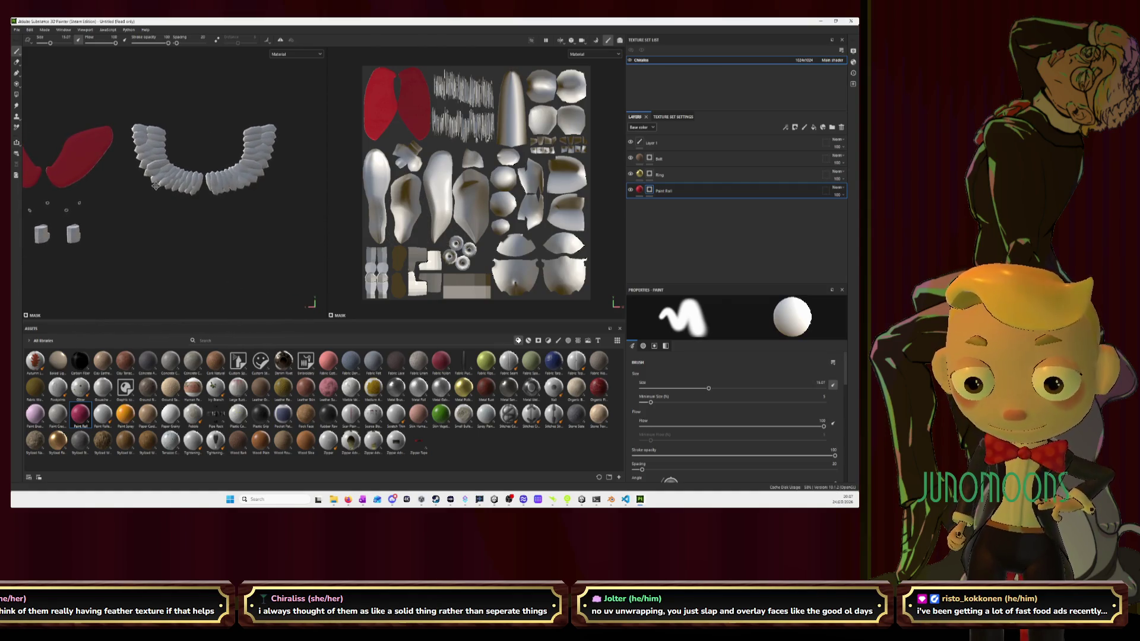
pyautogui.scroll(1, 451, 84)
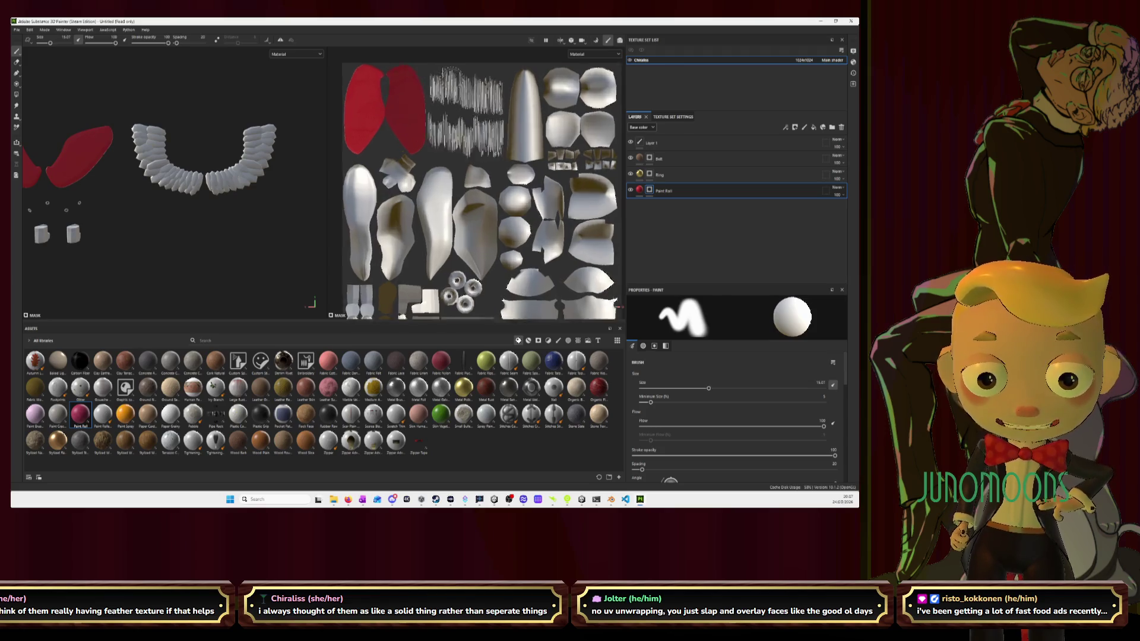
pyautogui.scroll(3, 449, 69)
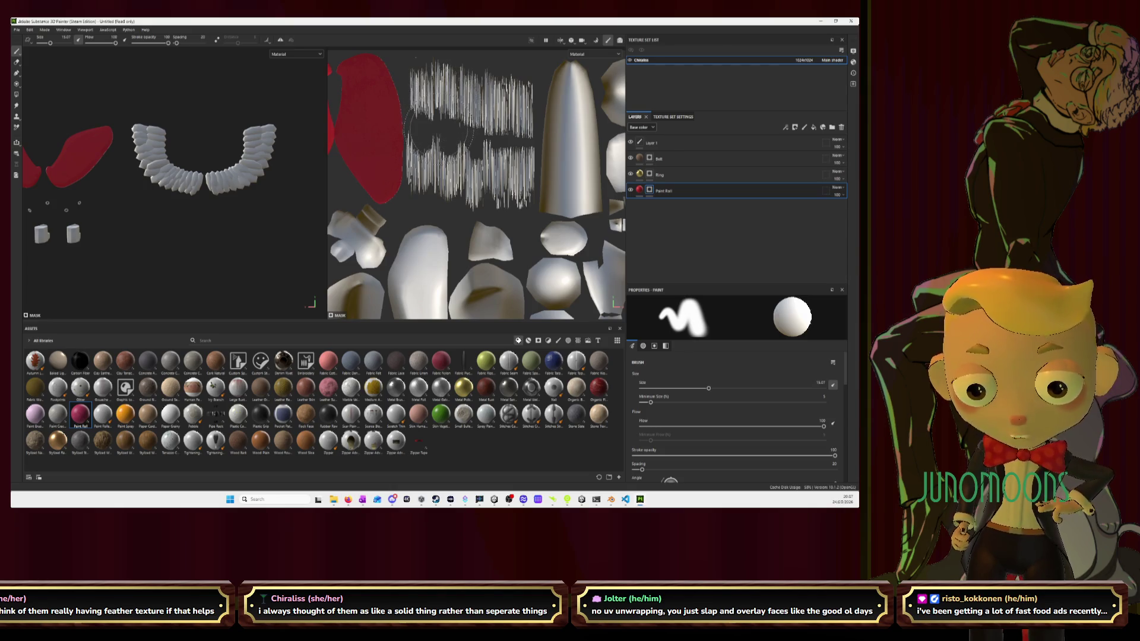
pyautogui.press('Tab')
pyautogui.press('Tab')
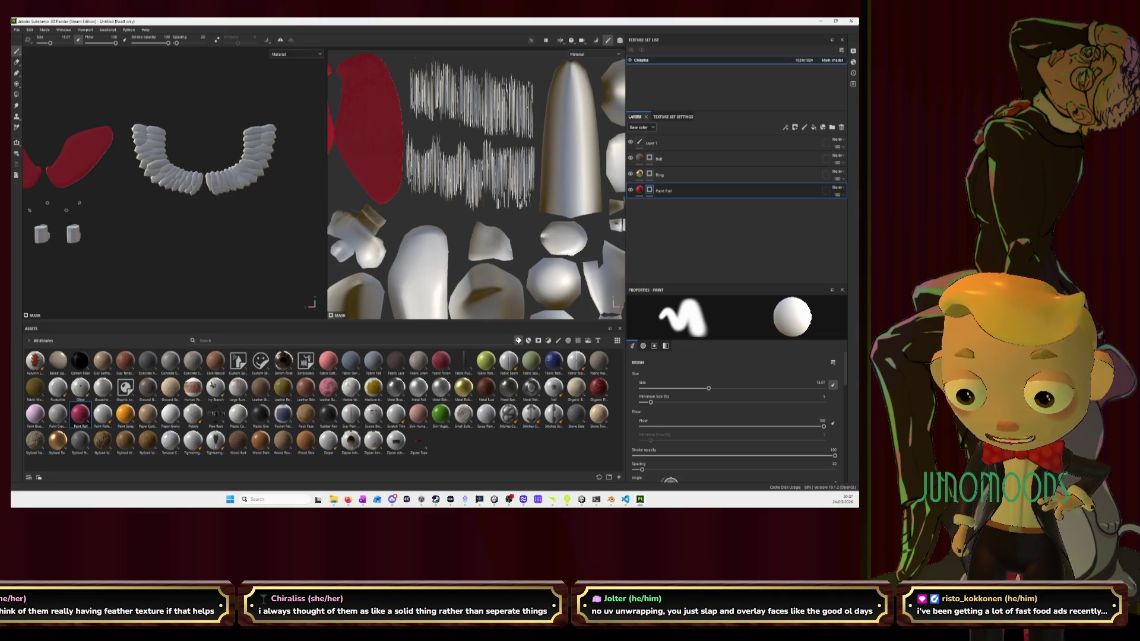
pyautogui.scroll(3, 158, 129)
pyautogui.scroll(2, 158, 129)
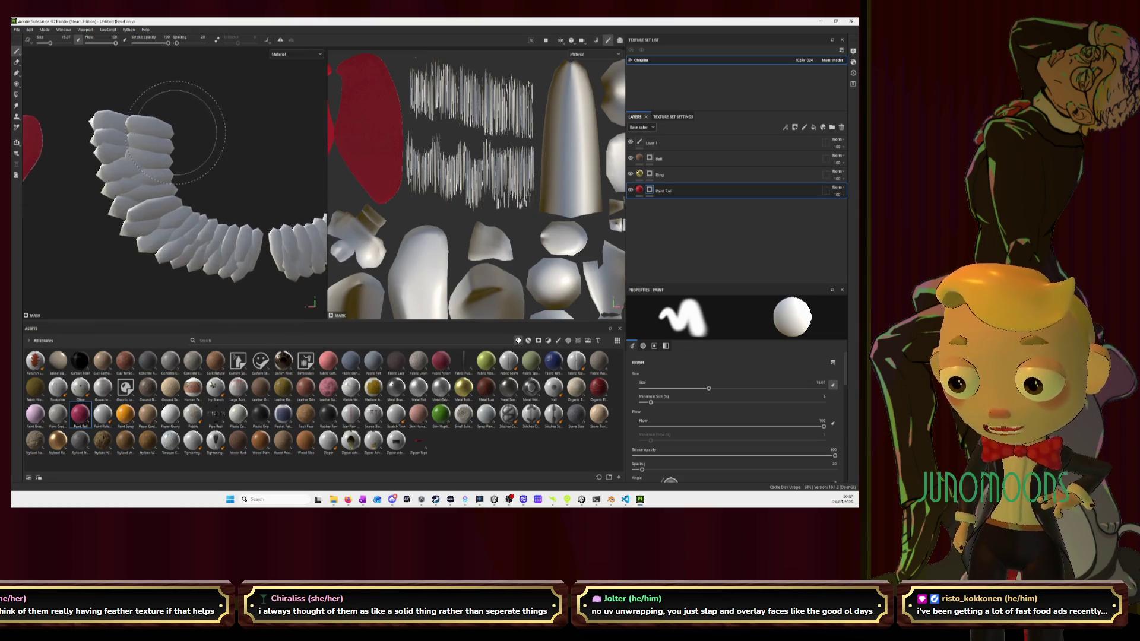
# Set the brush size to about 2.5 with stroke opacity at 100
pyautogui.press('ctrl')
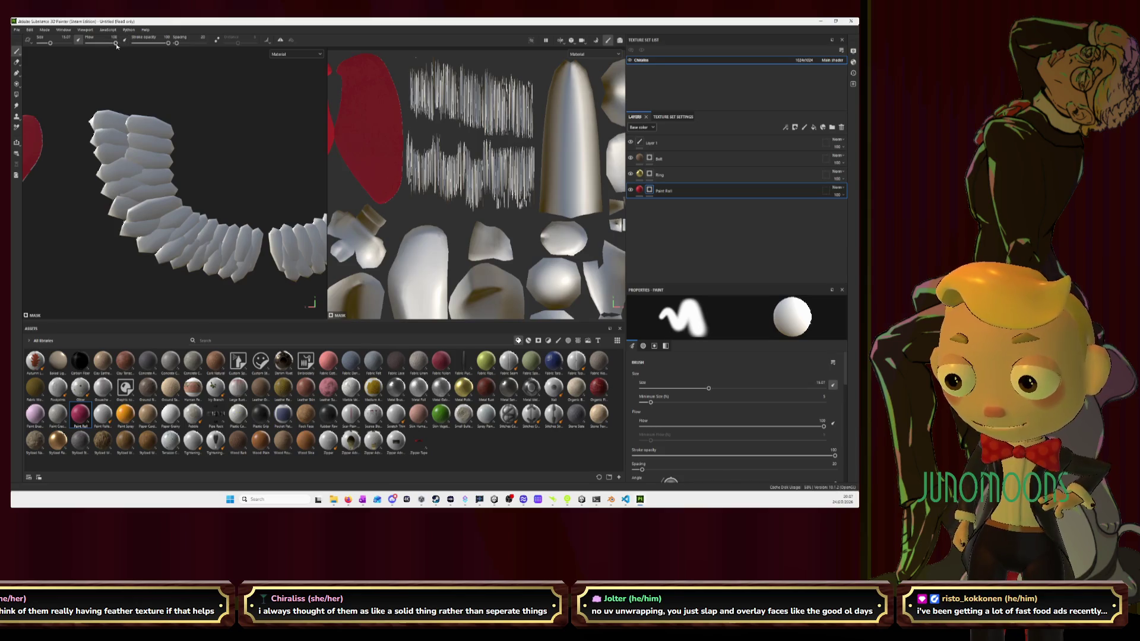
pyautogui.moveTo(168, 43); pyautogui.dragTo(142, 43)
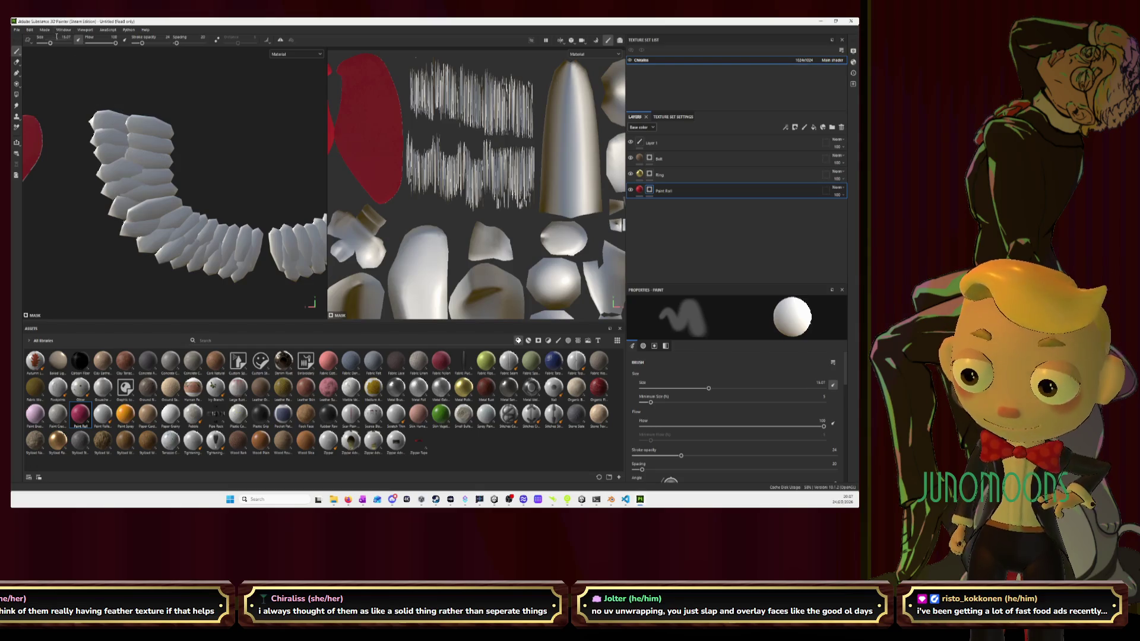
pyautogui.moveTo(51, 46); pyautogui.dragTo(43, 44)
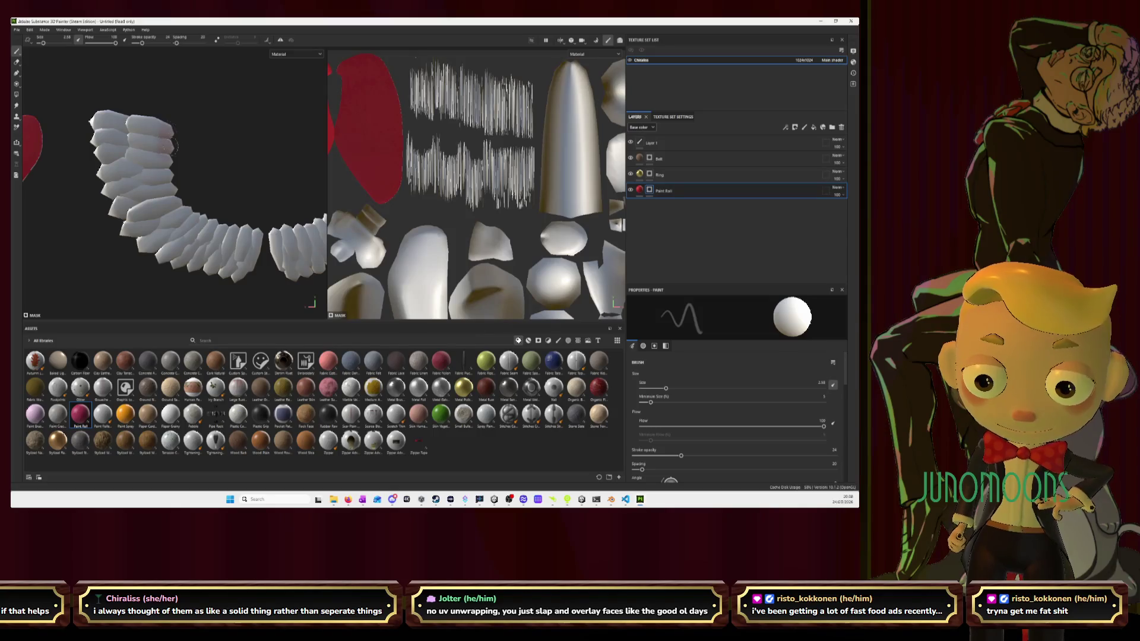
pyautogui.moveTo(142, 43); pyautogui.dragTo(168, 44)
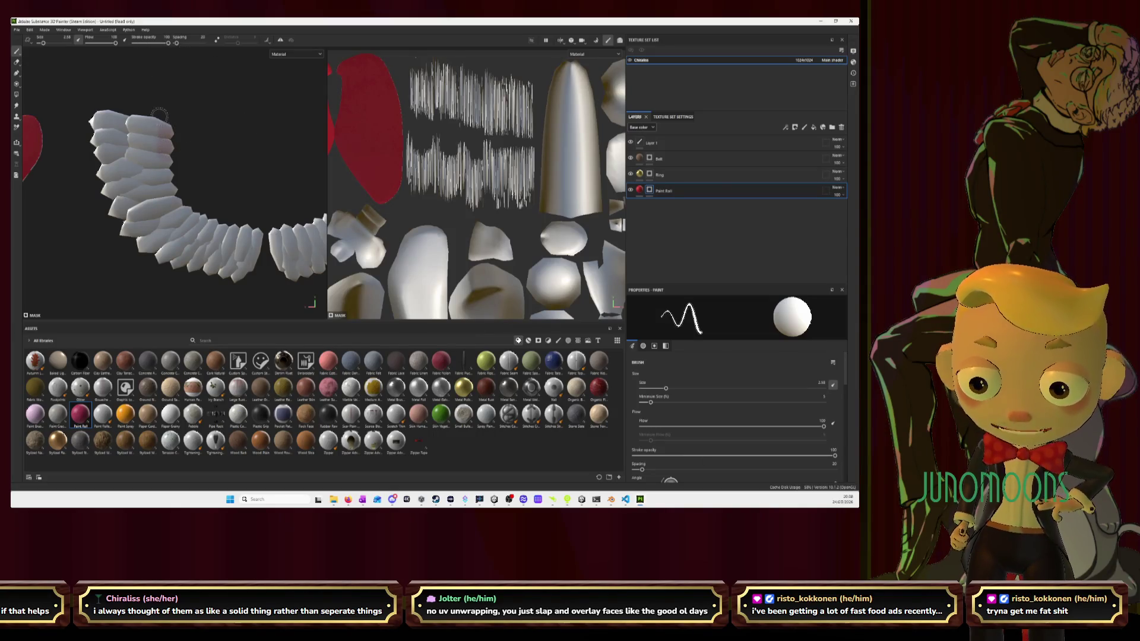
# Dab red paint along the feather tips and lower feather segments
pyautogui.moveTo(159, 116)
pyautogui.mouseDown()
pyautogui.moveTo(161, 159)
pyautogui.moveTo(169, 135)
pyautogui.mouseUp()
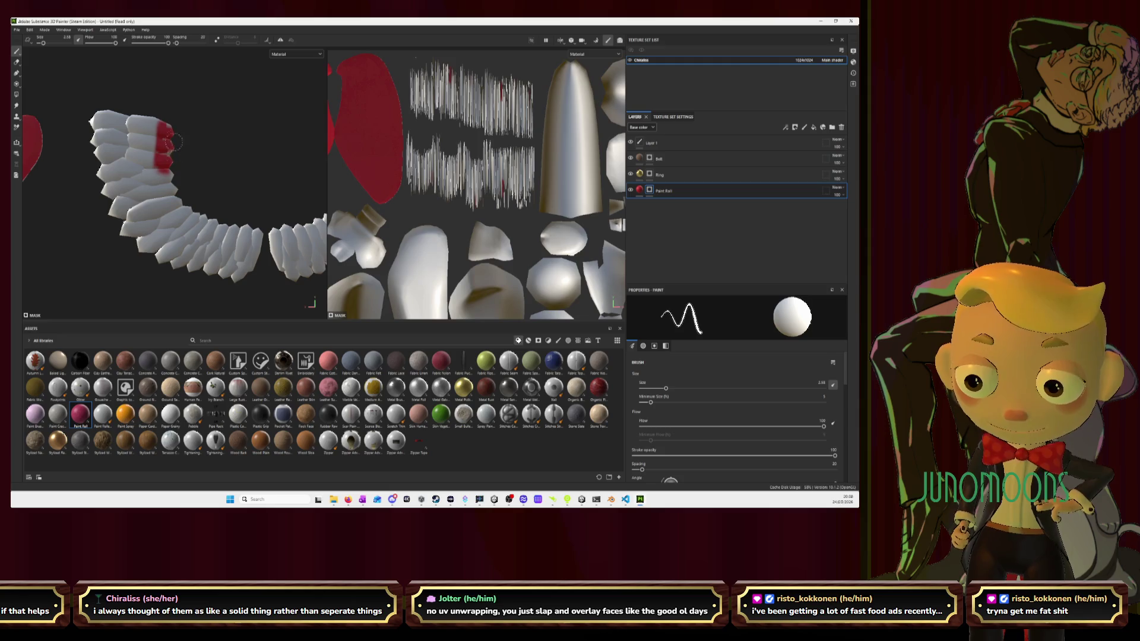
pyautogui.click(104, 179)
pyautogui.click(202, 252)
pyautogui.click(237, 261)
pyautogui.click(178, 244)
pyautogui.click(309, 270)
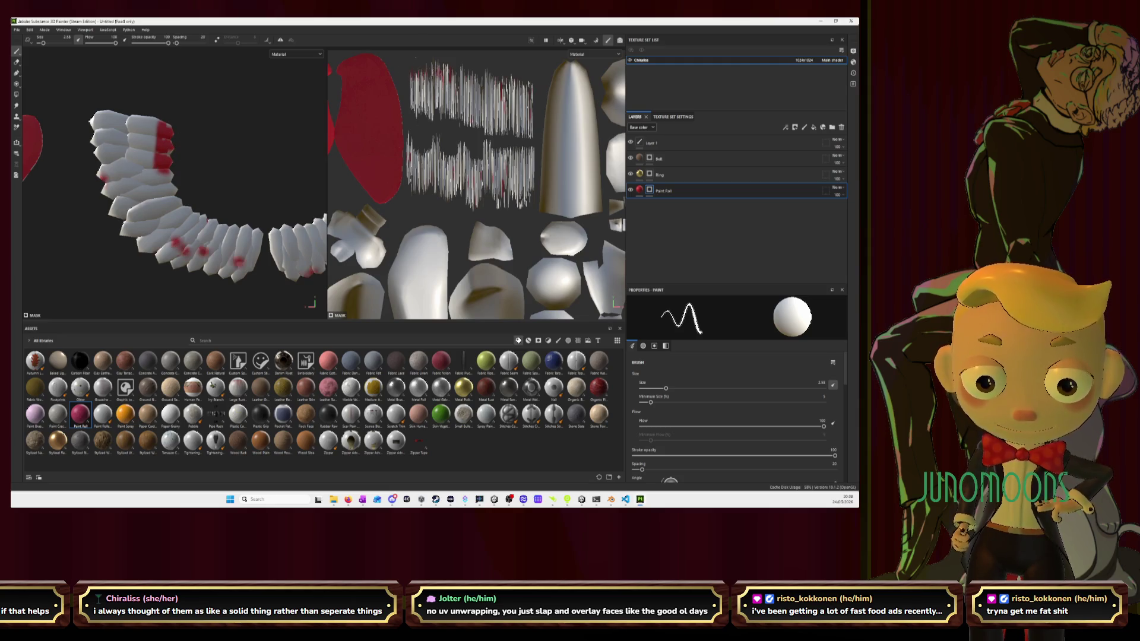
pyautogui.click(210, 261)
pyautogui.click(161, 200)
pyautogui.click(175, 248)
pyautogui.click(297, 273)
pyautogui.click(204, 258)
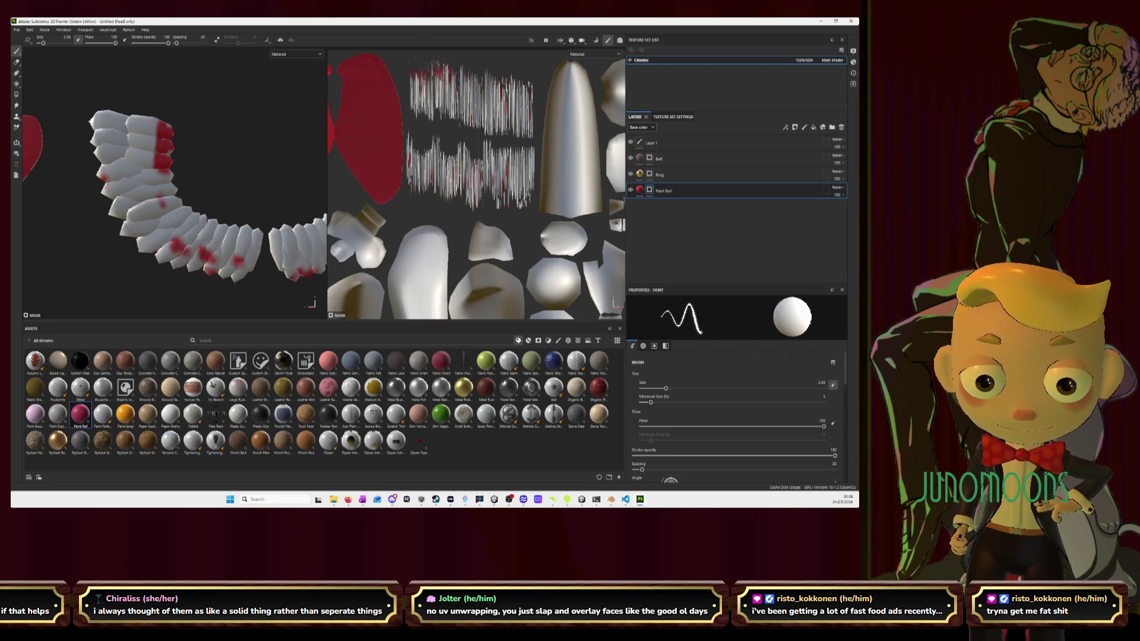
pyautogui.click(121, 151)
pyautogui.click(162, 199)
pyautogui.click(118, 183)
pyautogui.click(132, 148)
pyautogui.click(153, 225)
pyautogui.click(161, 183)
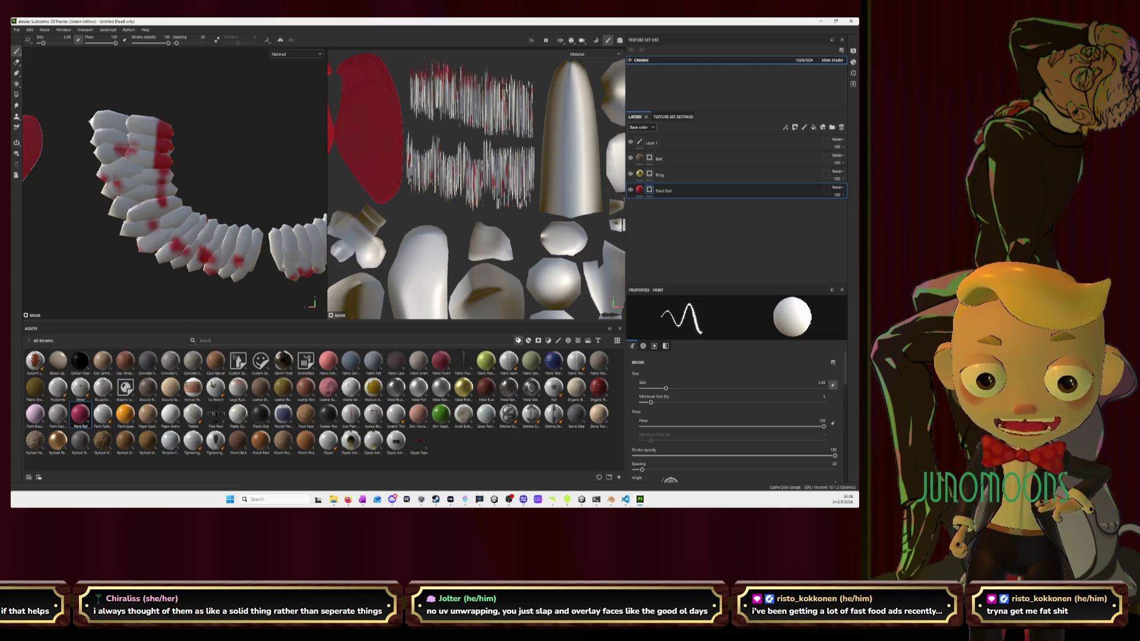
# Undo the two stray red strokes, widen and reframe the 3D view, then switch to Blender
pyautogui.hotkey('ctrl', 'z')
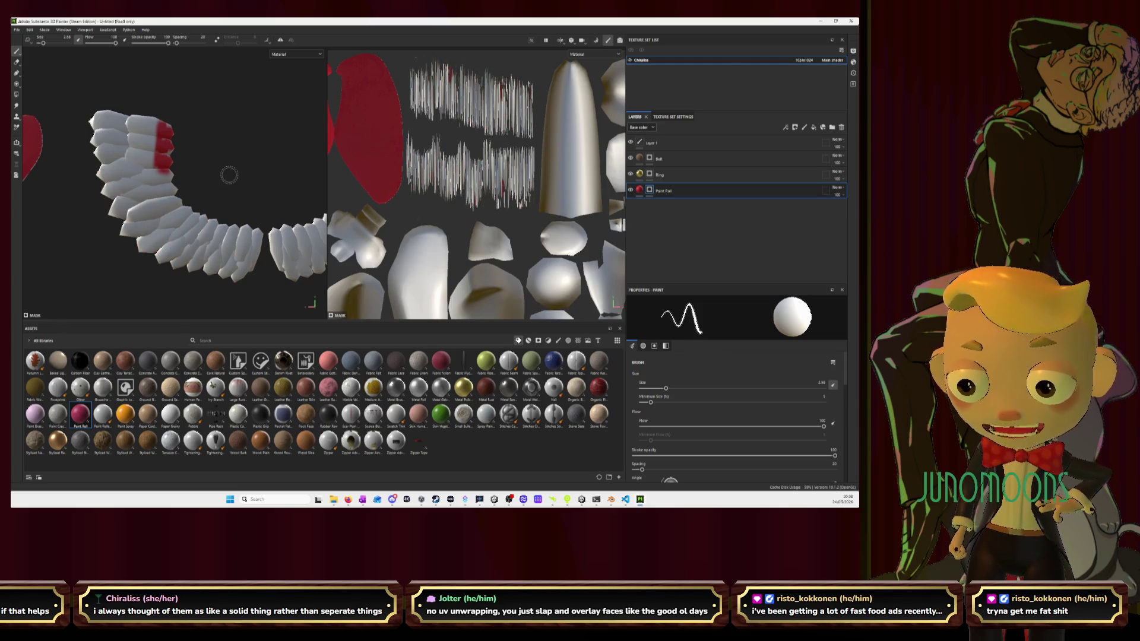
pyautogui.hotkey('ctrl', 'z')
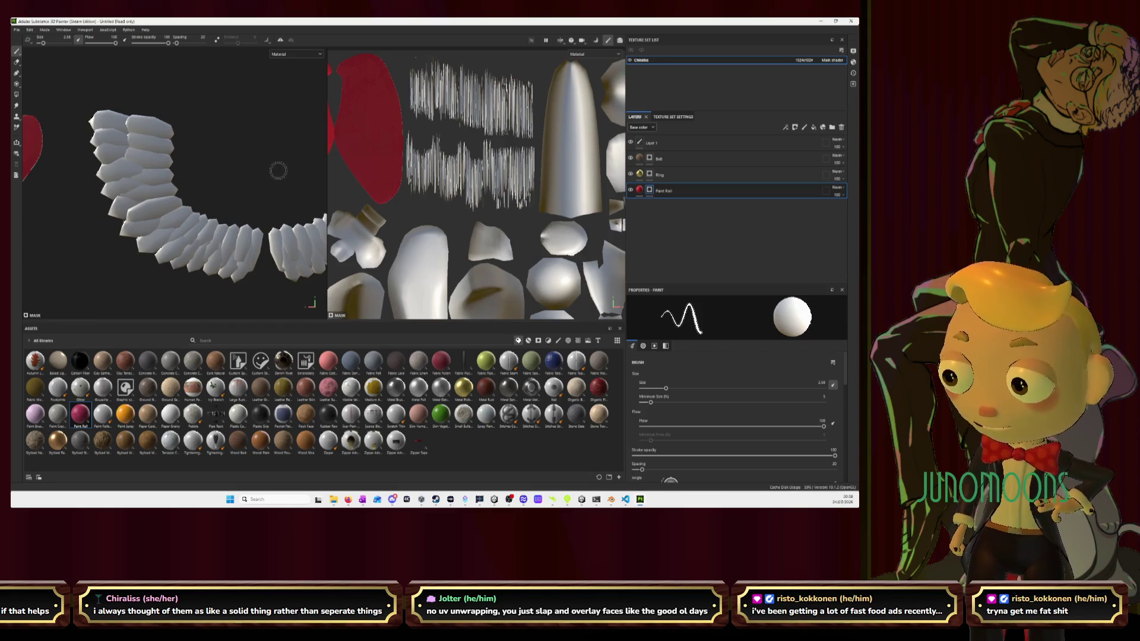
pyautogui.moveTo(327, 170); pyautogui.dragTo(499, 169)
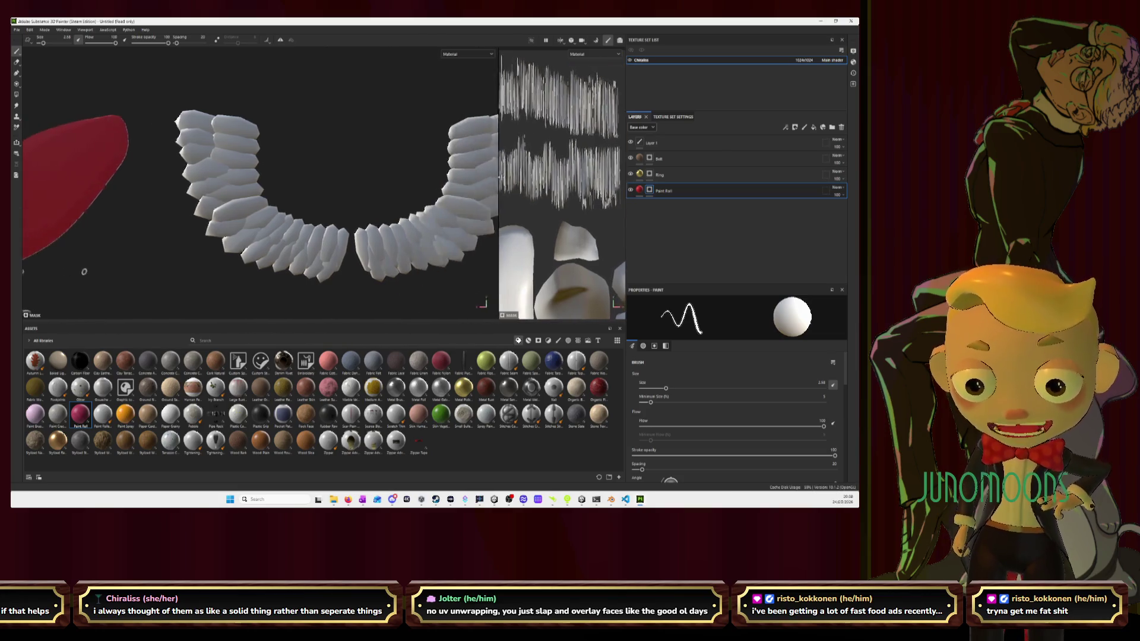
pyautogui.press('f')
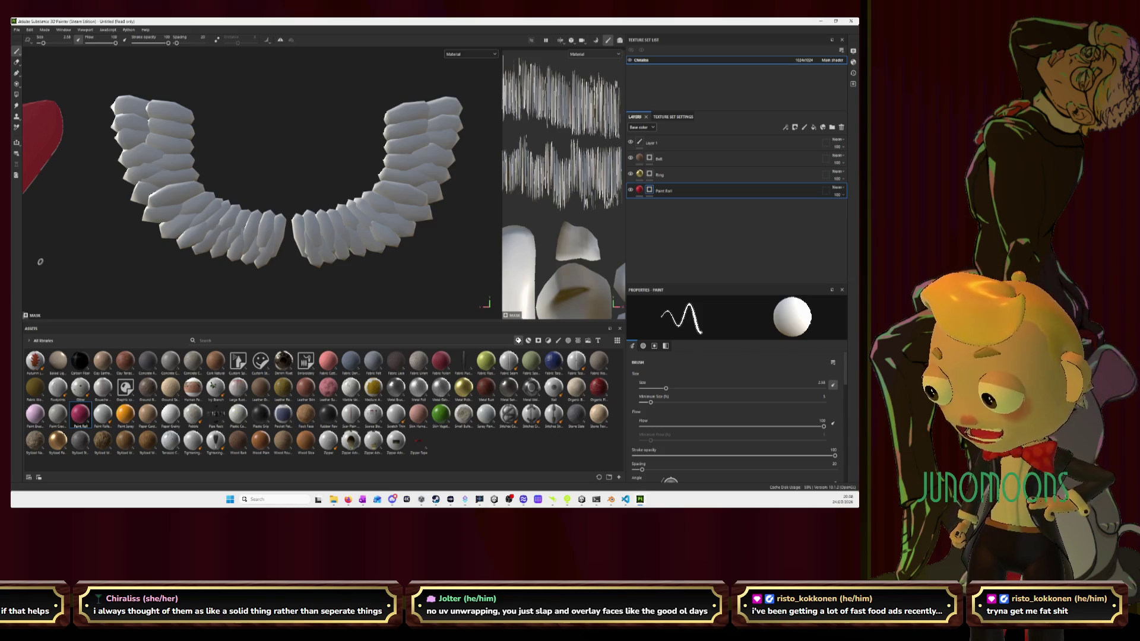
pyautogui.hotkey('alt', 'Tab')
pyautogui.scroll(-4, 287, 244)
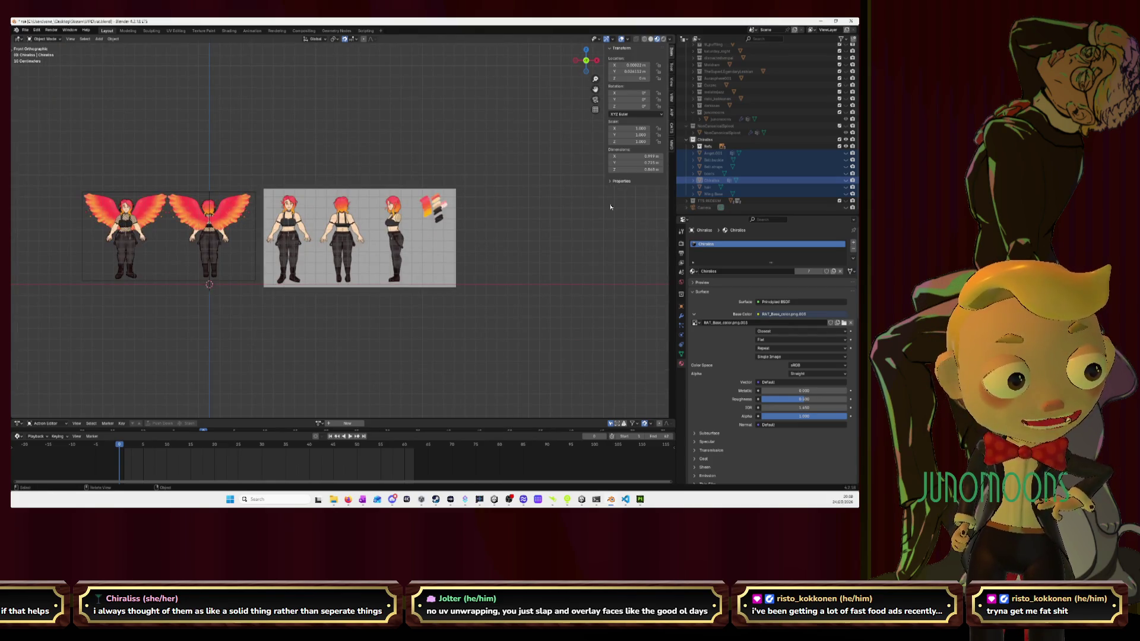
# Unhide the rat model's parts and select all visible objects in front view
pyautogui.moveTo(611, 207); pyautogui.dragTo(461, 228, button='middle')
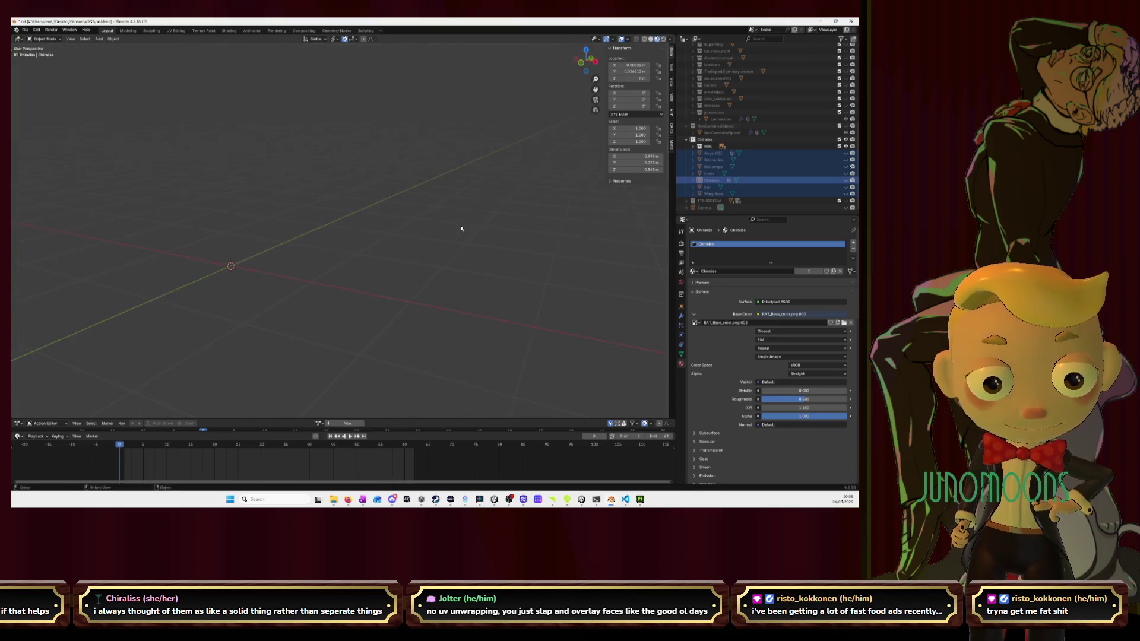
pyautogui.moveTo(846, 156); pyautogui.dragTo(846, 193)
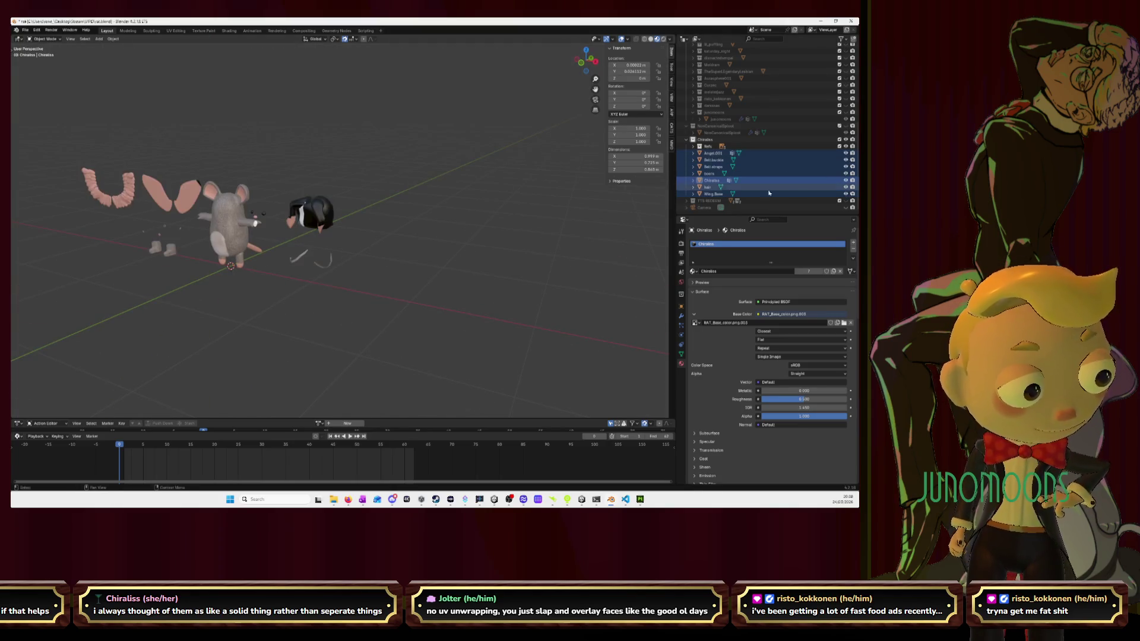
pyautogui.click(584, 63)
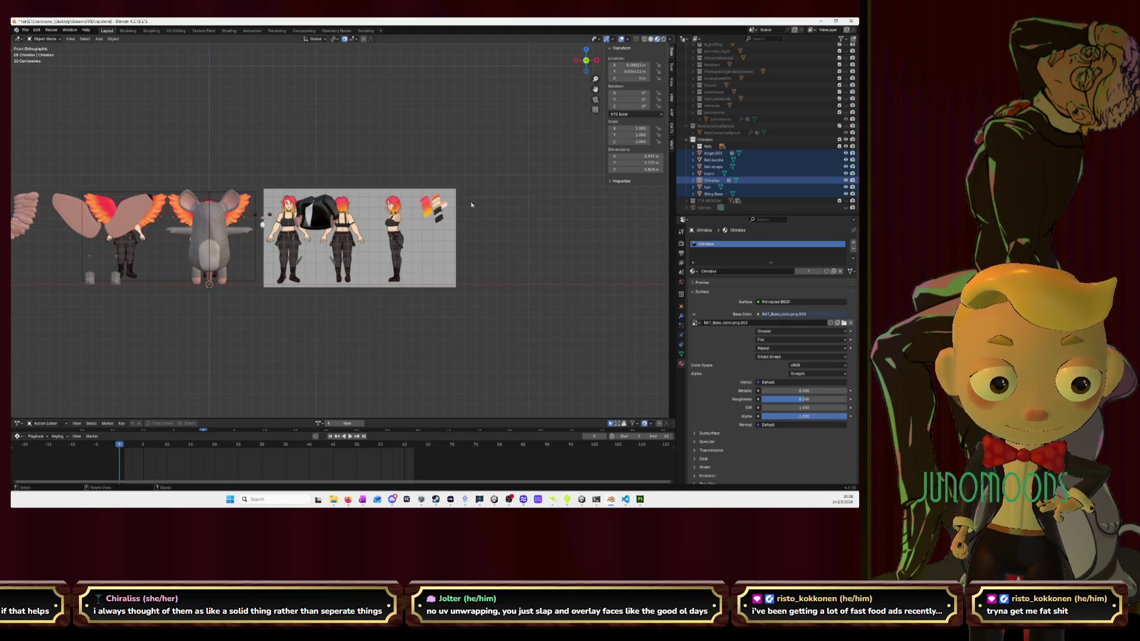
pyautogui.press('a')
pyautogui.scroll(-4, 471, 205)
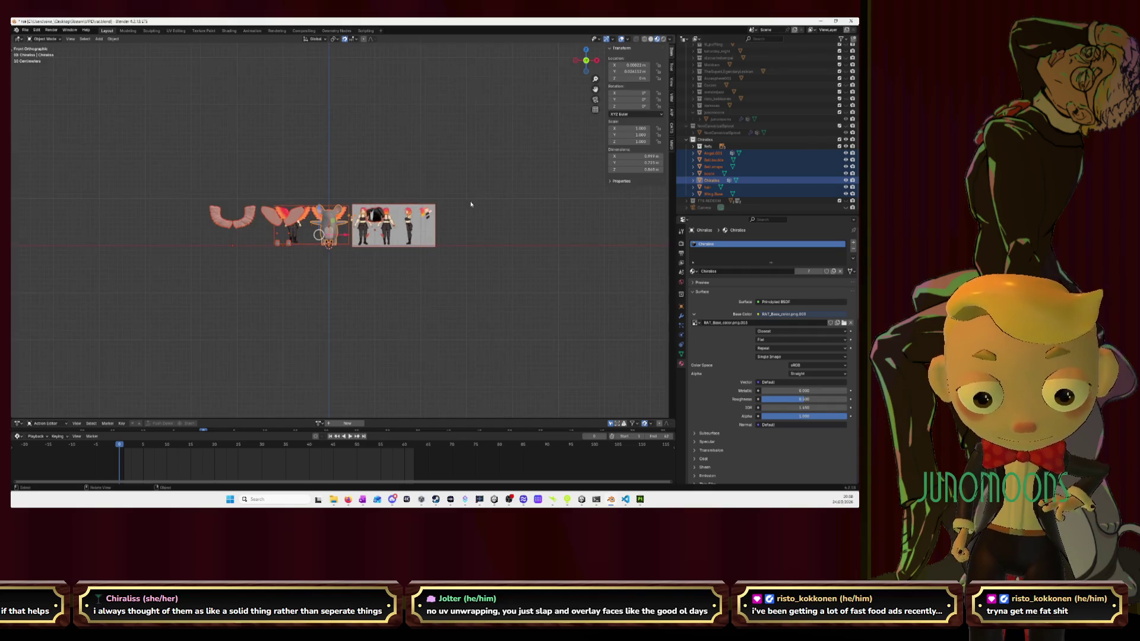
# Hide the reference images and select only the teeth object
pyautogui.click(847, 146)
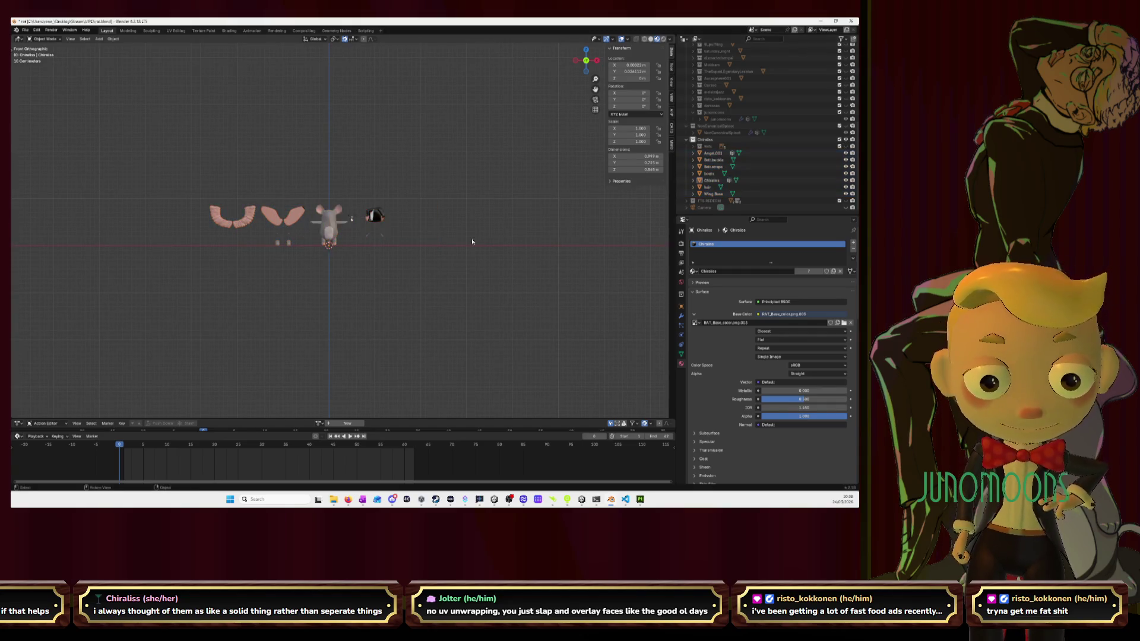
pyautogui.scroll(2, 473, 242)
pyautogui.scroll(4, 349, 221)
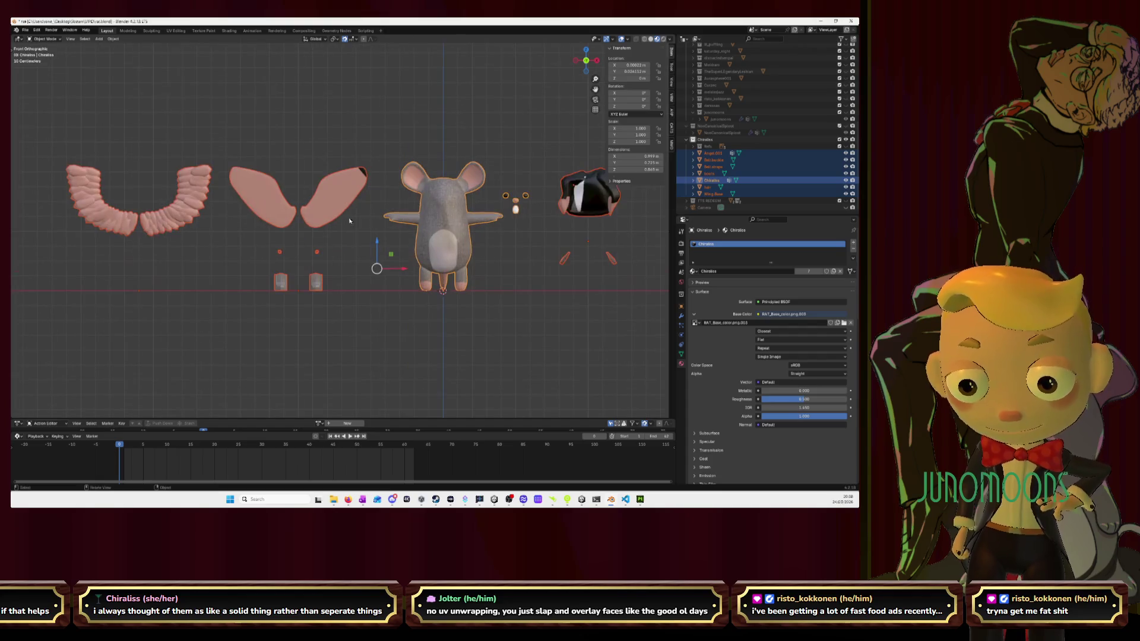
pyautogui.click(198, 243)
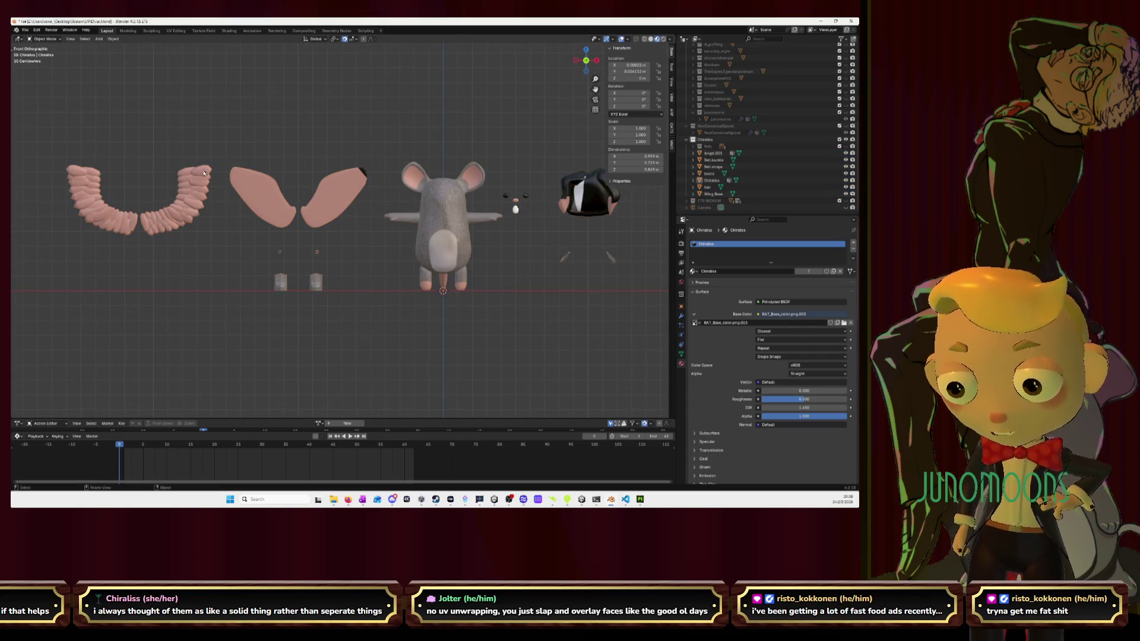
pyautogui.click(204, 172)
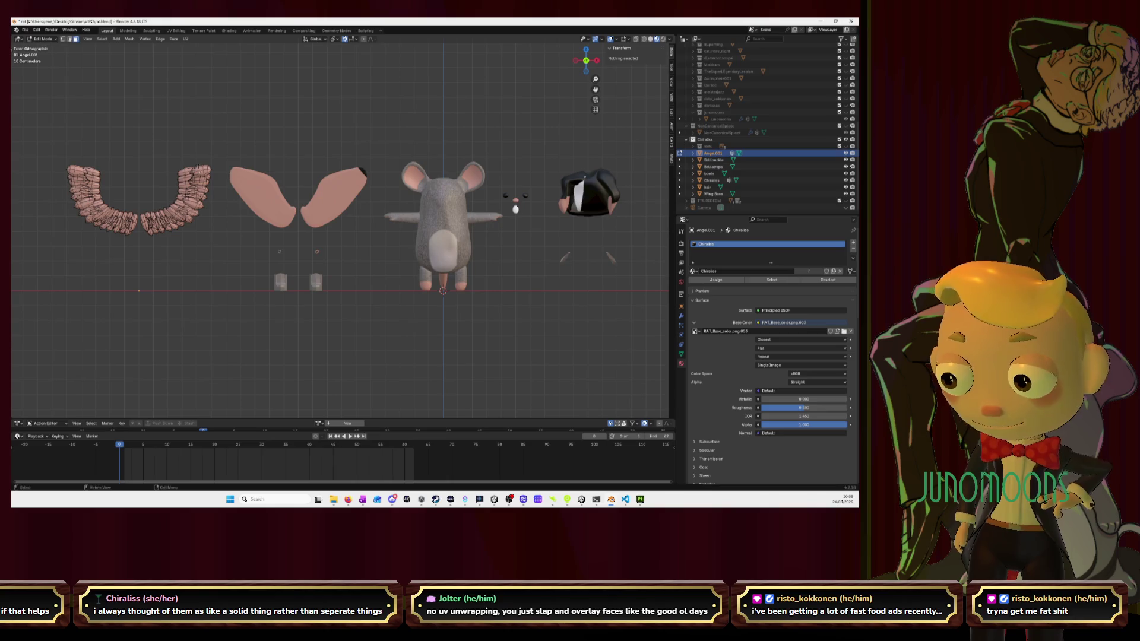
# Switch to the UV Editing layout and select the teeth's linked UV island
pyautogui.click(178, 31)
pyautogui.moveTo(166, 149); pyautogui.dragTo(173, 220, button='middle')
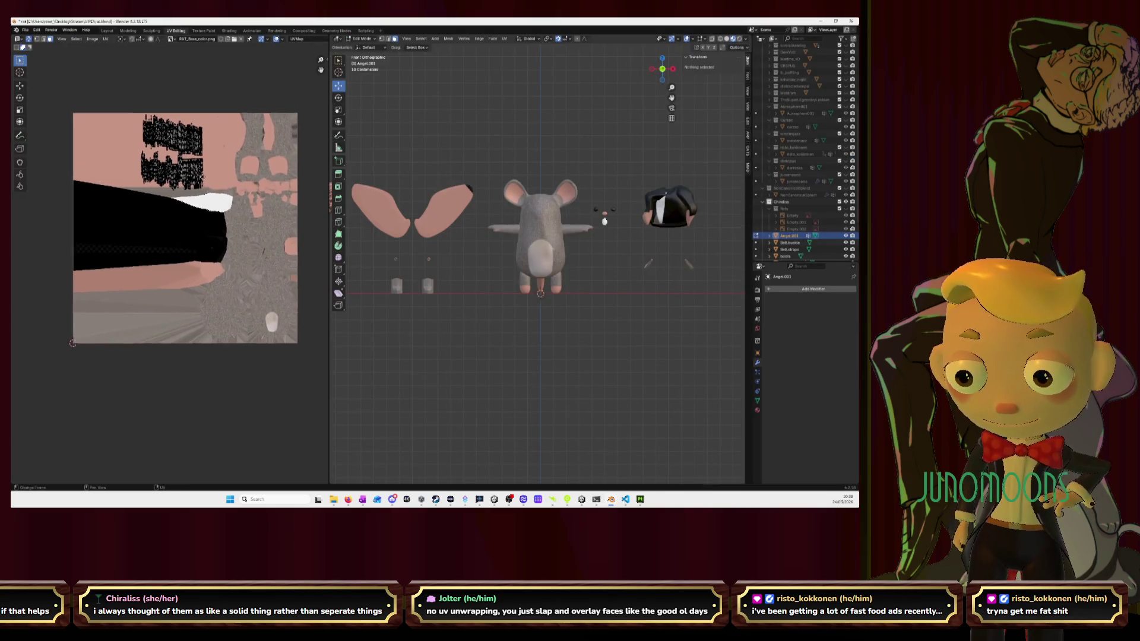
pyautogui.moveTo(130, 114); pyautogui.dragTo(215, 160)
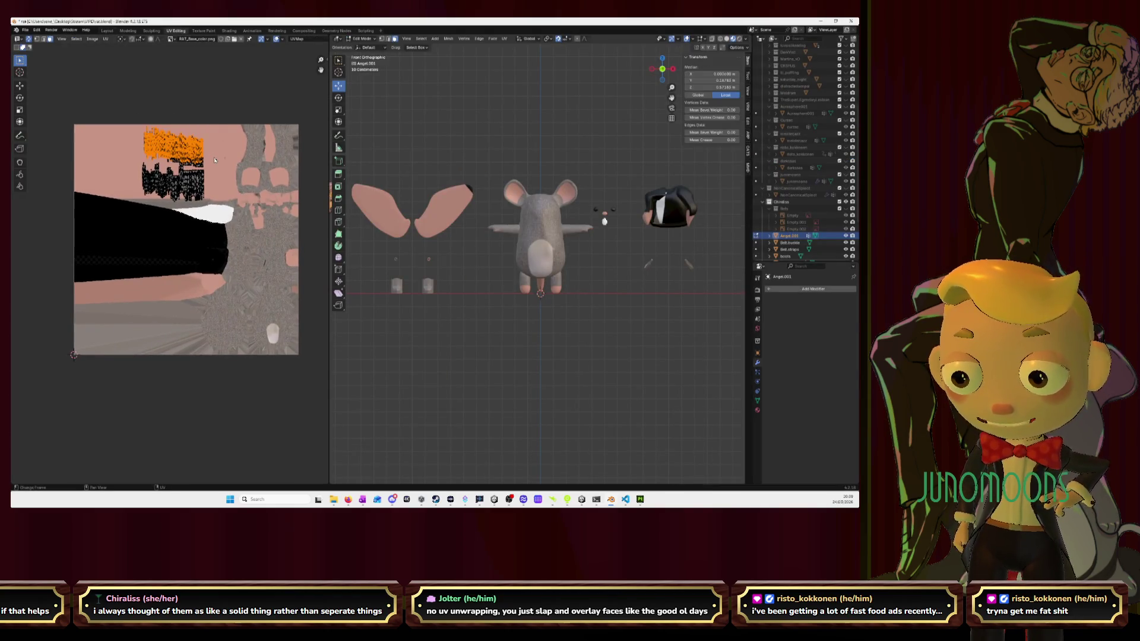
pyautogui.scroll(4, 212, 158)
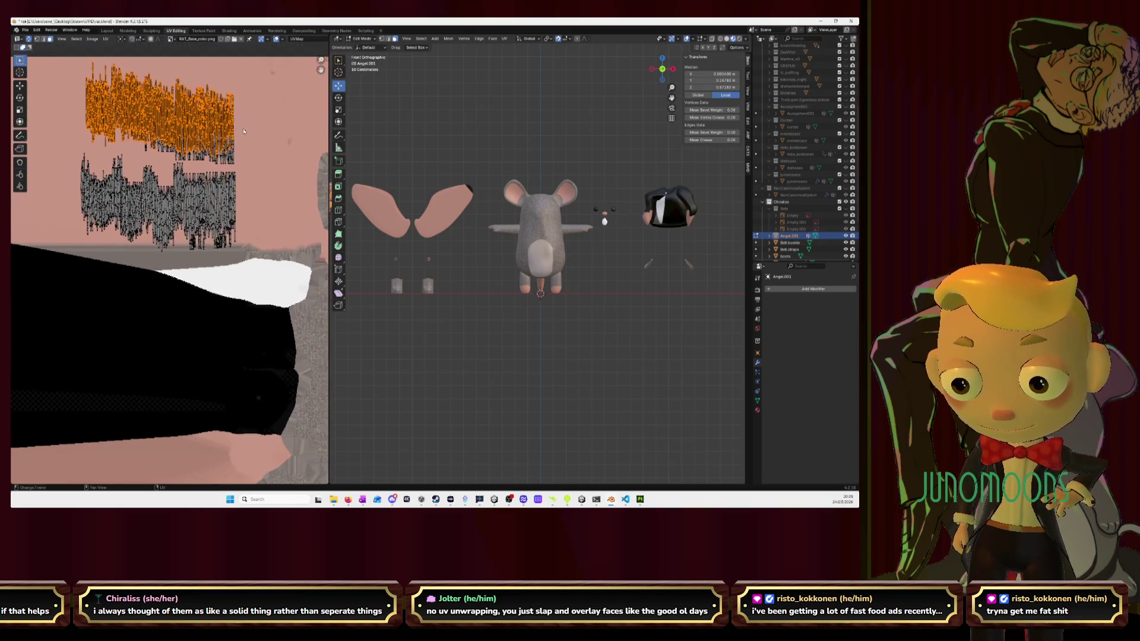
pyautogui.press('l')
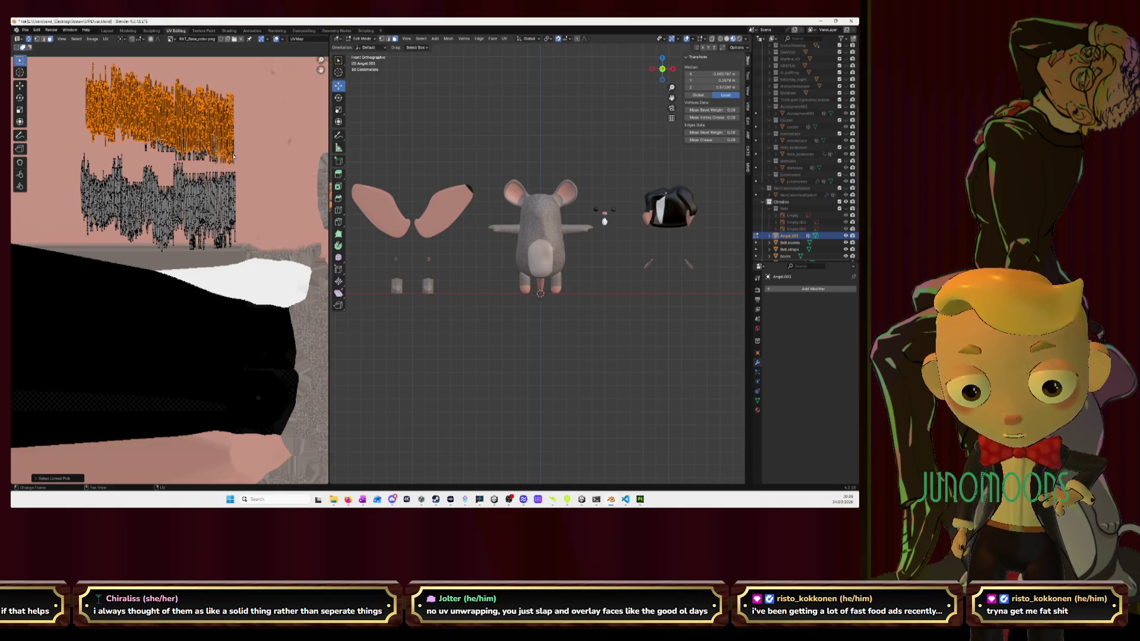
# Frame the teeth, select all their linked geometry, and view them from the front
pyautogui.moveTo(663, 68); pyautogui.dragTo(662, 69)
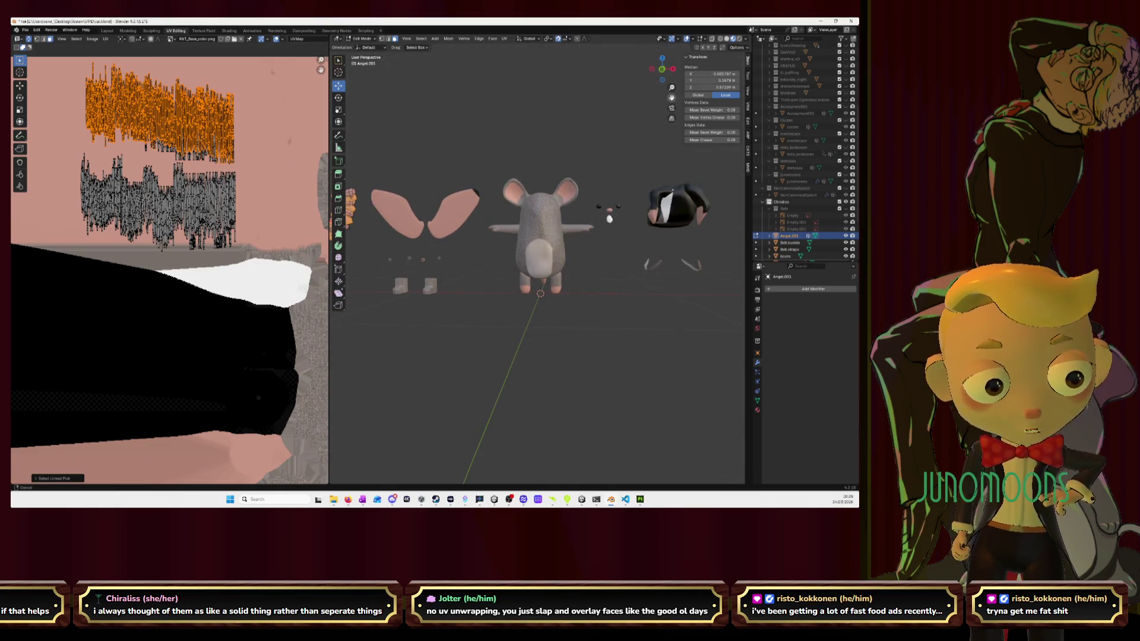
pyautogui.press('KP_Decimal')
pyautogui.scroll(4, 531, 142)
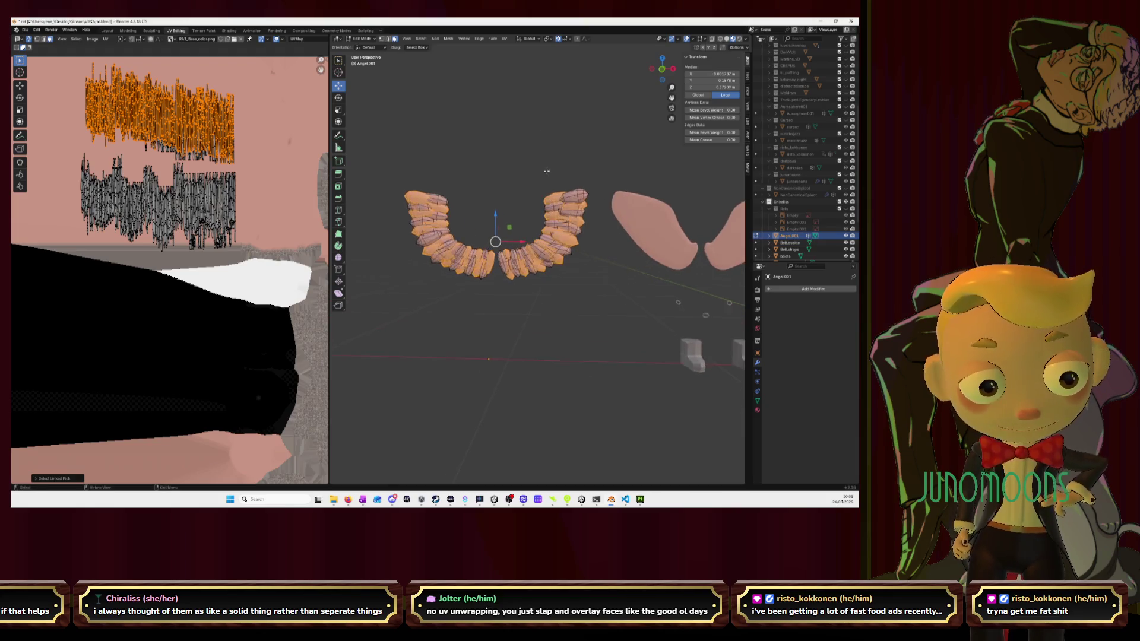
pyautogui.hotkey('ctrl', 'l')
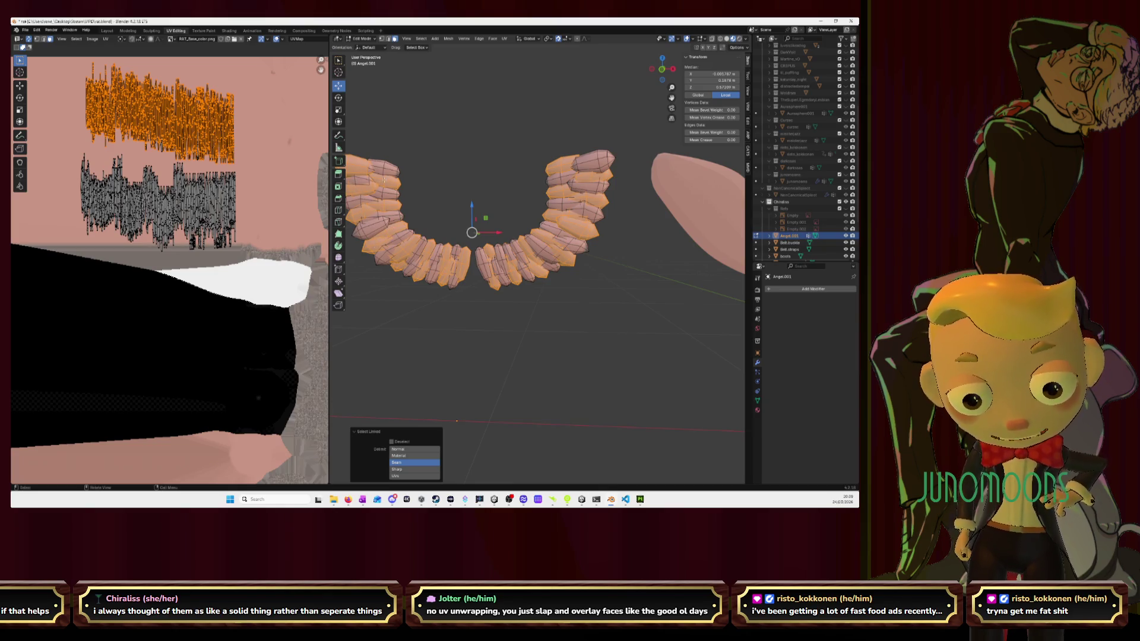
pyautogui.moveTo(520, 182); pyautogui.dragTo(605, 236, button='middle')
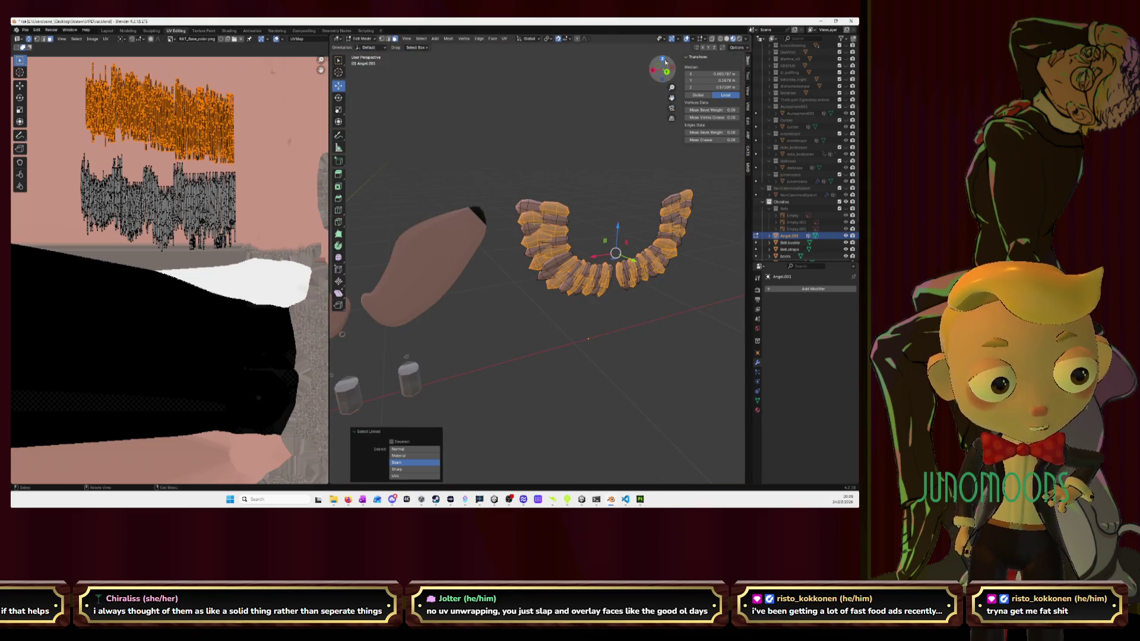
pyautogui.click(658, 68)
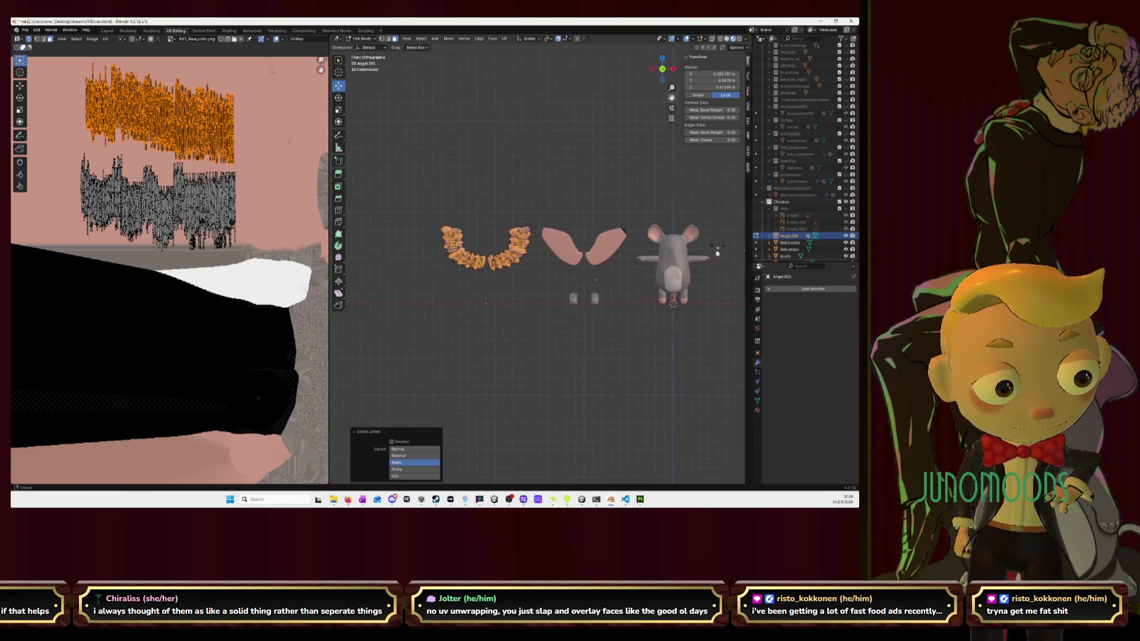
pyautogui.keyDown('shift'); pyautogui.moveTo(525, 236); pyautogui.dragTo(404, 224, button='middle'); pyautogui.keyUp('shift')
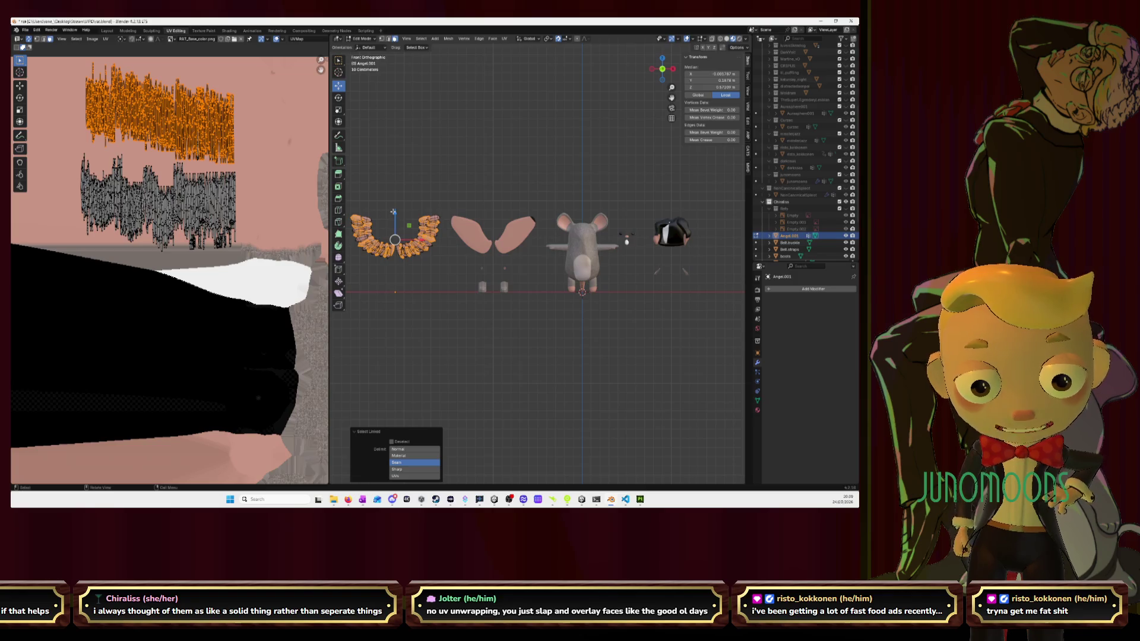
# Trial a duplicate and a vertical move of the selected teeth, cancel both, and frame the teeth
pyautogui.hotkey('shift', 'd')
pyautogui.press('z')
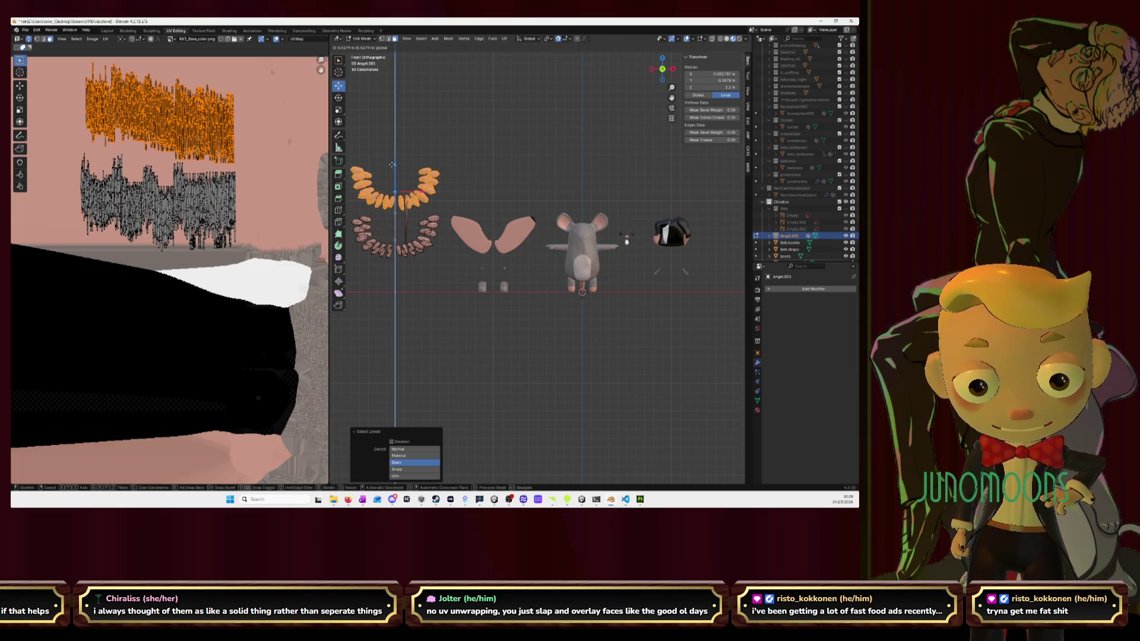
pyautogui.press('Escape')
pyautogui.scroll(4, 417, 258)
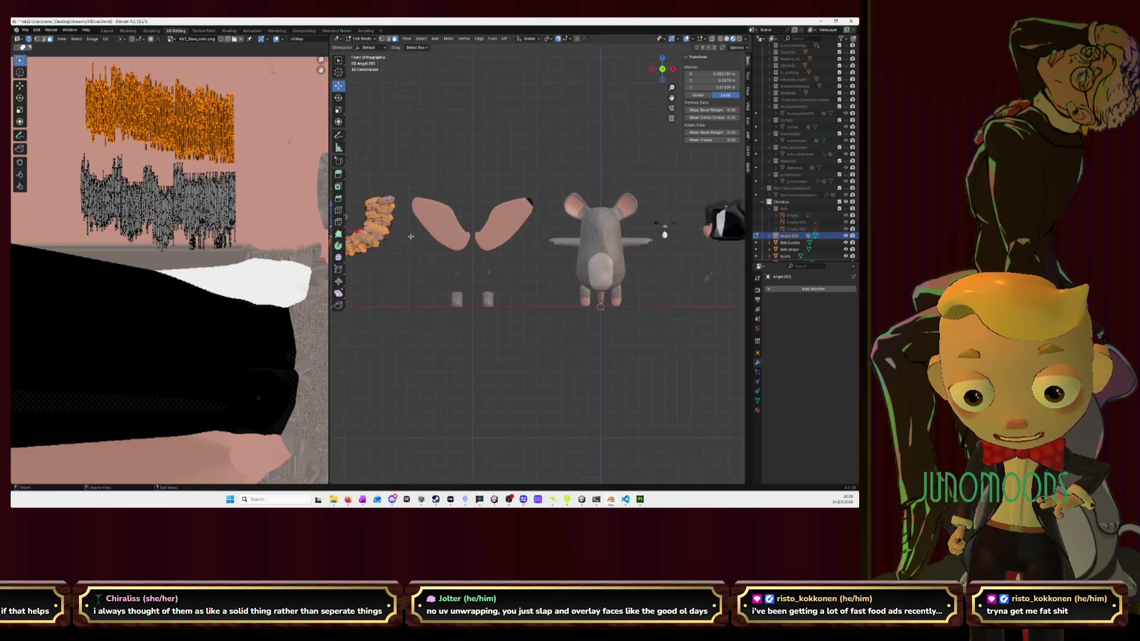
pyautogui.press('KP_Decimal')
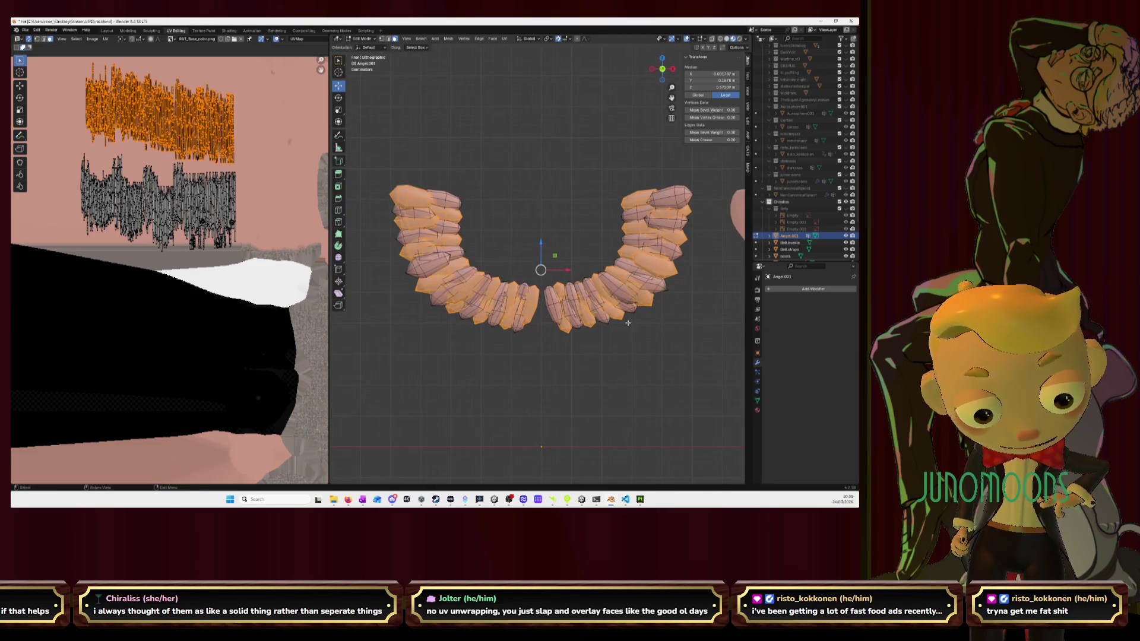
pyautogui.moveTo(628, 322); pyautogui.dragTo(538, 271, button='middle')
pyautogui.press('g')
pyautogui.press('z')
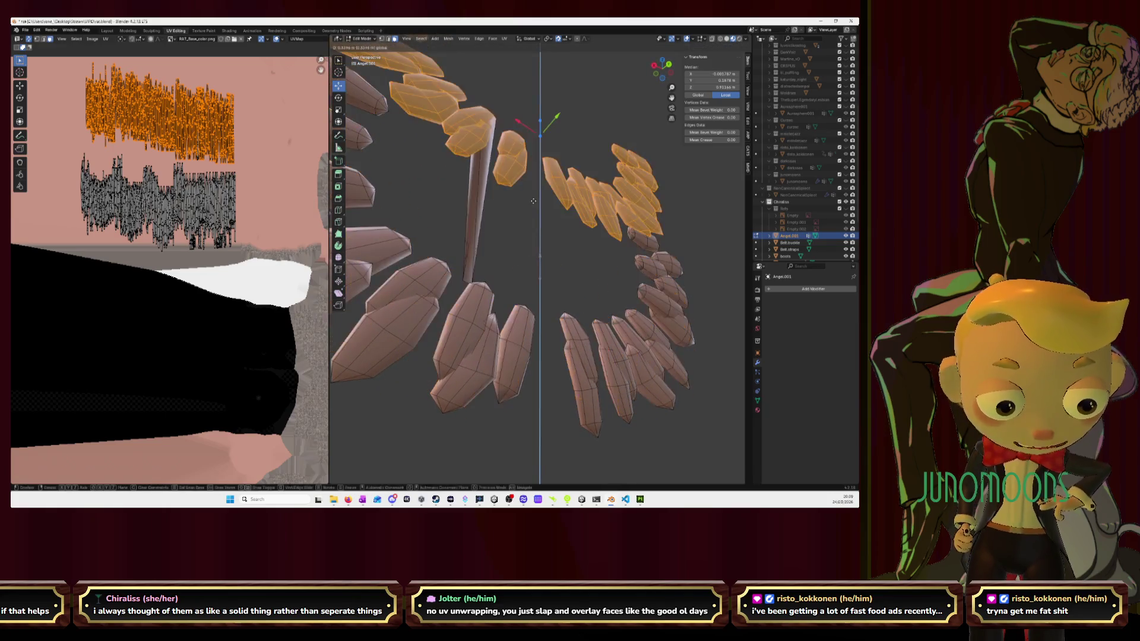
pyautogui.press('Escape')
pyautogui.moveTo(533, 201); pyautogui.dragTo(447, 284, button='middle')
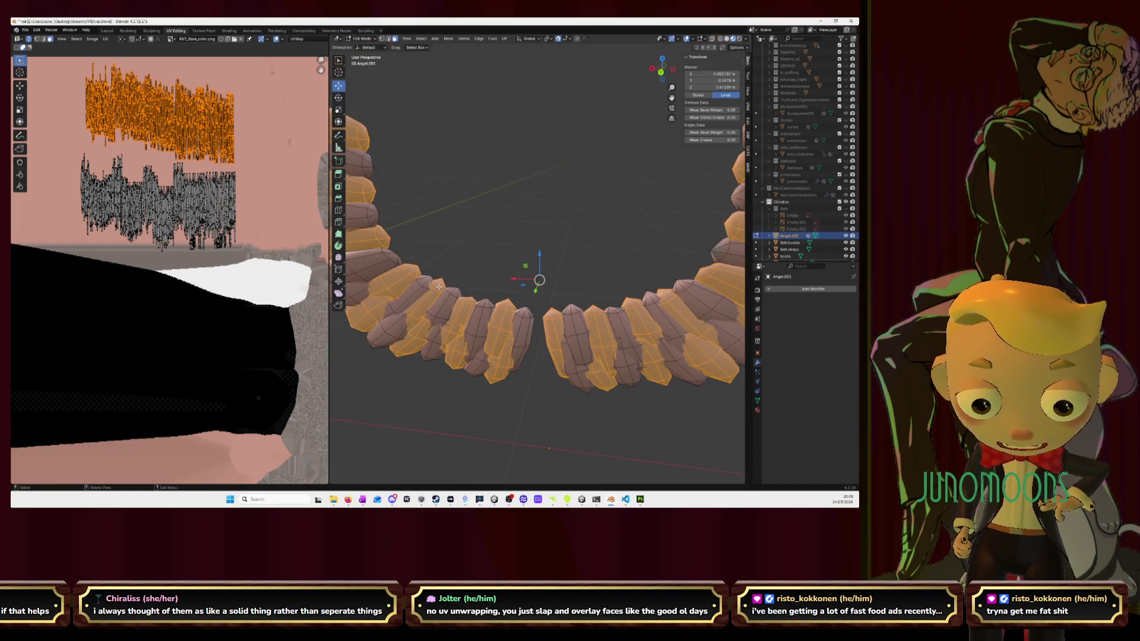
# Raise the whole linked teeth row upward, then undo the move
pyautogui.hotkey('ctrl', 'l')
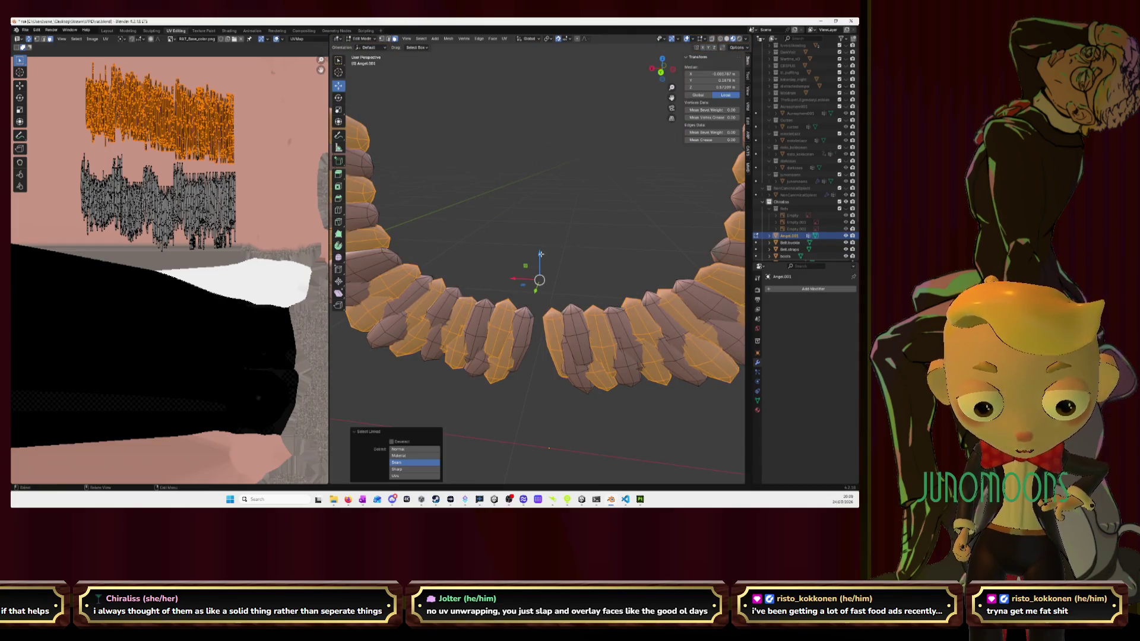
pyautogui.press('g')
pyautogui.press('z')
pyautogui.click(545, 175)
pyautogui.moveTo(543, 184)
pyautogui.mouseDown(button='middle')
pyautogui.moveTo(434, 184)
pyautogui.moveTo(556, 195)
pyautogui.moveTo(526, 198)
pyautogui.mouseUp(button='middle')
pyautogui.hotkey('ctrl', 'z')
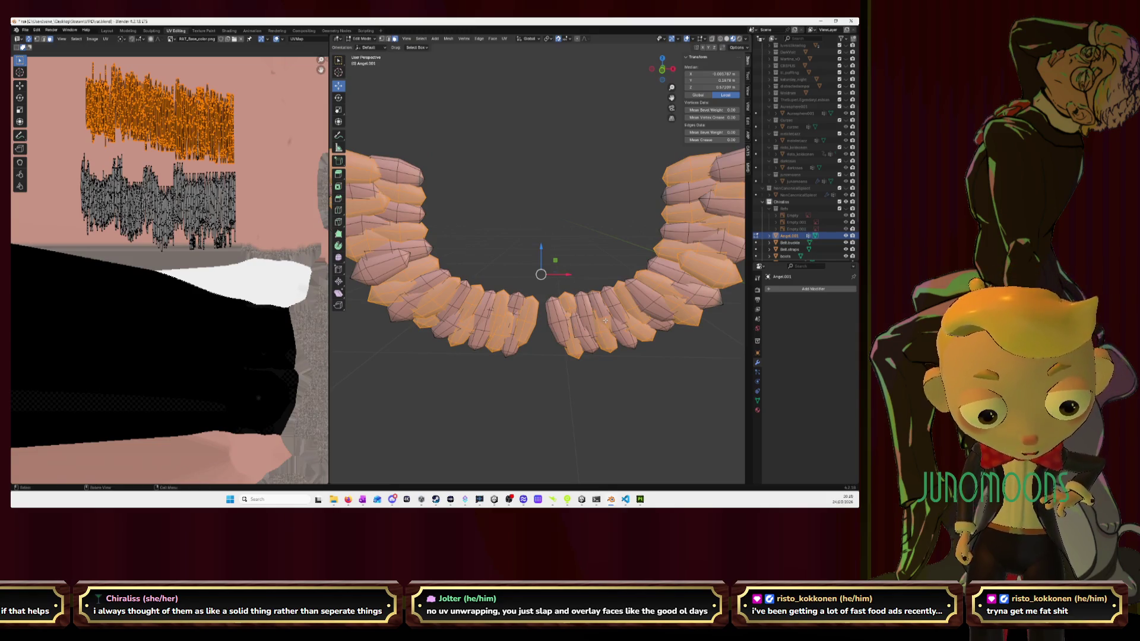
# Duplicate the linked teeth row, place the copy above the original, select both rows, and return to Object Mode
pyautogui.hotkey('ctrl', 'l')
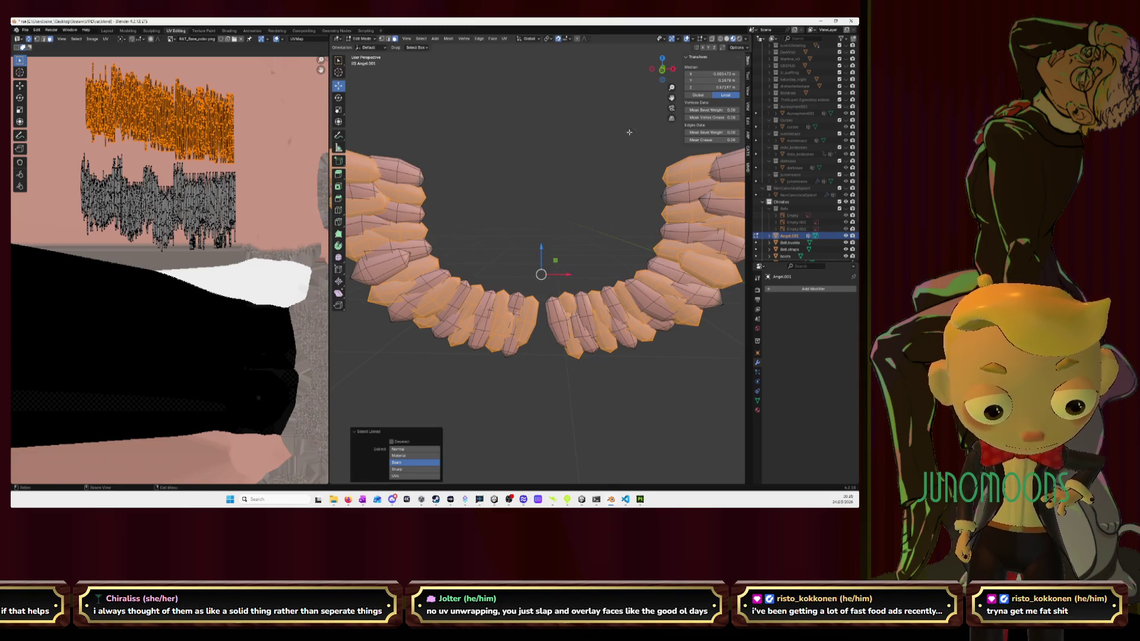
pyautogui.press('KP_1')
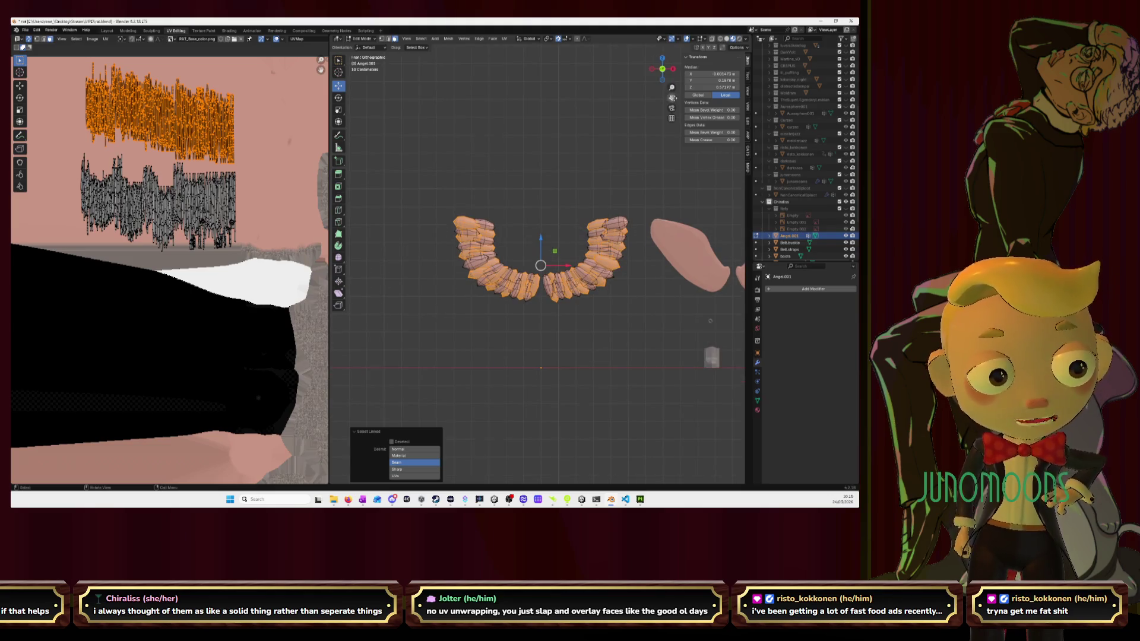
pyautogui.press('Home')
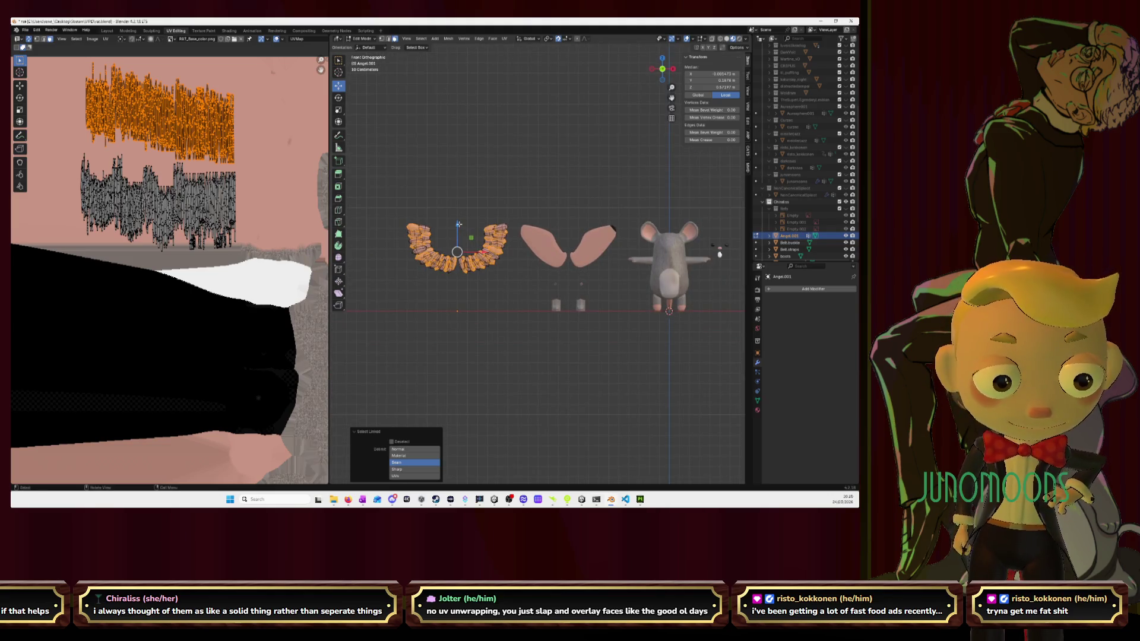
pyautogui.hotkey('shift', 'd')
pyautogui.press('z')
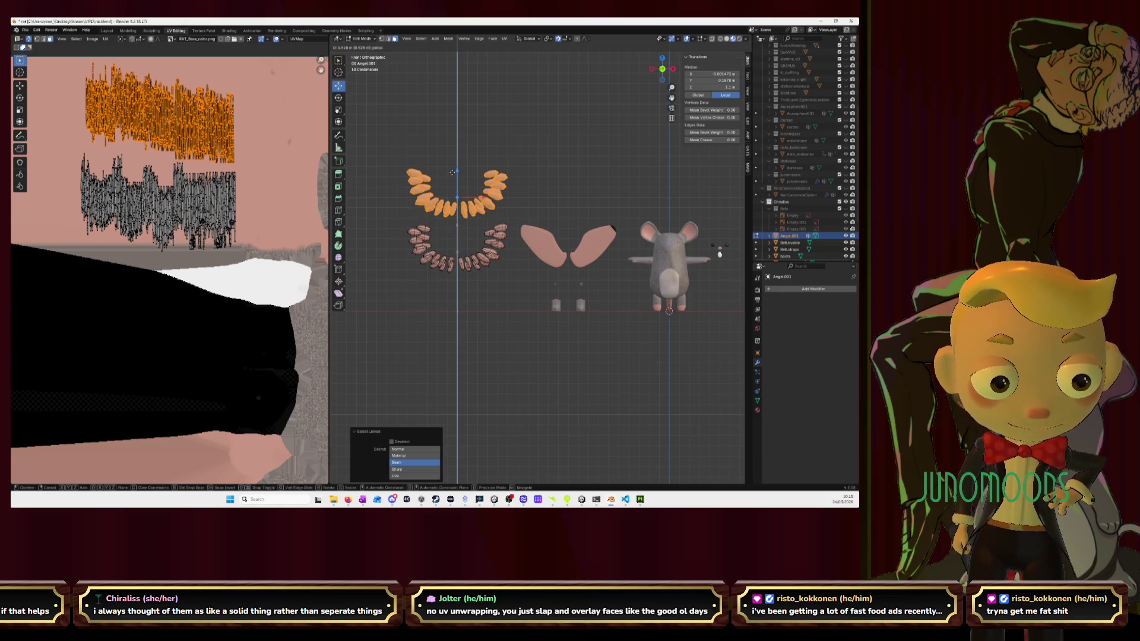
pyautogui.click(453, 172)
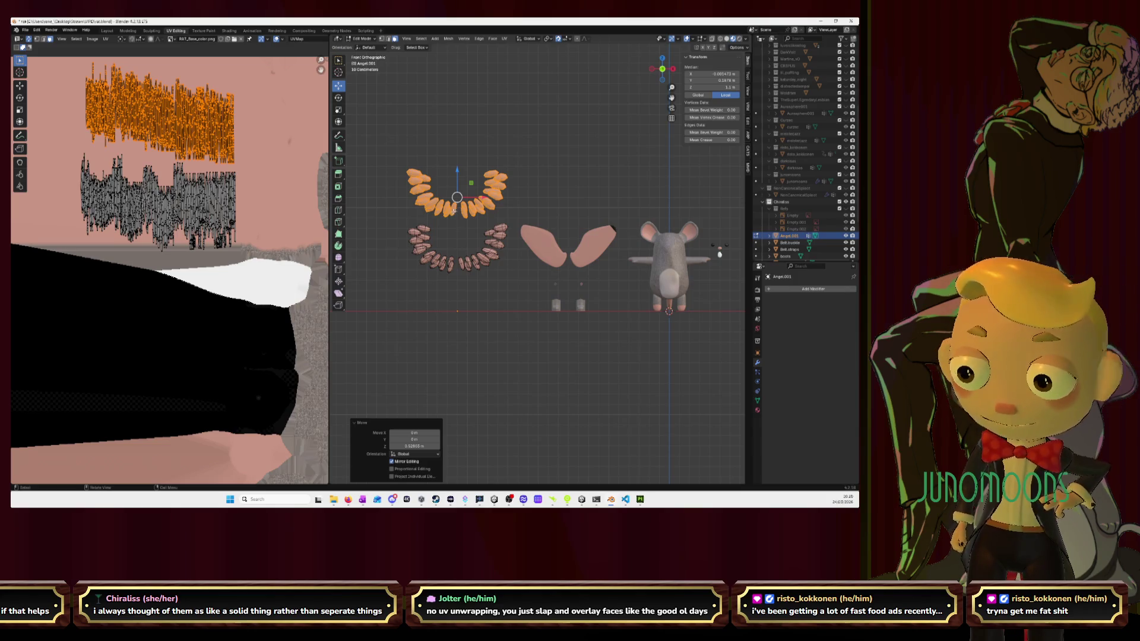
pyautogui.scroll(-3, 719, 254)
pyautogui.press('a')
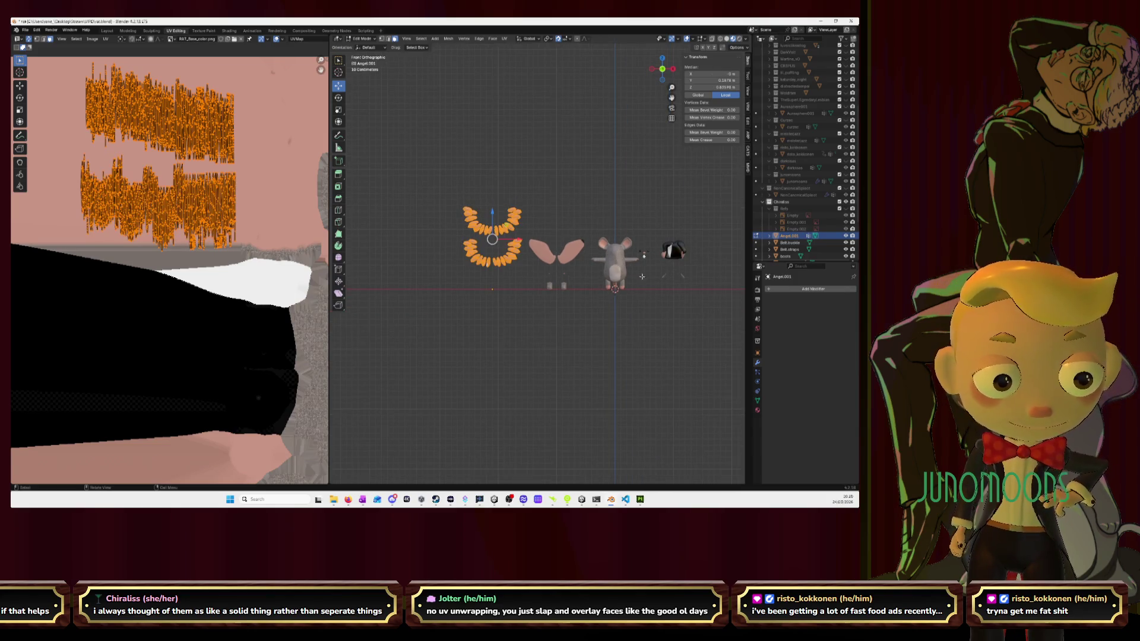
pyautogui.press('Tab')
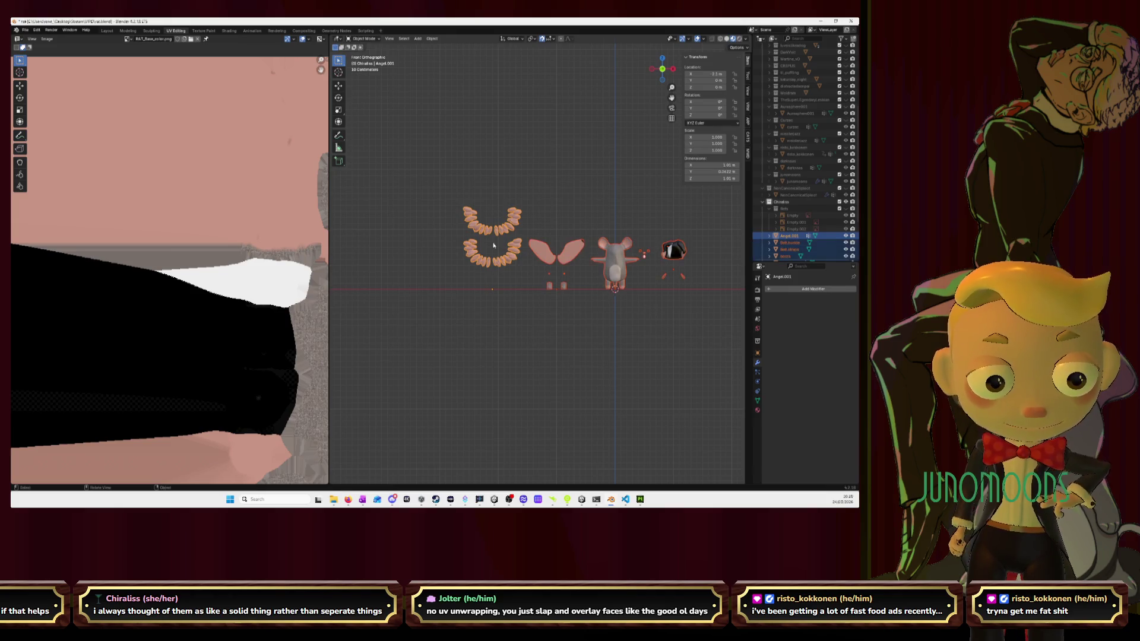
# From the Layout workspace, export the rat parts as FBX, overwriting Textures\Rat textures\Chiraliss\chiraliss.fbx
pyautogui.click(109, 32)
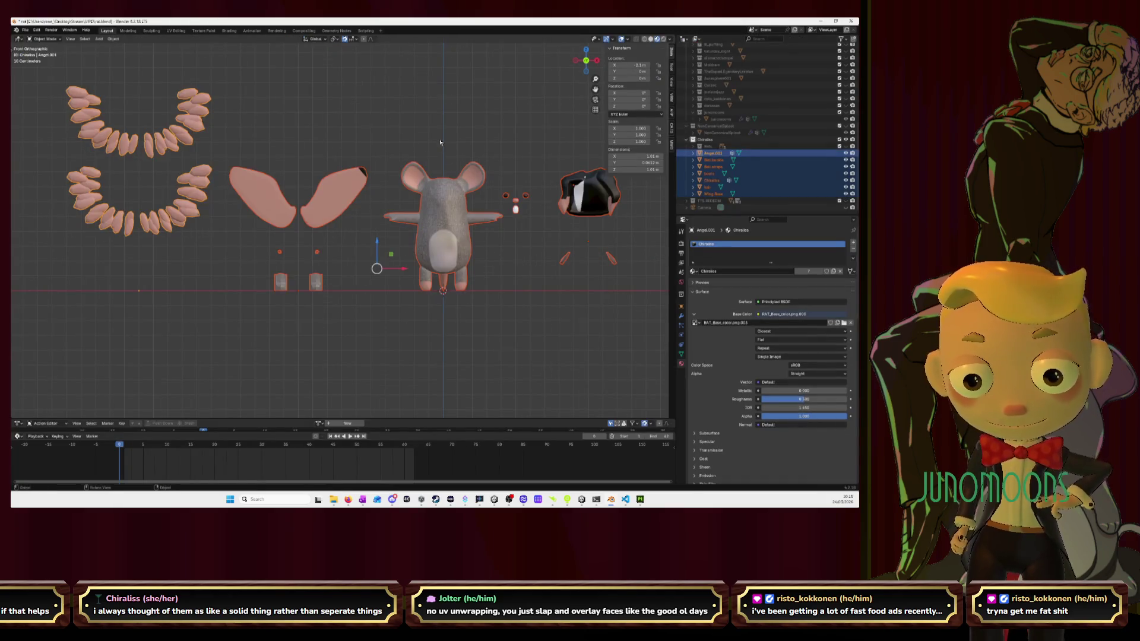
pyautogui.scroll(-3, 339, 229)
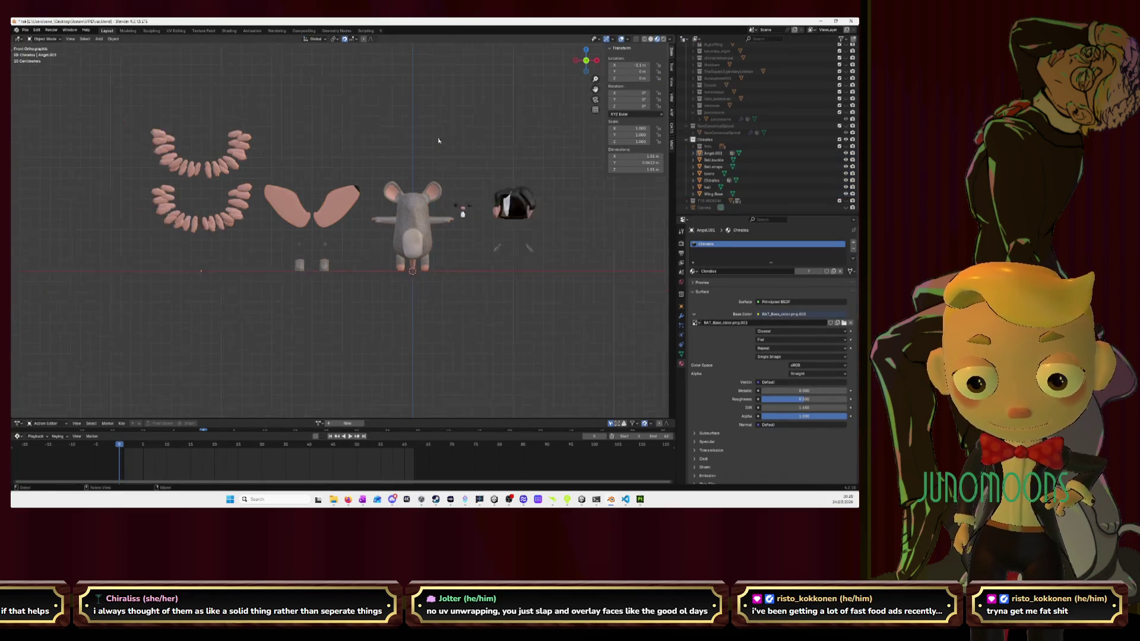
pyautogui.click(24, 31)
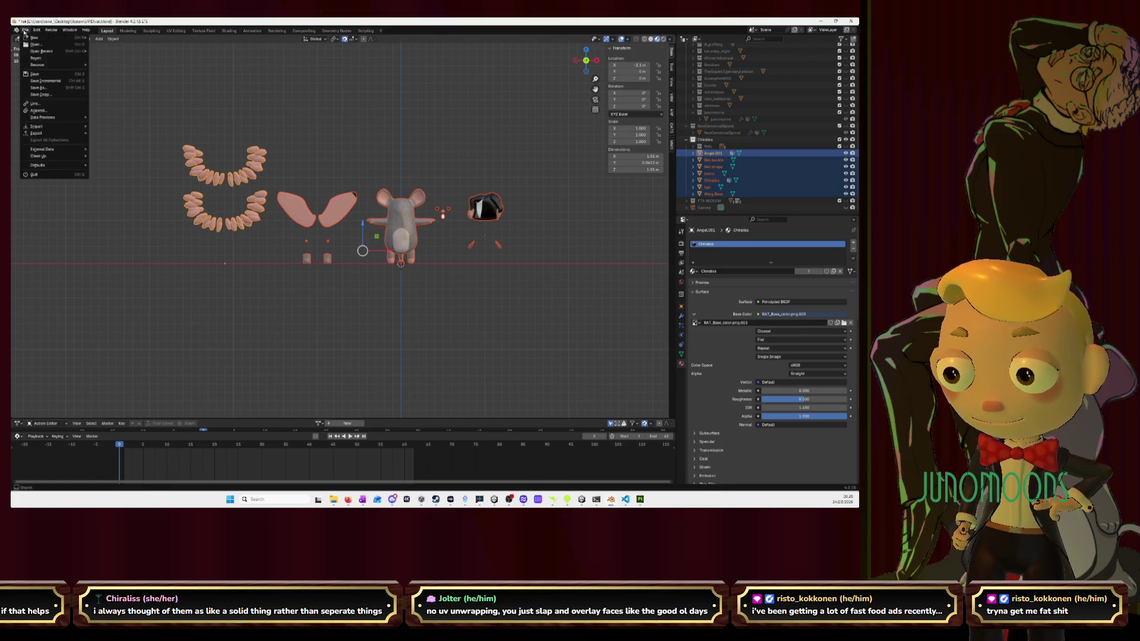
pyautogui.moveTo(54, 133)
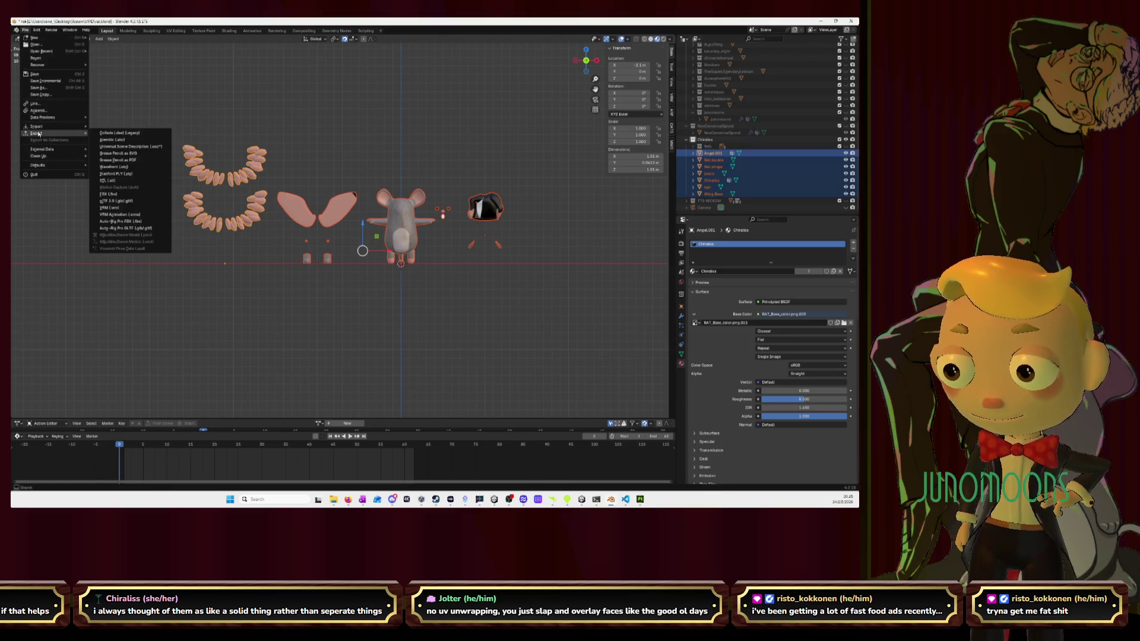
pyautogui.click(109, 195)
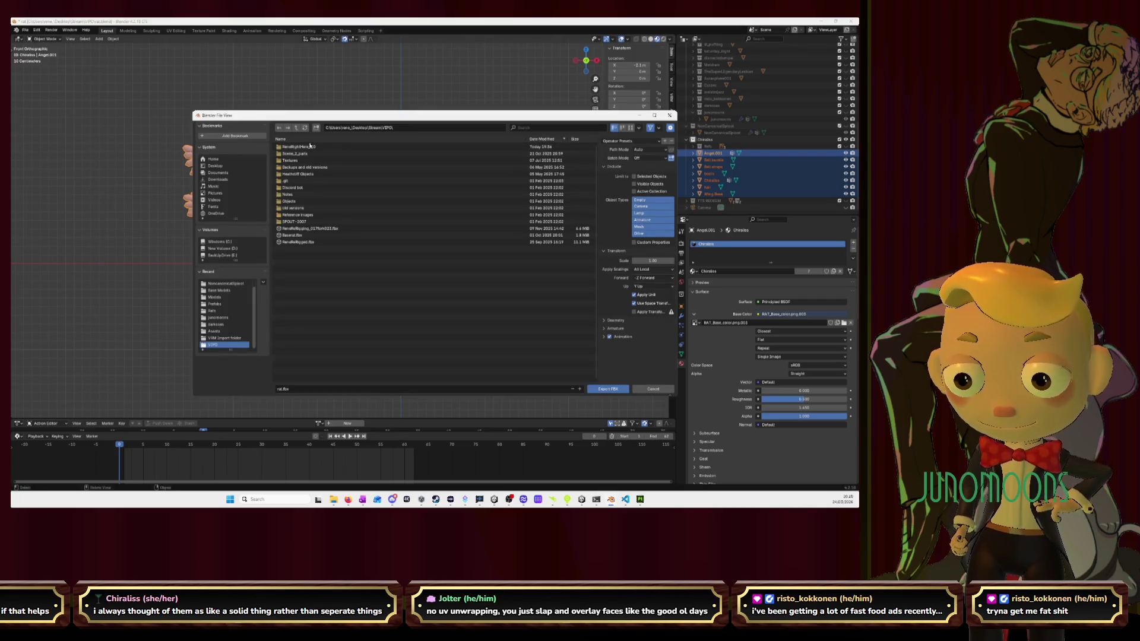
pyautogui.click(310, 161)
pyautogui.doubleClick(309, 161)
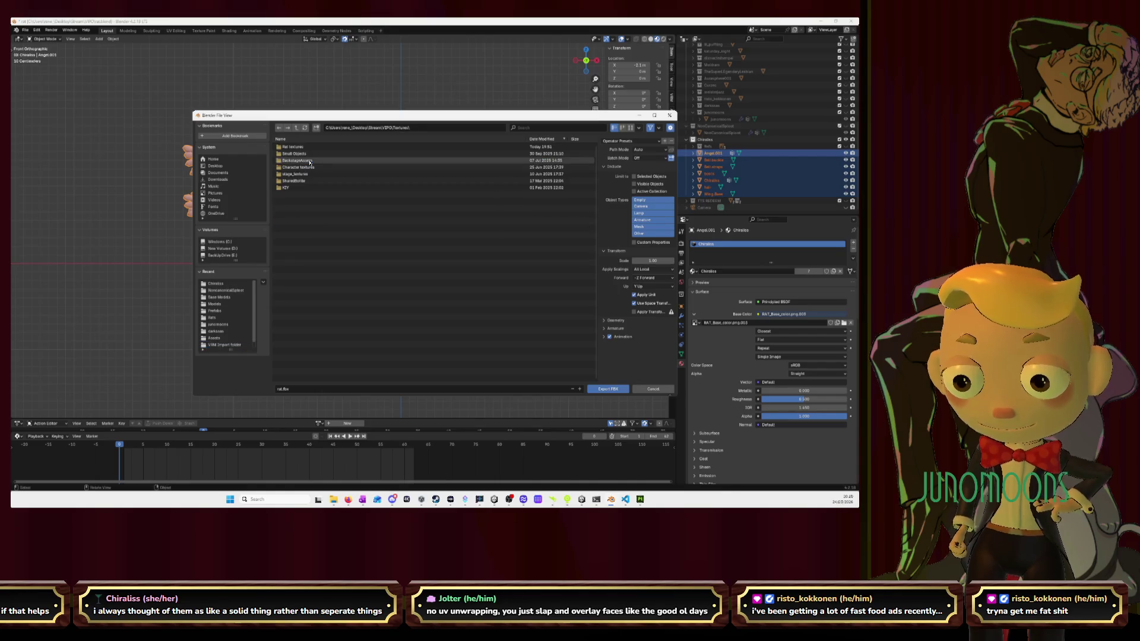
pyautogui.doubleClick(308, 153)
pyautogui.doubleClick(307, 149)
pyautogui.click(307, 149)
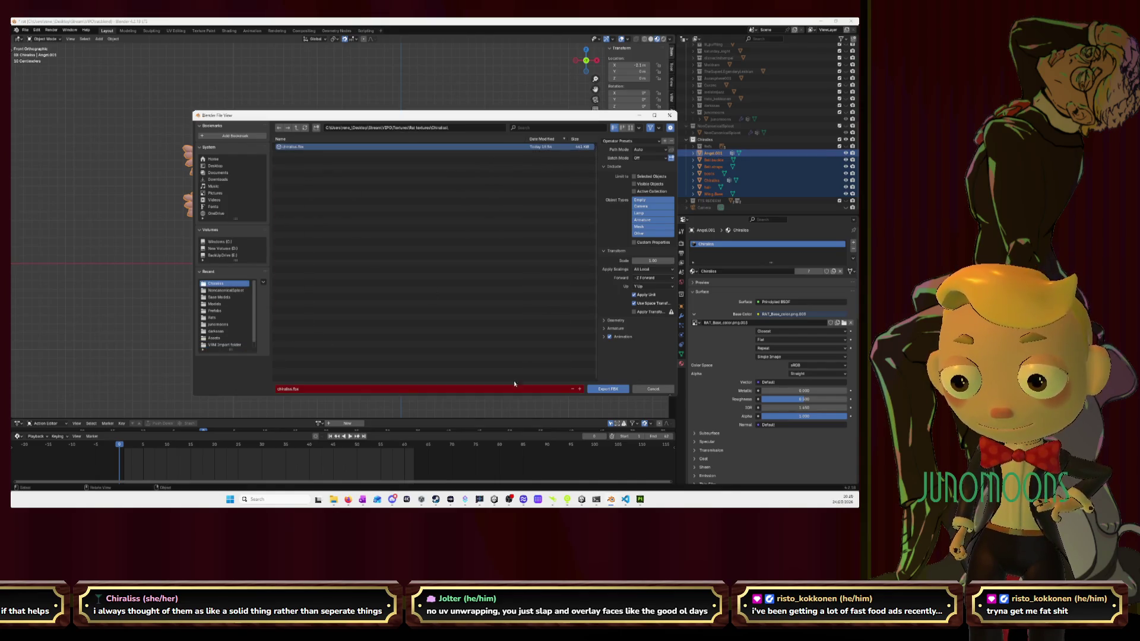
pyautogui.click(610, 389)
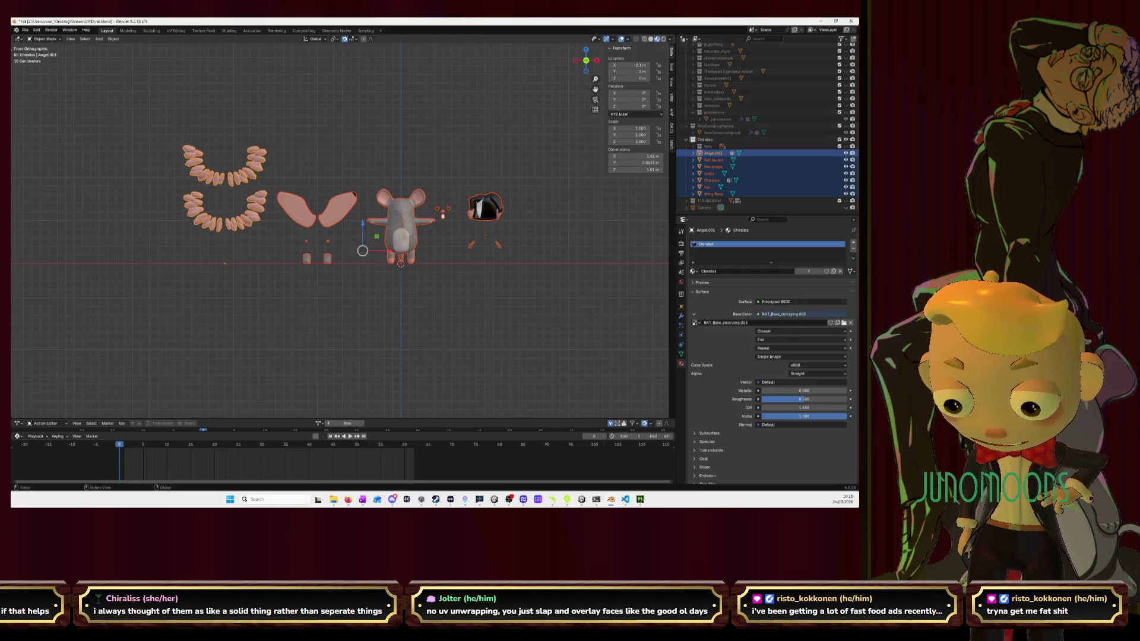
pyautogui.hotkey('alt', 'Tab')
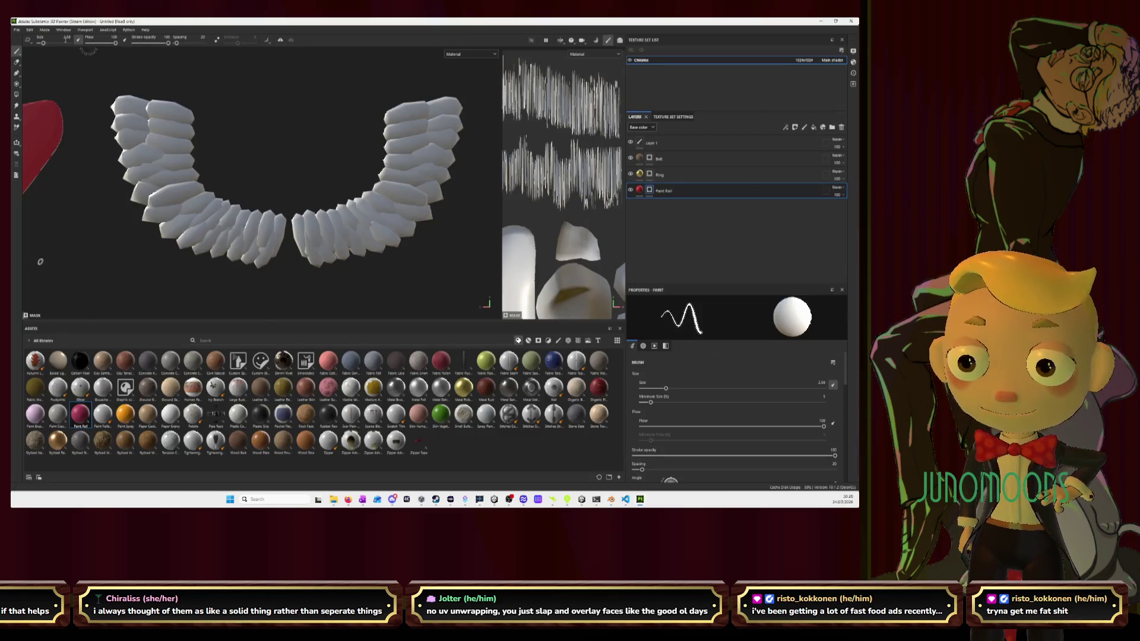
# Reload the re-exported chiraliss.fbx mesh into the Substance Painter project
pyautogui.click(22, 31)
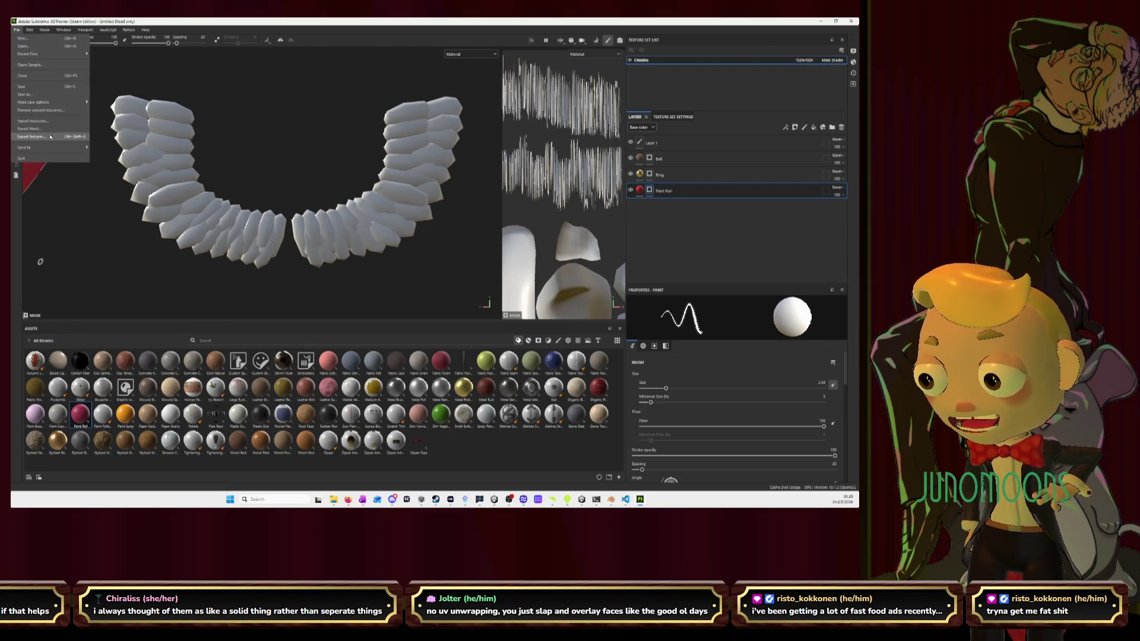
pyautogui.moveTo(48, 148)
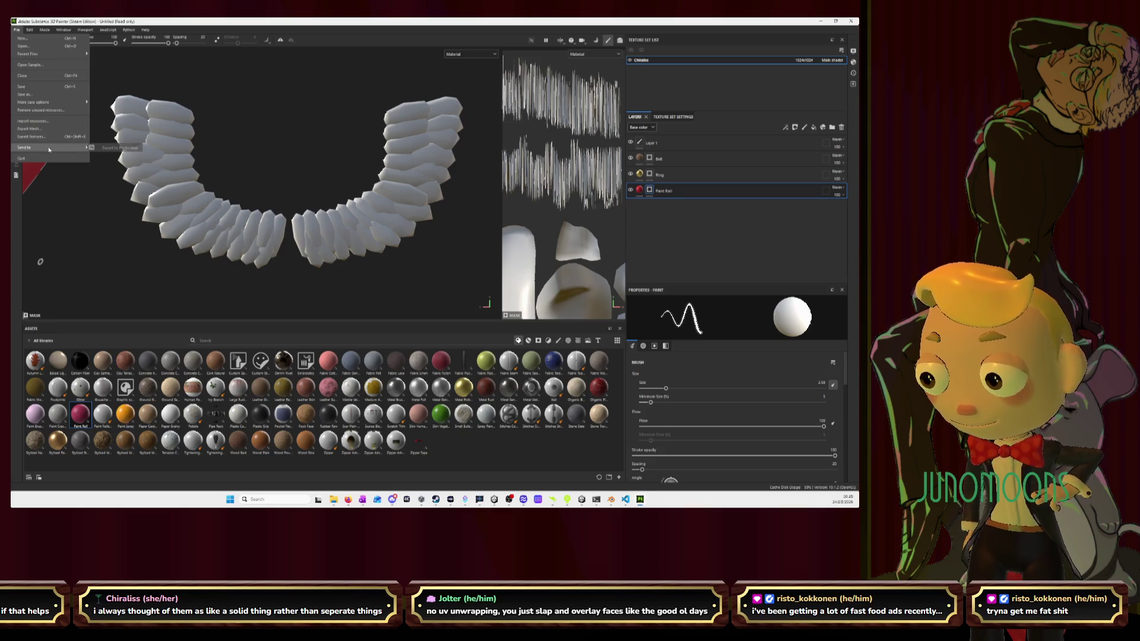
pyautogui.click(29, 31)
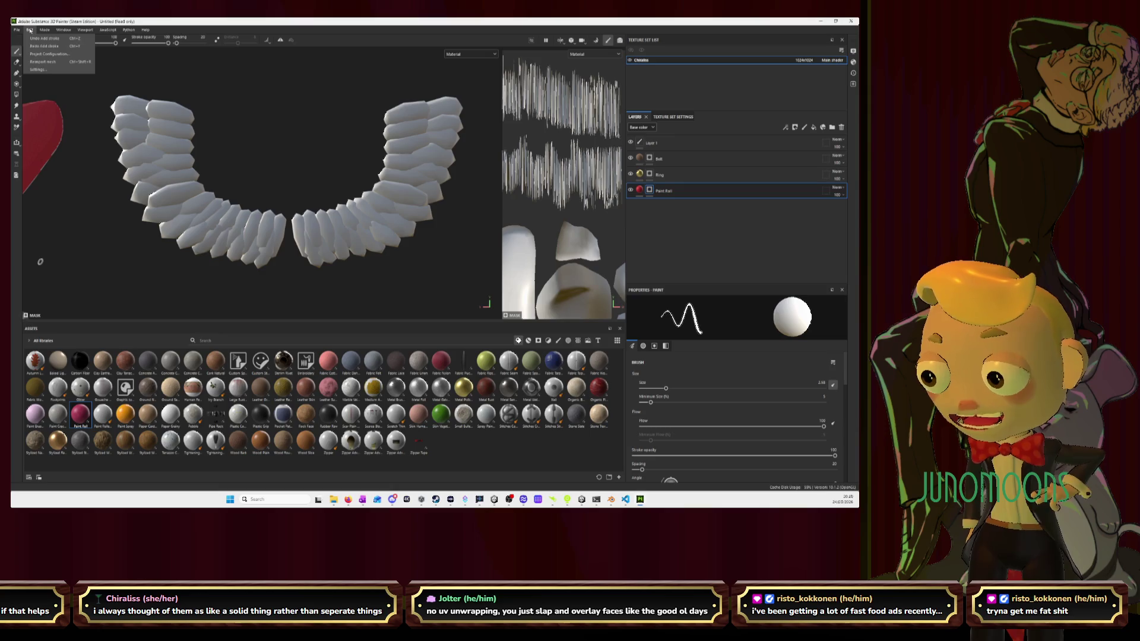
pyautogui.click(43, 61)
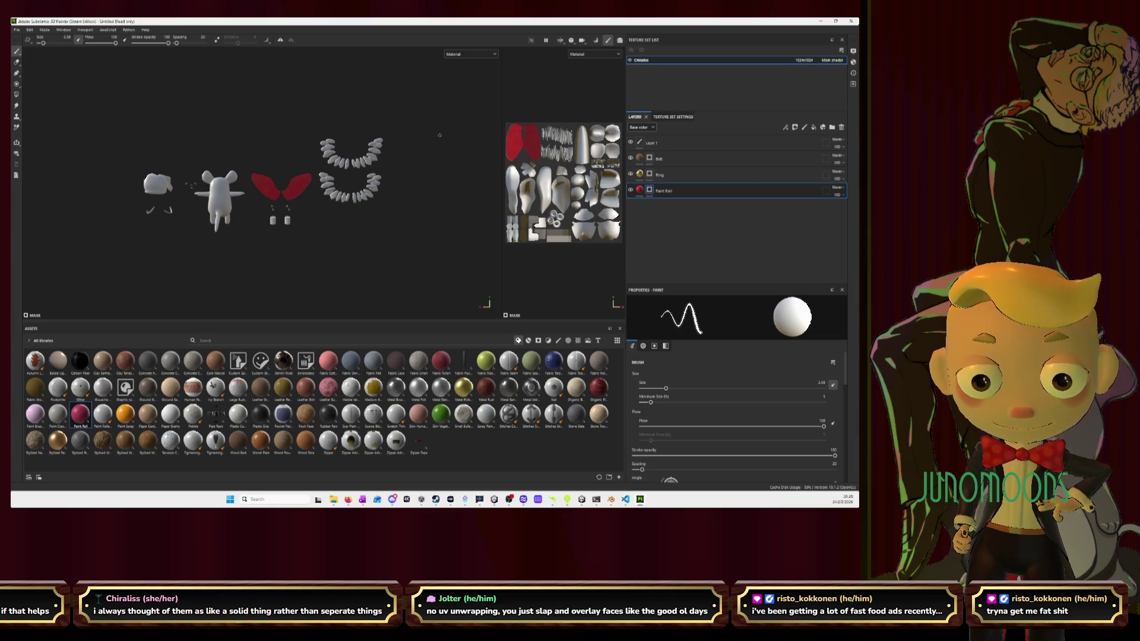
# Zoom to the teeth, paint a trial red stroke on an upper tooth, then undo it
pyautogui.scroll(3, 426, 166)
pyautogui.moveTo(414, 208)
pyautogui.mouseDown(button='middle')
pyautogui.moveTo(261, 188)
pyautogui.moveTo(249, 230)
pyautogui.mouseUp(button='middle')
pyautogui.scroll(5, 241, 213)
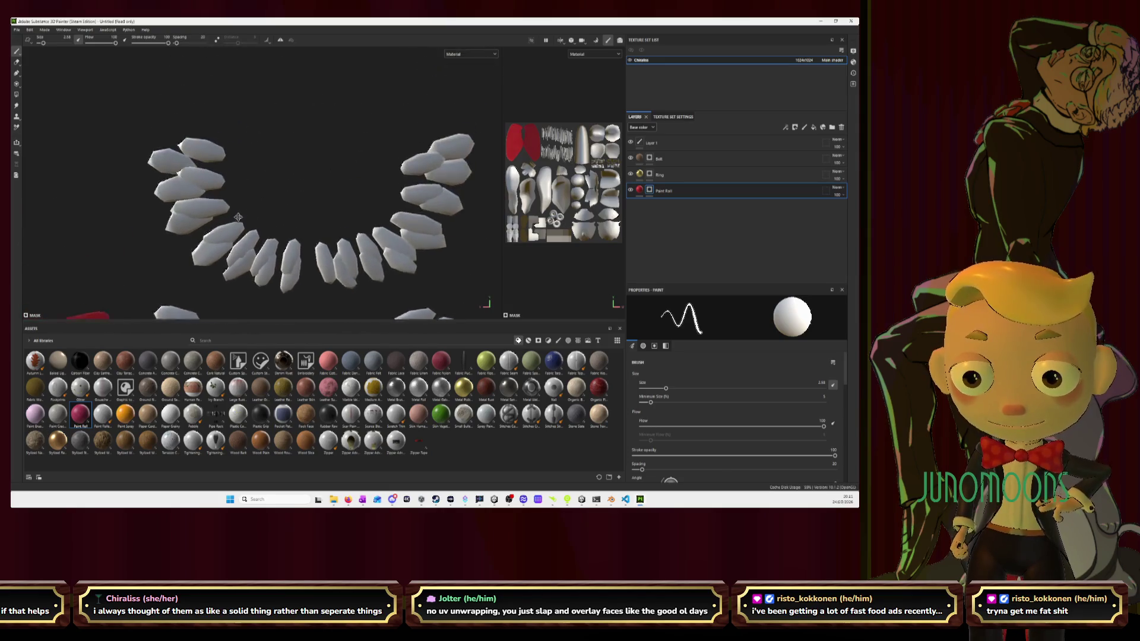
pyautogui.moveTo(237, 209)
pyautogui.mouseDown()
pyautogui.moveTo(218, 191)
pyautogui.moveTo(190, 211)
pyautogui.mouseUp()
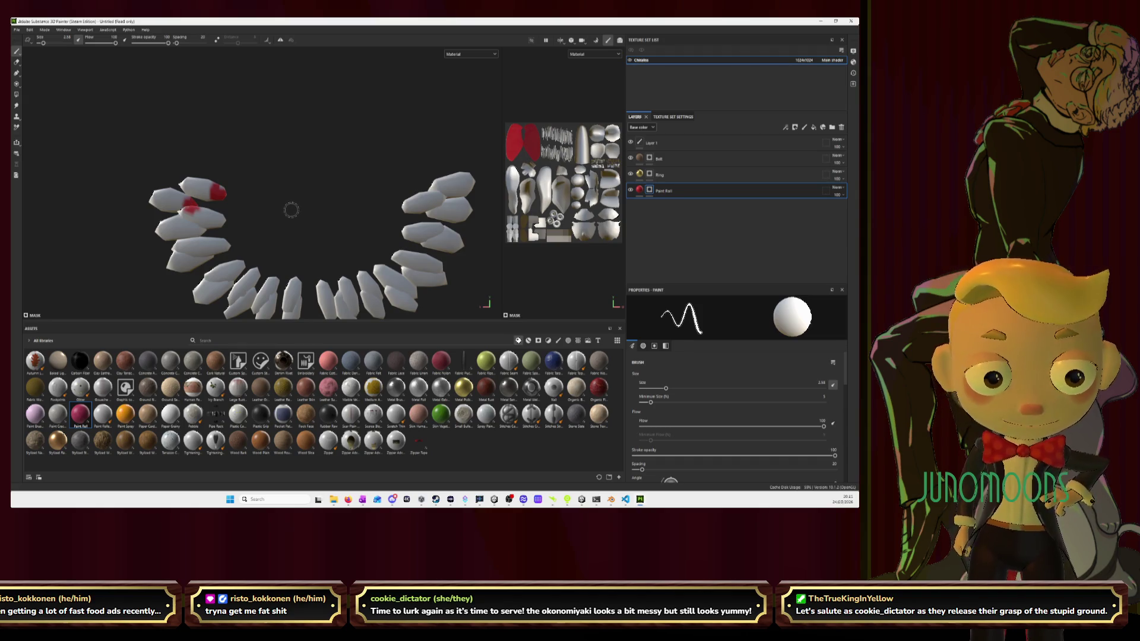
pyautogui.hotkey('ctrl', 'z')
pyautogui.hotkey('ctrl', 'z')
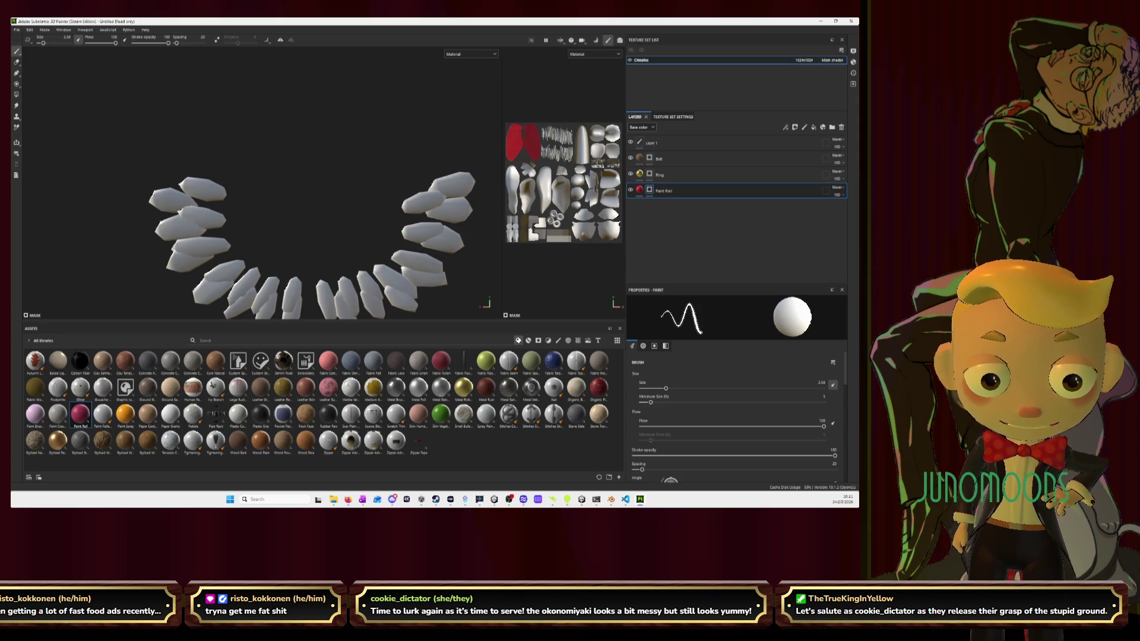
# Widen the 2D texture view and zoom it into the teeth UV strips
pyautogui.moveTo(502, 193); pyautogui.dragTo(332, 193)
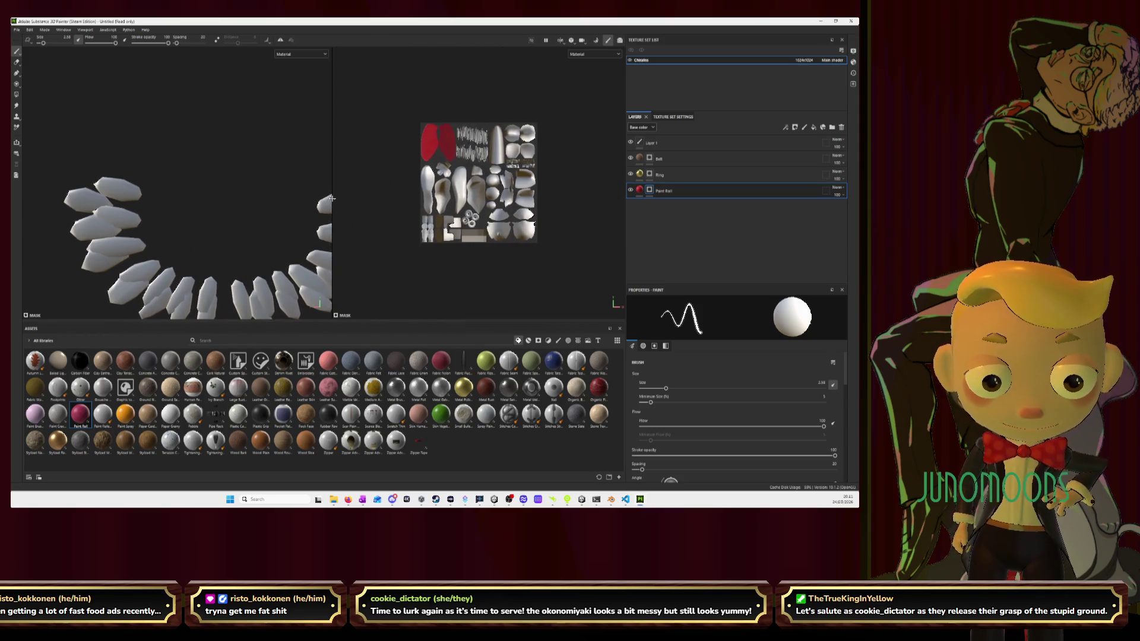
pyautogui.scroll(5, 478, 208)
pyautogui.scroll(2, 476, 154)
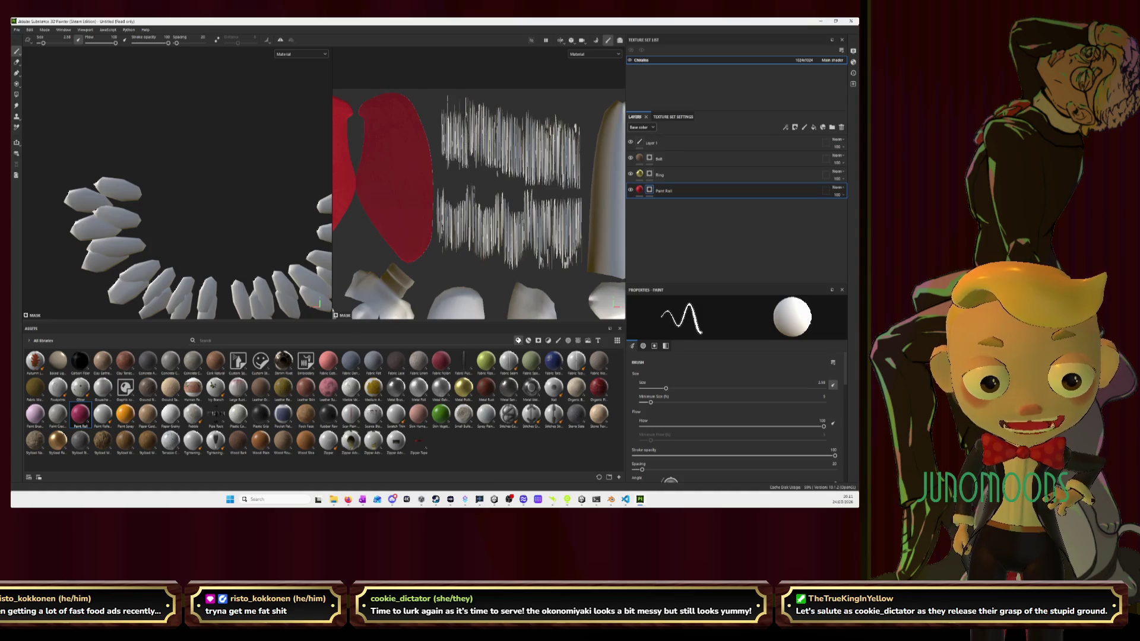
# Paint the teeth UV strips red in the 2D view, then turn toward the lower row
pyautogui.moveTo(437, 108); pyautogui.dragTo(378, 118, button='middle')
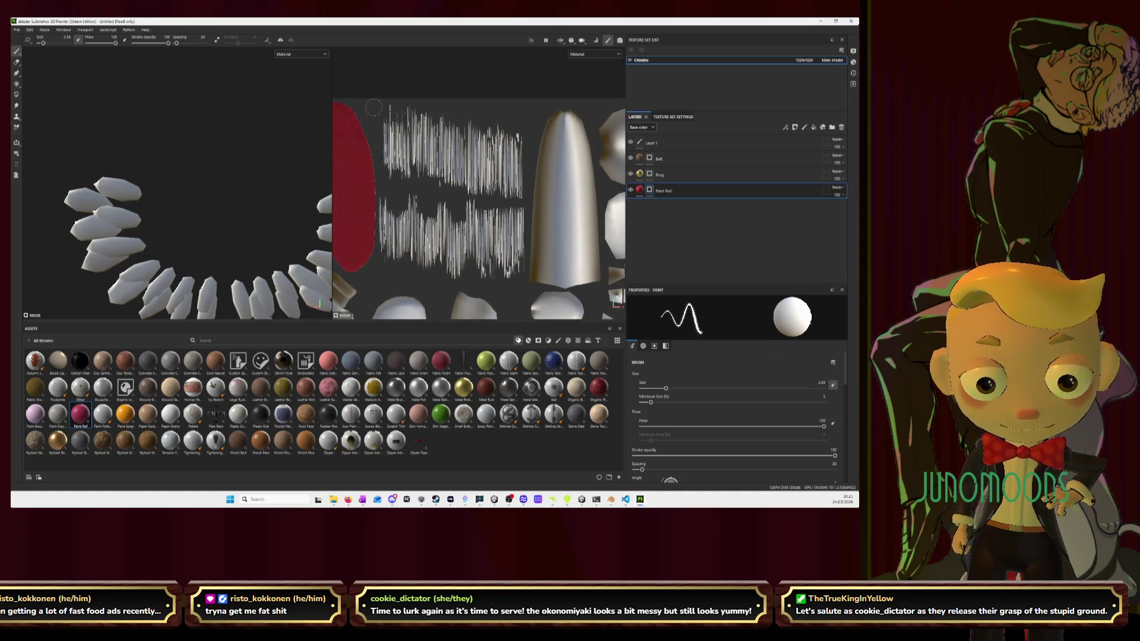
pyautogui.moveTo(404, 122)
pyautogui.mouseDown()
pyautogui.moveTo(493, 128)
pyautogui.moveTo(386, 128)
pyautogui.moveTo(423, 113)
pyautogui.moveTo(410, 115)
pyautogui.moveTo(499, 146)
pyautogui.mouseUp()
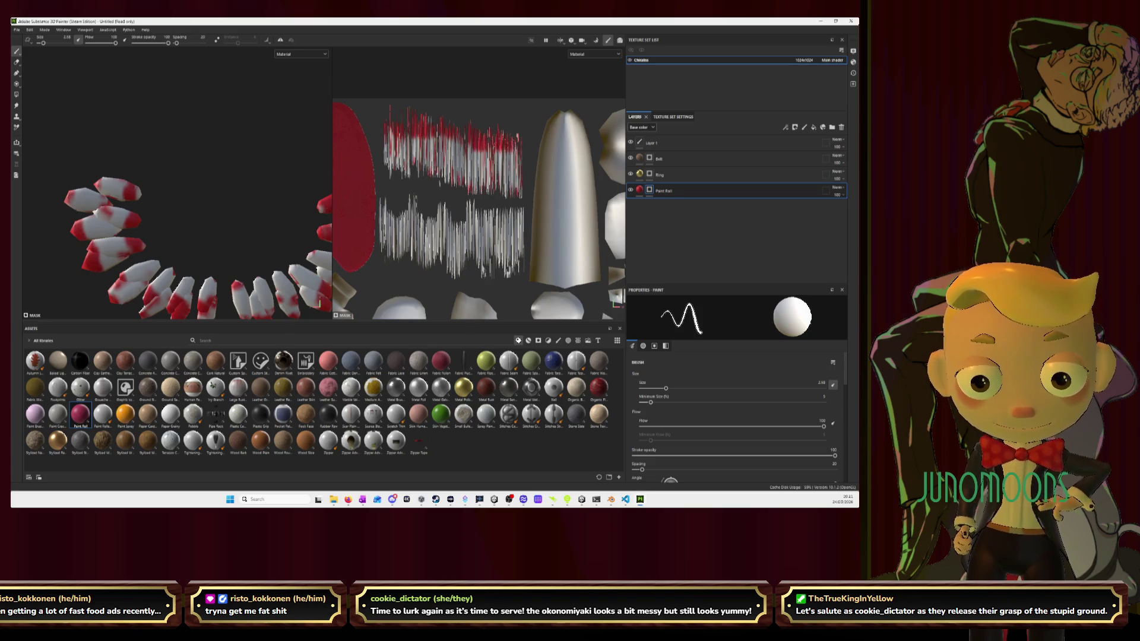
pyautogui.keyDown('alt'); pyautogui.moveTo(211, 196); pyautogui.dragTo(210, 210); pyautogui.keyUp('alt')
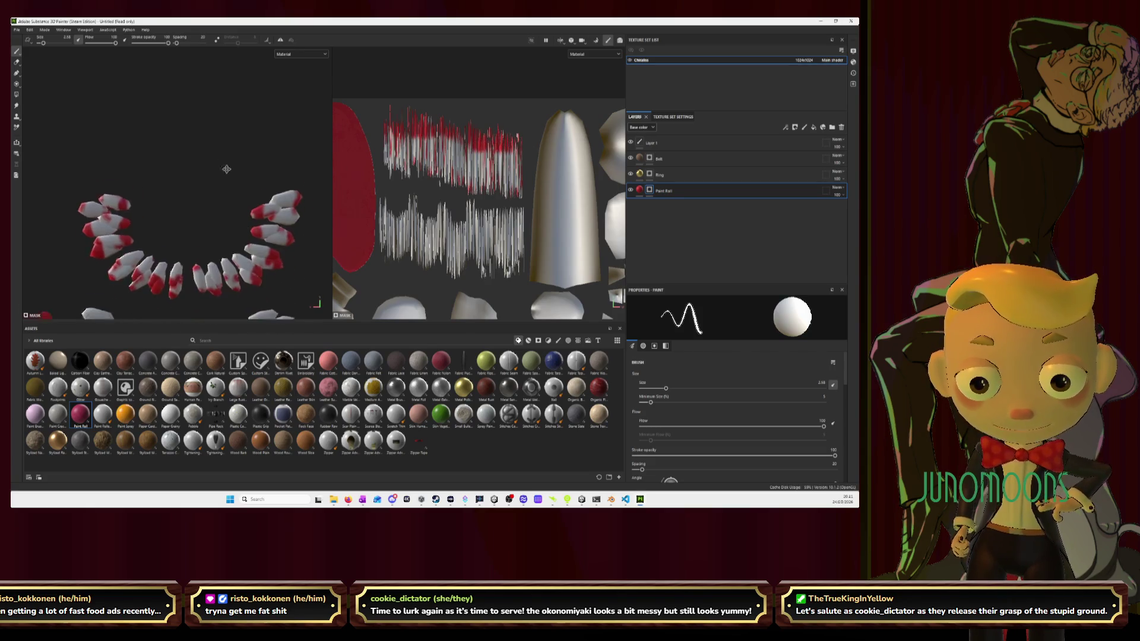
pyautogui.keyDown('alt'); pyautogui.moveTo(236, 234); pyautogui.dragTo(220, 142, button='middle'); pyautogui.keyUp('alt')
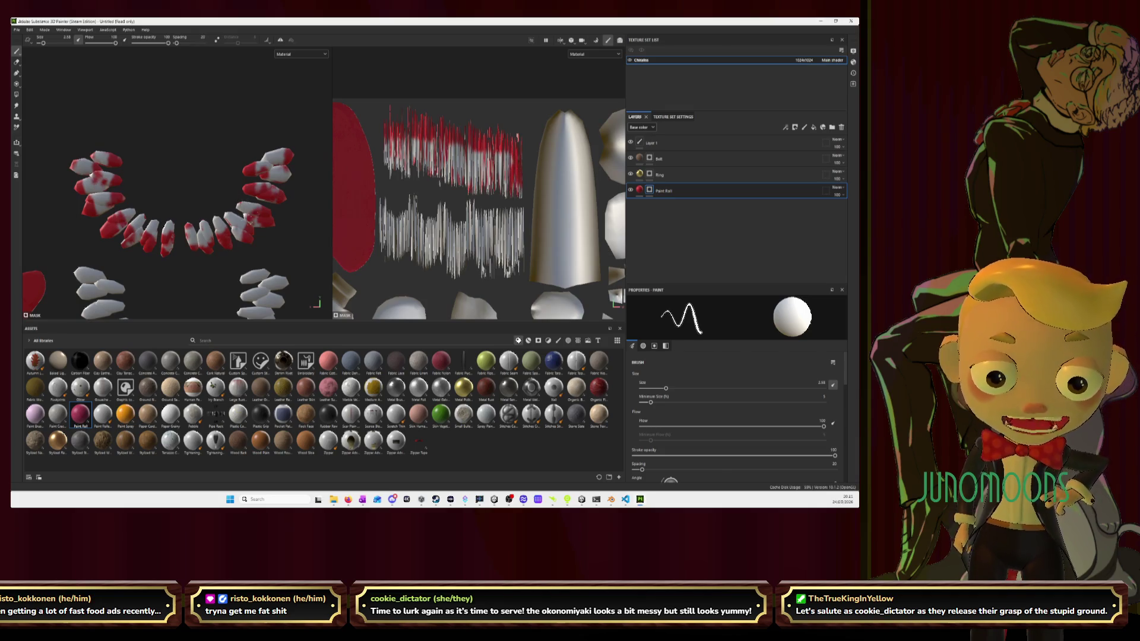
pyautogui.scroll(-2, 177, 232)
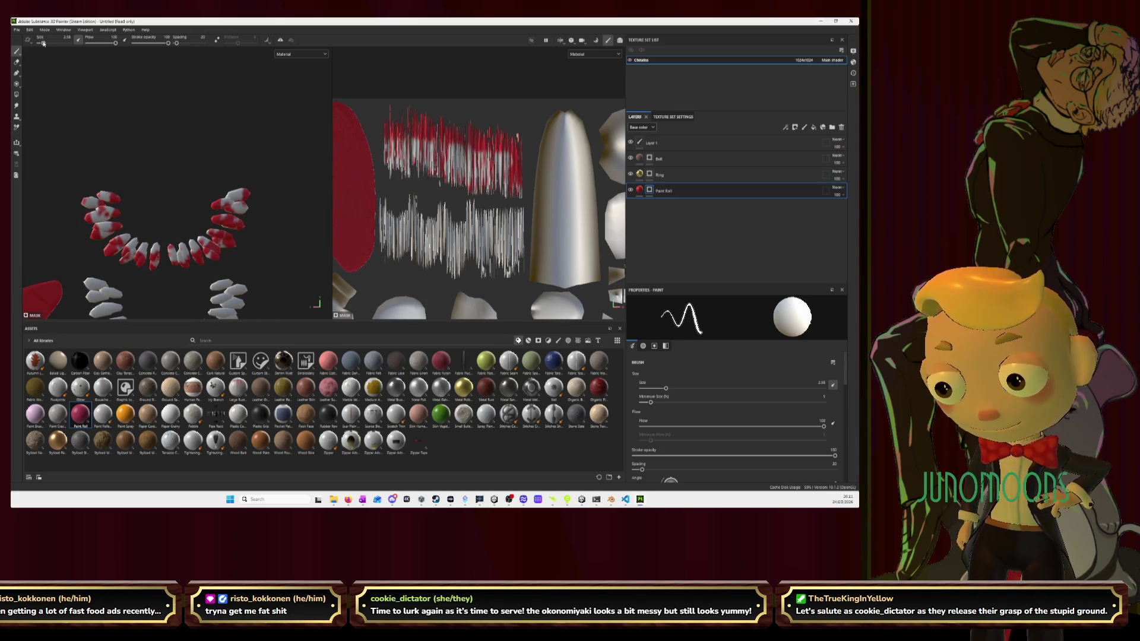
# Enlarge the brush to about 23 and paint all remaining white areas of both teeth rows red
pyautogui.moveTo(43, 44); pyautogui.dragTo(53, 44)
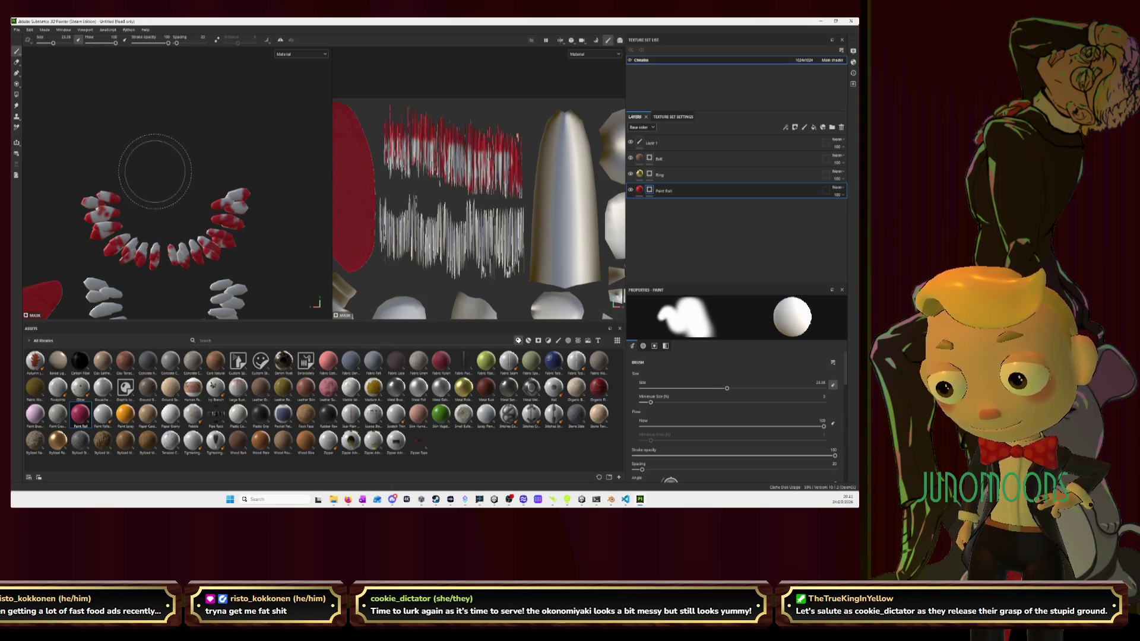
pyautogui.moveTo(154, 172)
pyautogui.mouseDown()
pyautogui.moveTo(113, 214)
pyautogui.moveTo(96, 208)
pyautogui.moveTo(140, 178)
pyautogui.moveTo(142, 223)
pyautogui.moveTo(190, 243)
pyautogui.moveTo(231, 205)
pyautogui.moveTo(195, 217)
pyautogui.mouseUp()
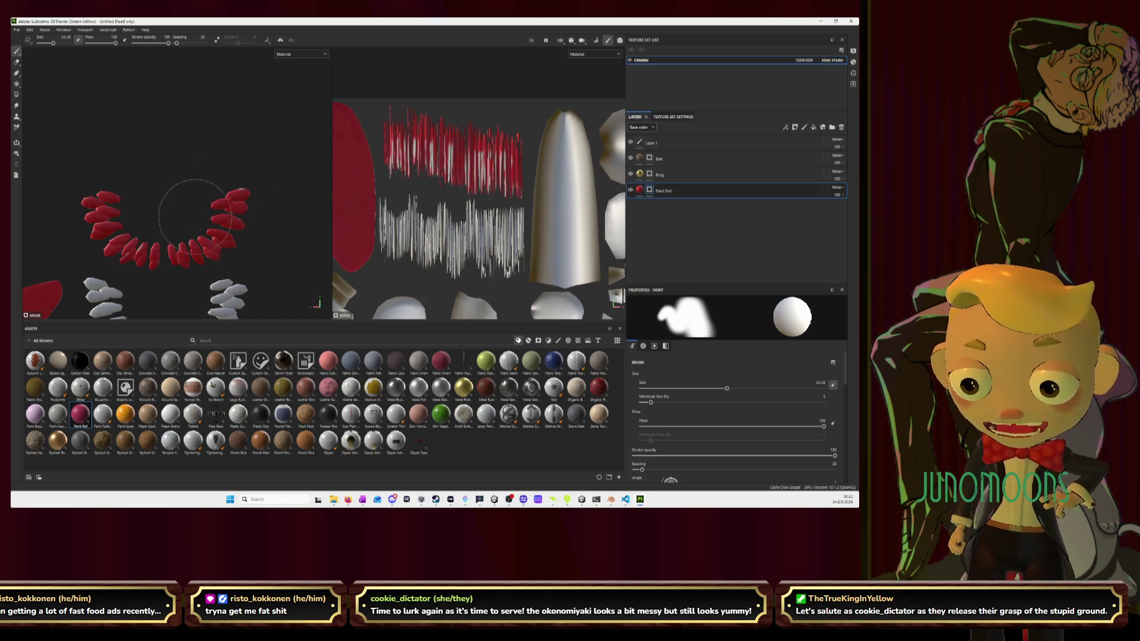
pyautogui.moveTo(195, 217); pyautogui.dragTo(193, 166, button='middle')
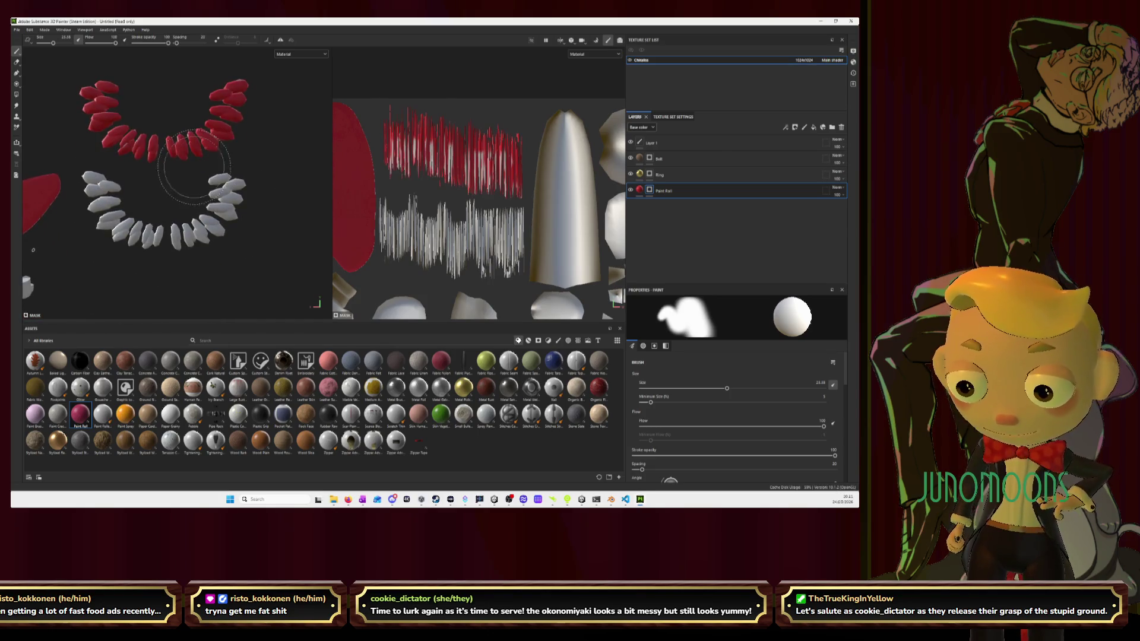
pyautogui.moveTo(89, 178)
pyautogui.mouseDown()
pyautogui.moveTo(124, 228)
pyautogui.moveTo(161, 235)
pyautogui.moveTo(250, 186)
pyautogui.moveTo(217, 195)
pyautogui.mouseUp()
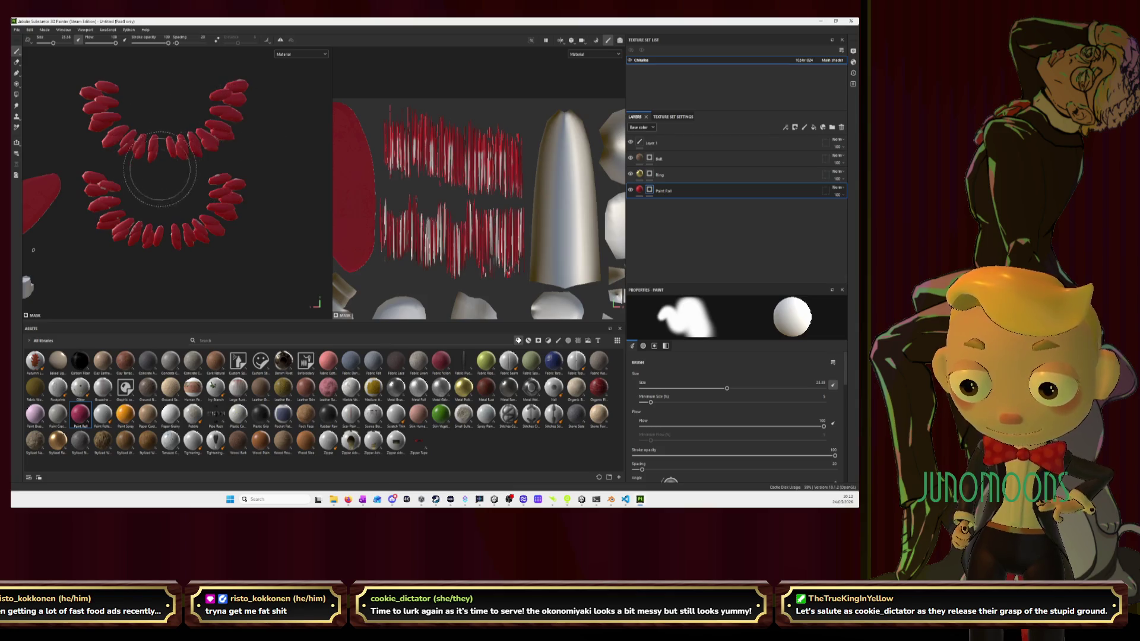
pyautogui.moveTo(225, 178)
pyautogui.keyDown('alt'); pyautogui.mouseDown()
pyautogui.moveTo(252, 226)
pyautogui.moveTo(202, 214)
pyautogui.moveTo(238, 190)
pyautogui.moveTo(220, 151)
pyautogui.moveTo(154, 81)
pyautogui.moveTo(118, 77)
pyautogui.mouseUp(); pyautogui.keyUp('alt')
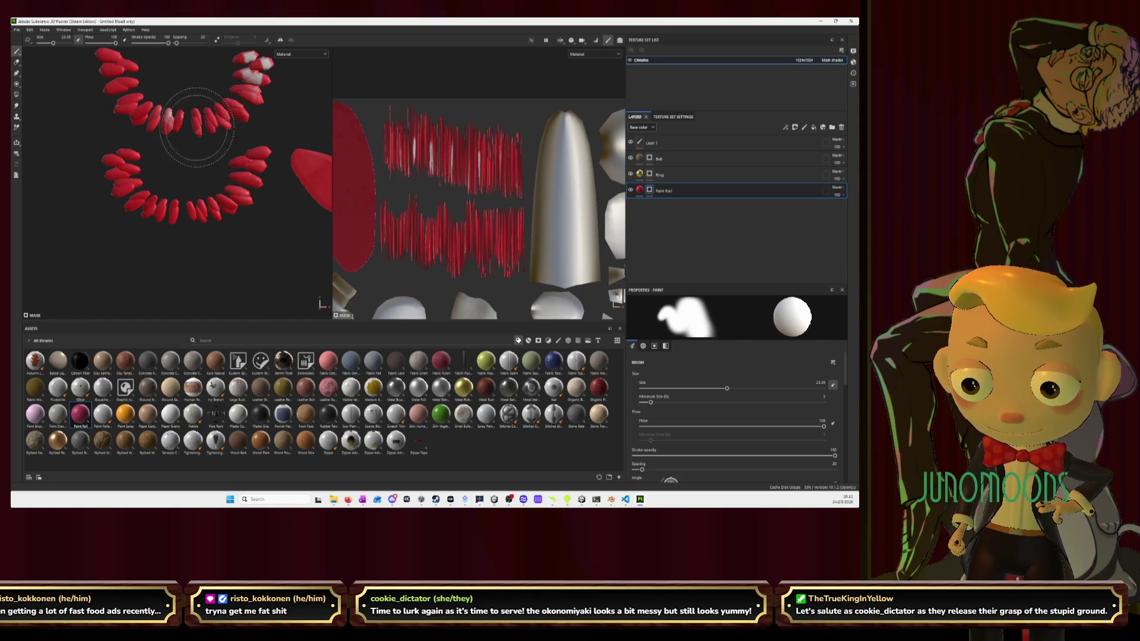
pyautogui.keyDown('alt'); pyautogui.moveTo(178, 101); pyautogui.dragTo(145, 167, button='middle'); pyautogui.keyUp('alt')
pyautogui.moveTo(235, 145); pyautogui.dragTo(229, 111)
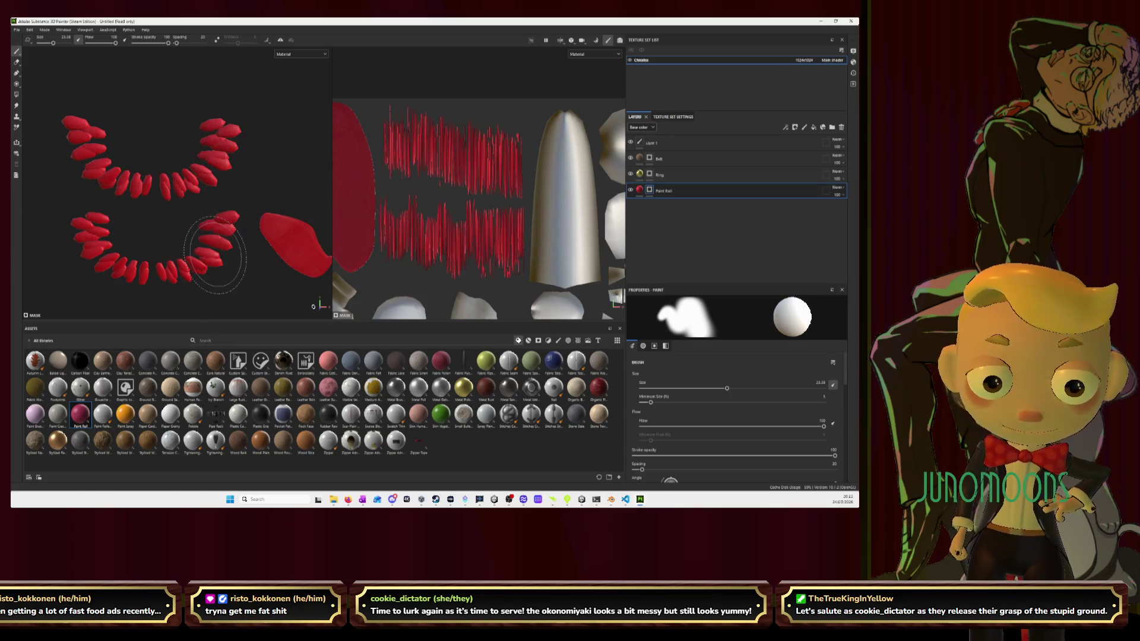
pyautogui.press('4')
pyautogui.click(703, 419)
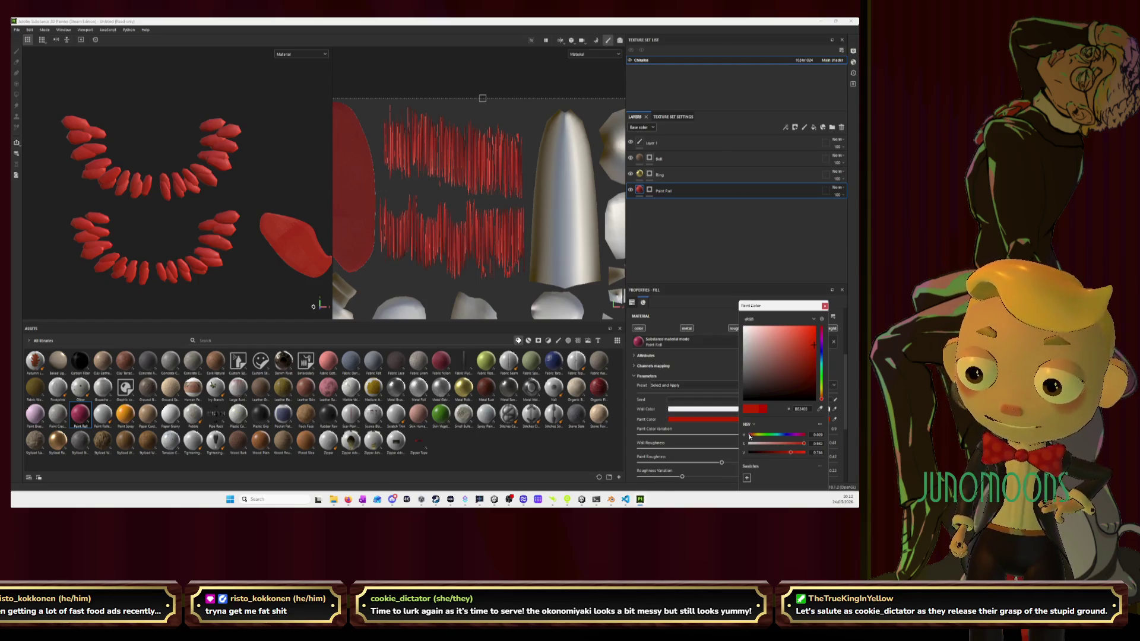
# Duplicate the Paint Roll layer to create Paint Roll copy 1
pyautogui.hotkey('alt', 'Tab')
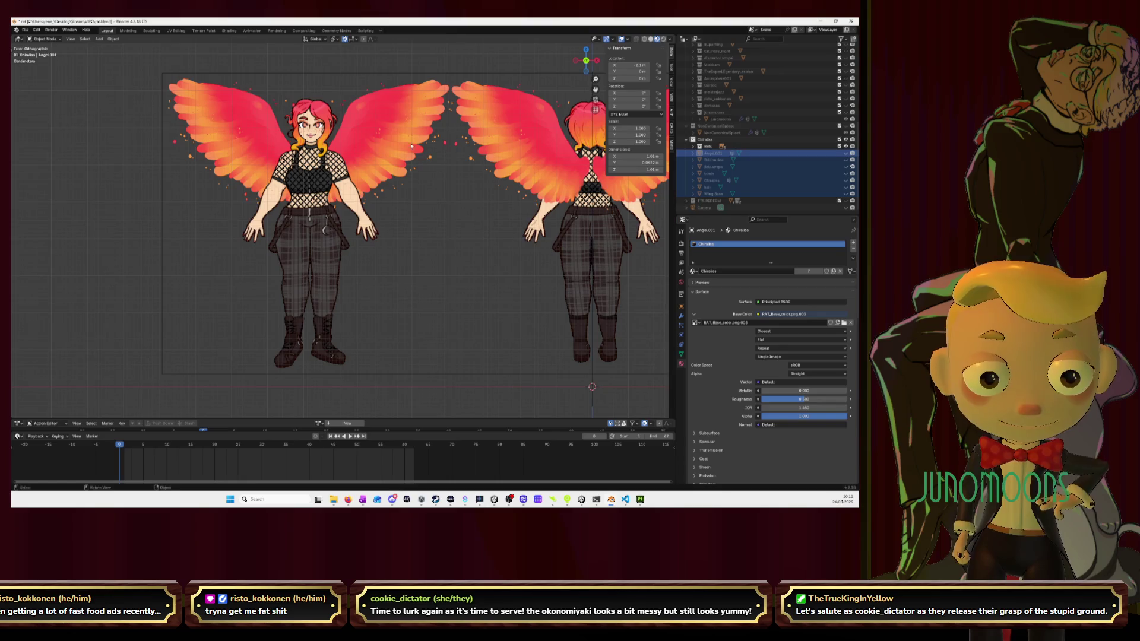
pyautogui.hotkey('alt', 'Tab')
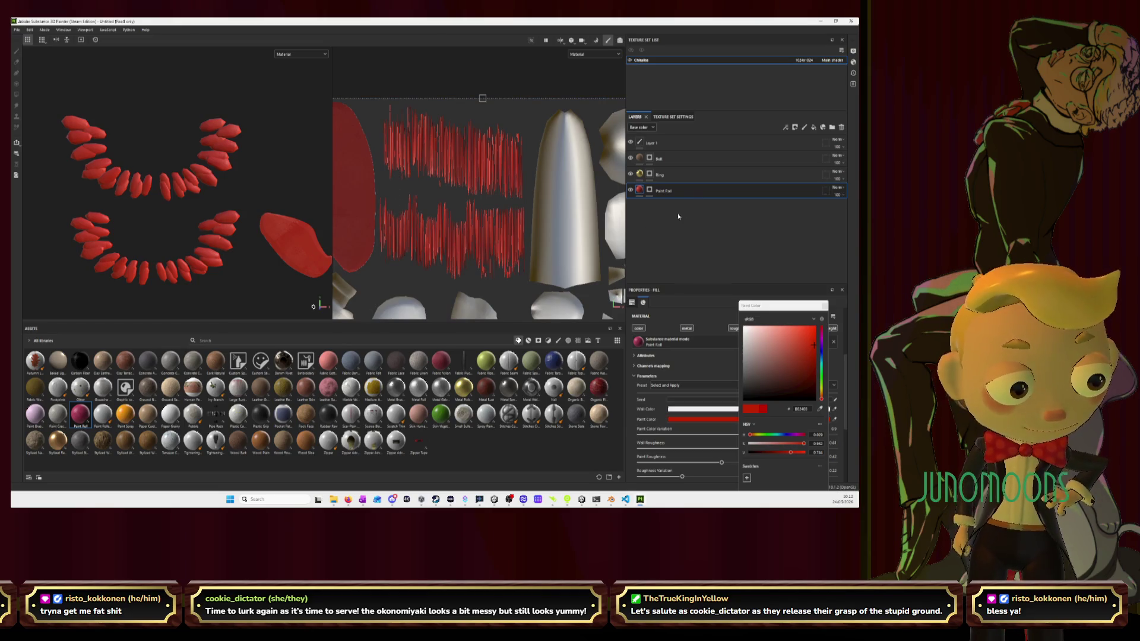
pyautogui.rightClick(697, 192)
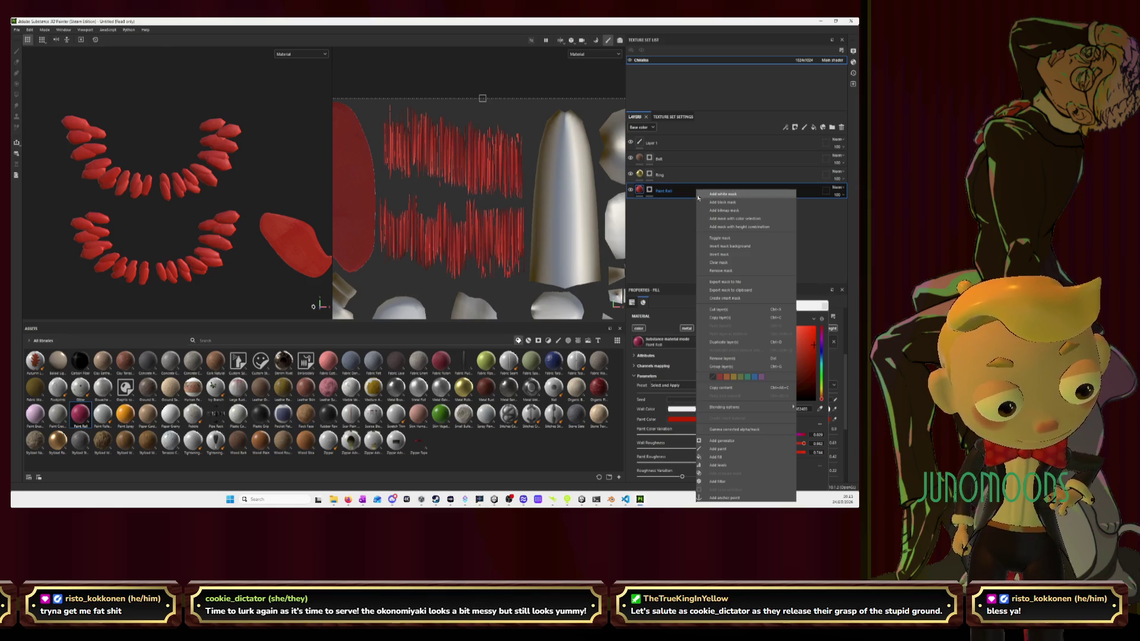
pyautogui.click(724, 342)
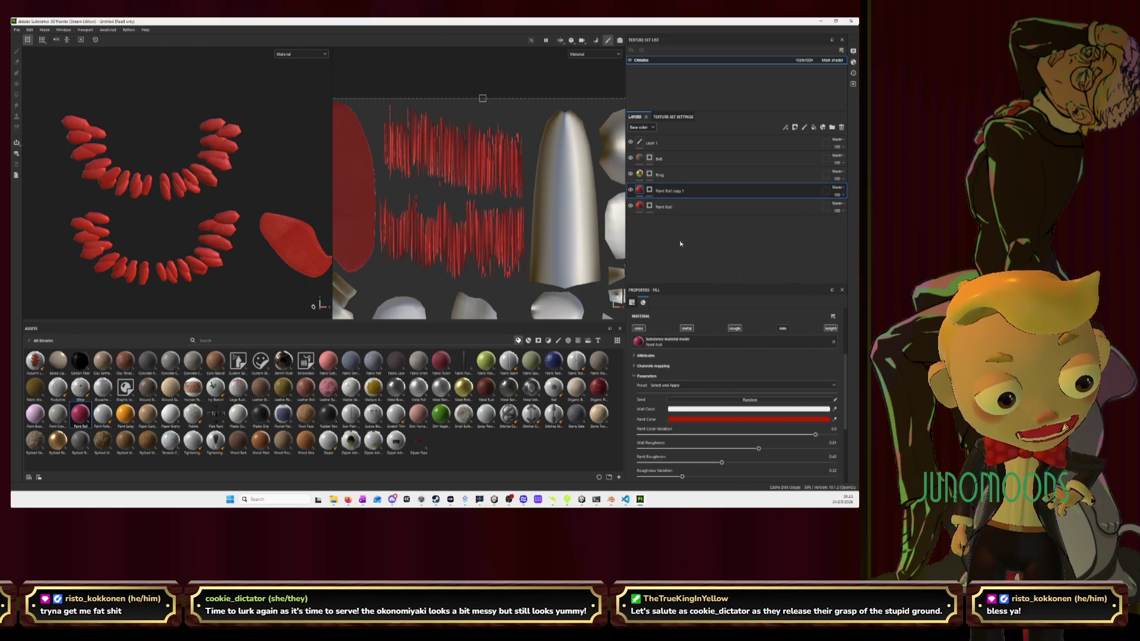
# Add a mask to Paint Roll copy 1 and shift its paint colour toward orange-yellow
pyautogui.doubleClick(678, 190)
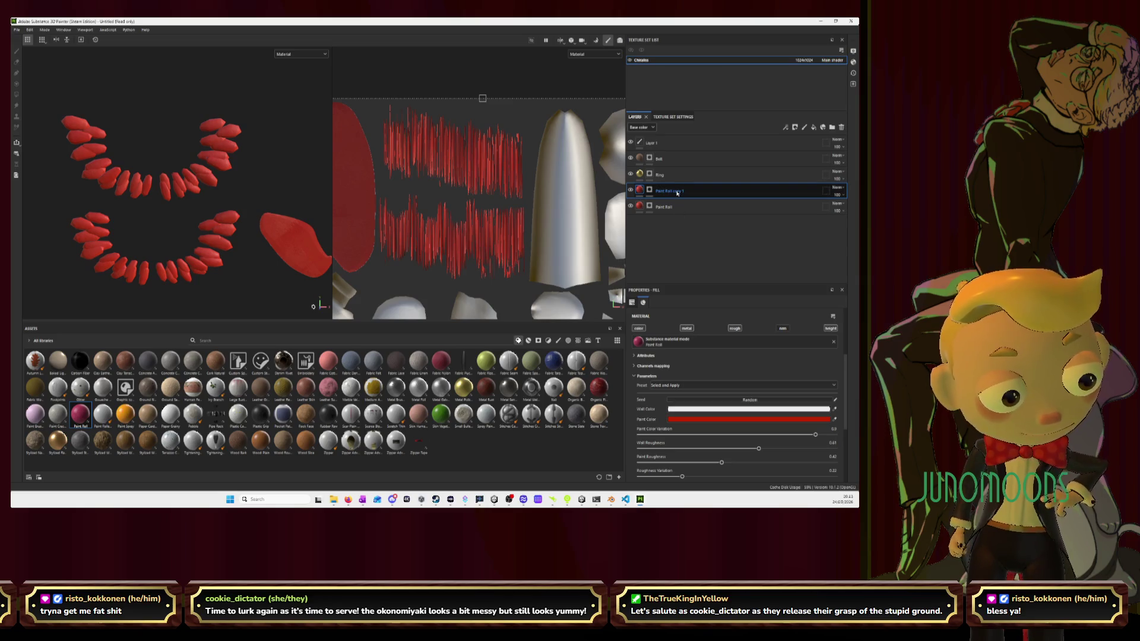
pyautogui.rightClick(678, 193)
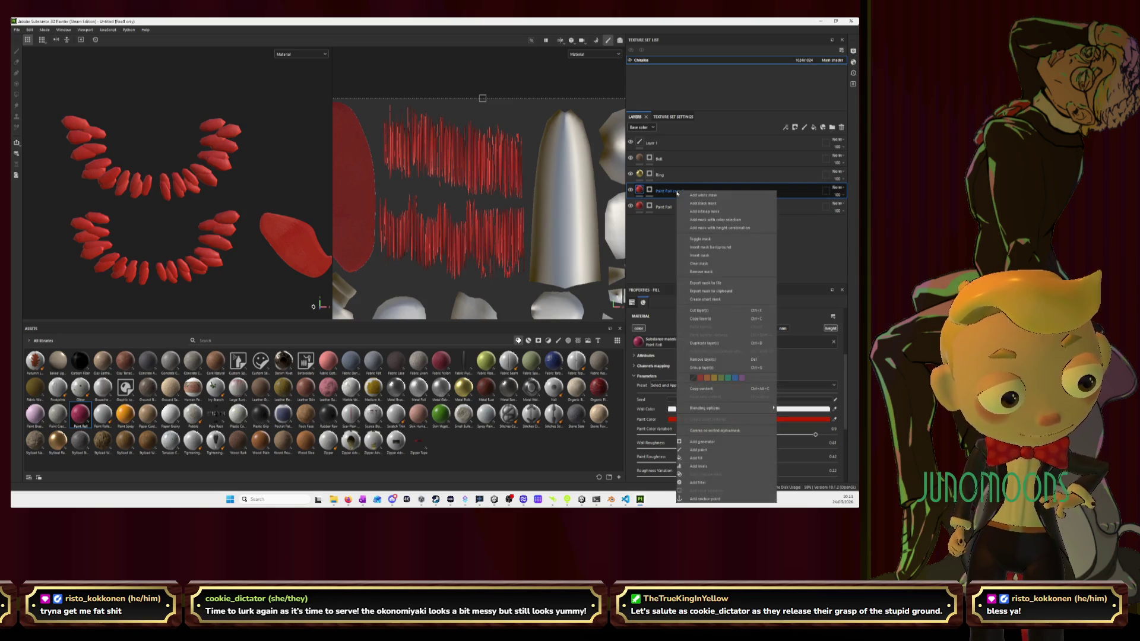
pyautogui.click(711, 265)
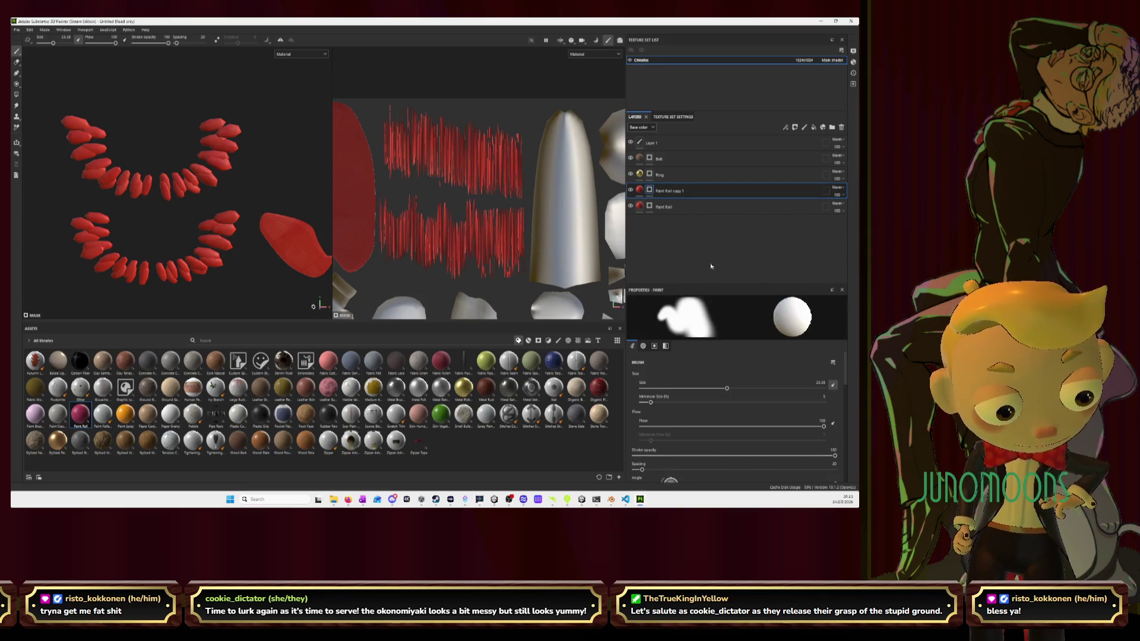
pyautogui.click(639, 190)
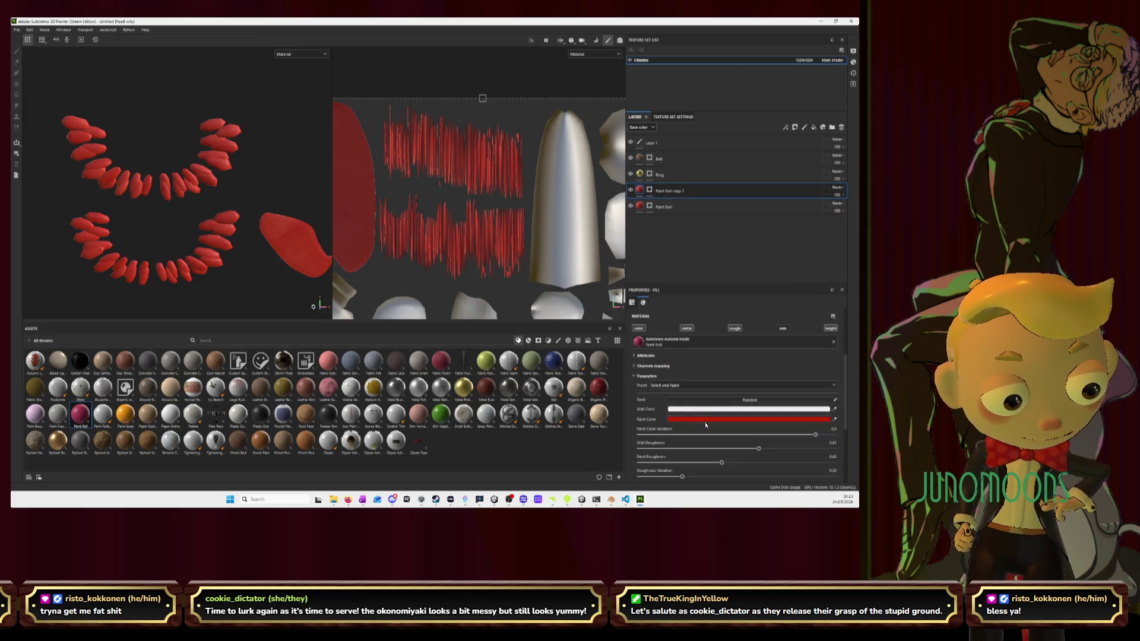
pyautogui.click(706, 420)
pyautogui.moveTo(823, 402); pyautogui.dragTo(823, 395)
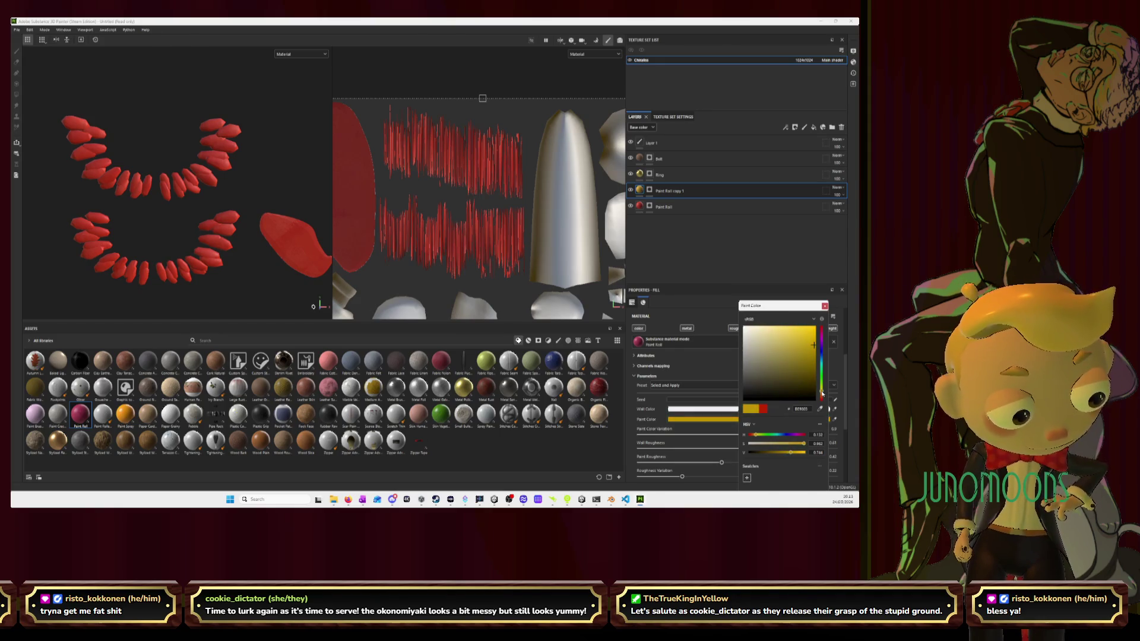
# Check the reference sheets in Blender, bringing the third sheet fully into view
pyautogui.hotkey('alt', 'Tab')
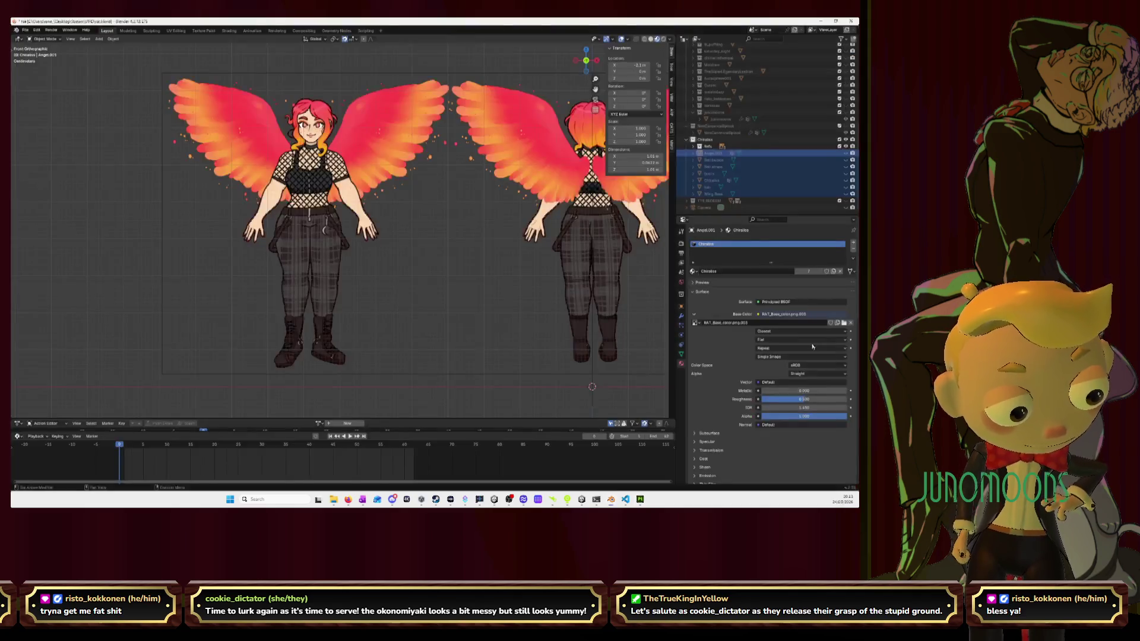
pyautogui.hotkey('alt', 'Tab')
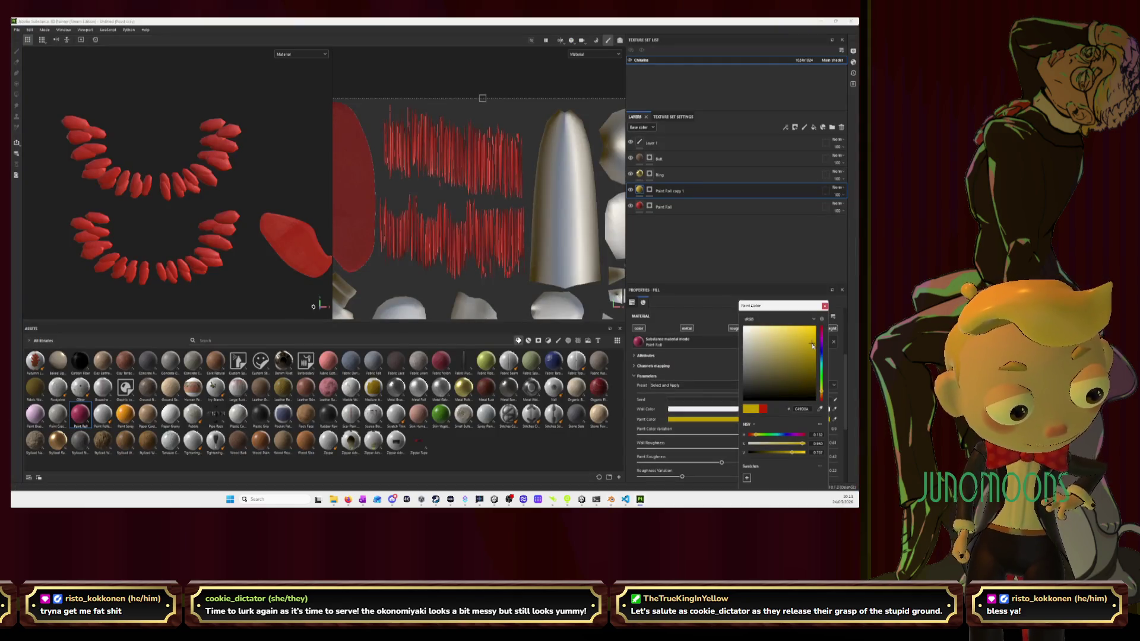
pyautogui.hotkey('alt', 'Tab')
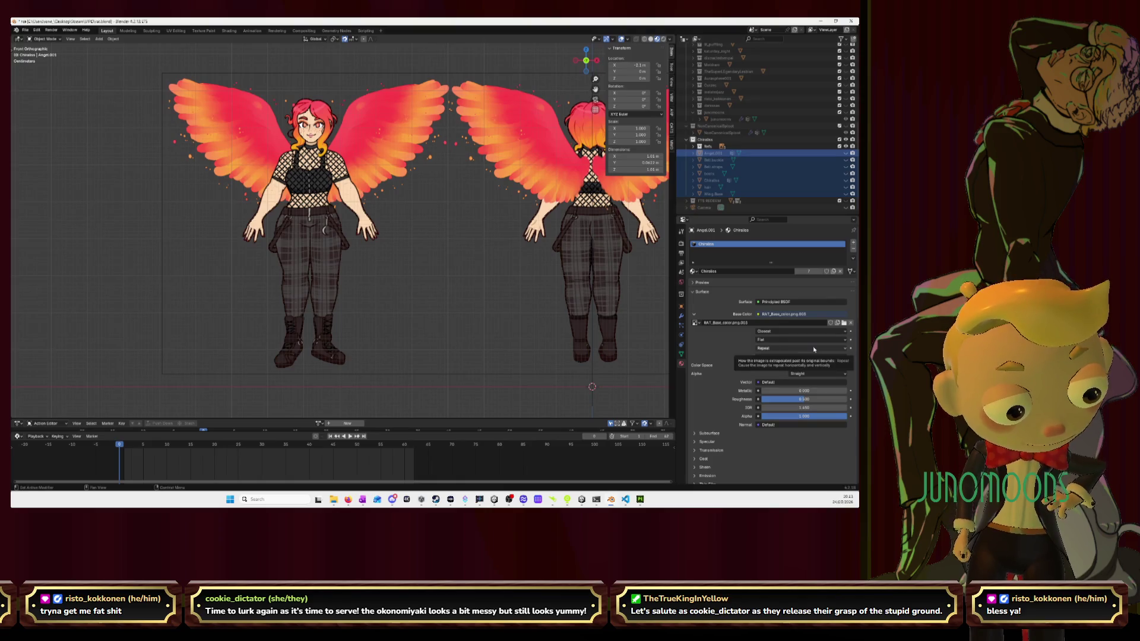
pyautogui.scroll(-4, 598, 239)
pyautogui.moveTo(596, 89); pyautogui.dragTo(305, 104)
pyautogui.scroll(4, 356, 205)
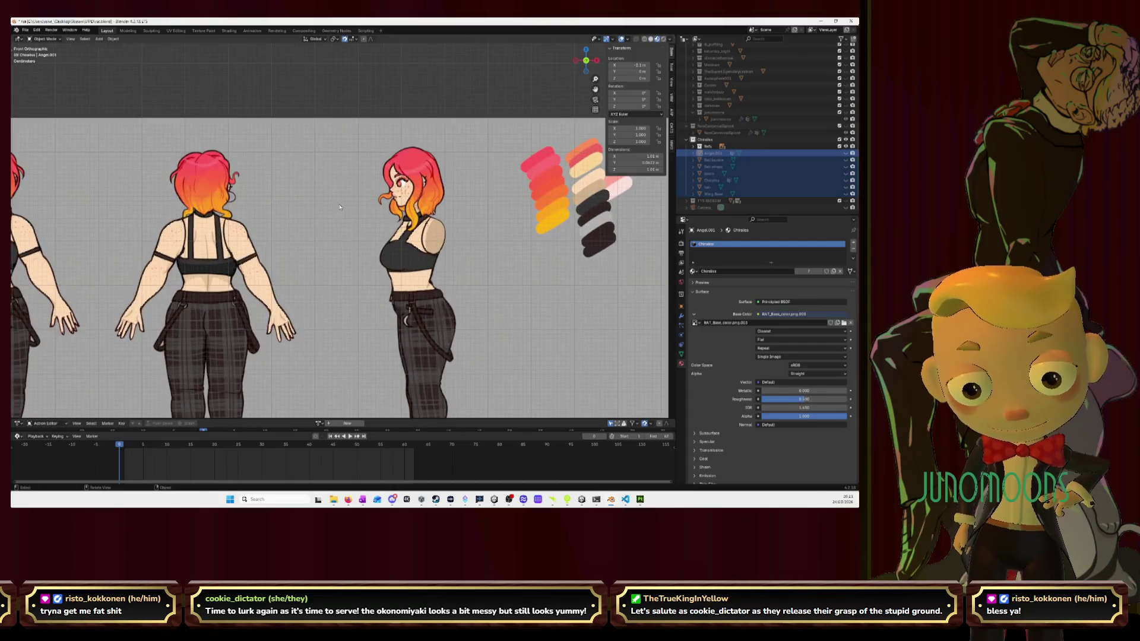
pyautogui.hotkey('alt', 'Tab')
pyautogui.hotkey('alt', 'Tab')
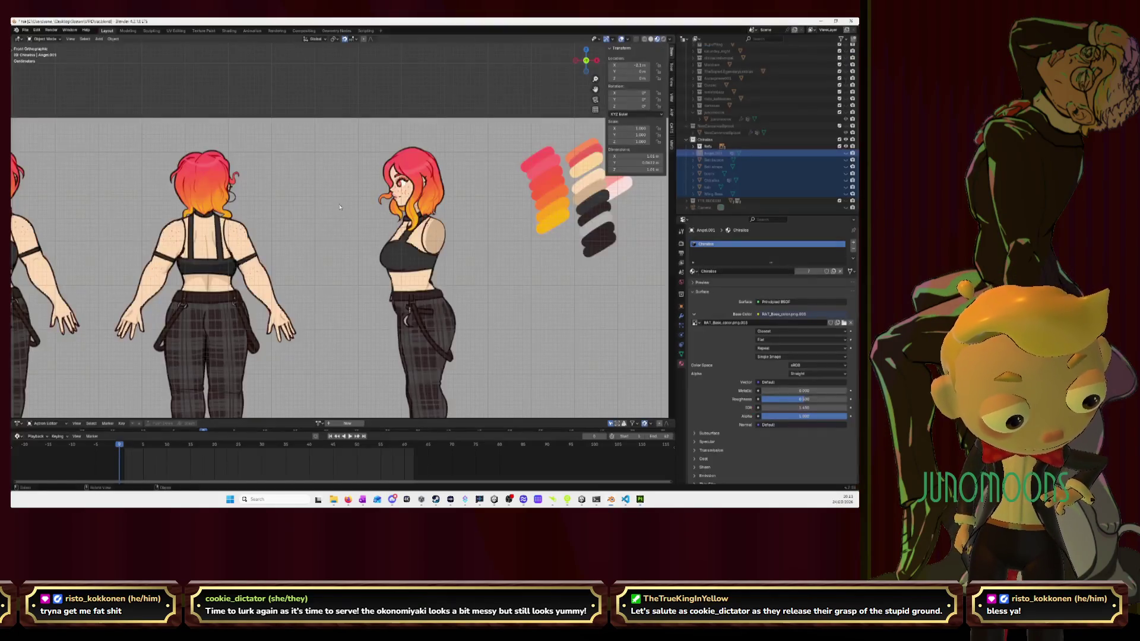
pyautogui.hotkey('alt', 'Tab')
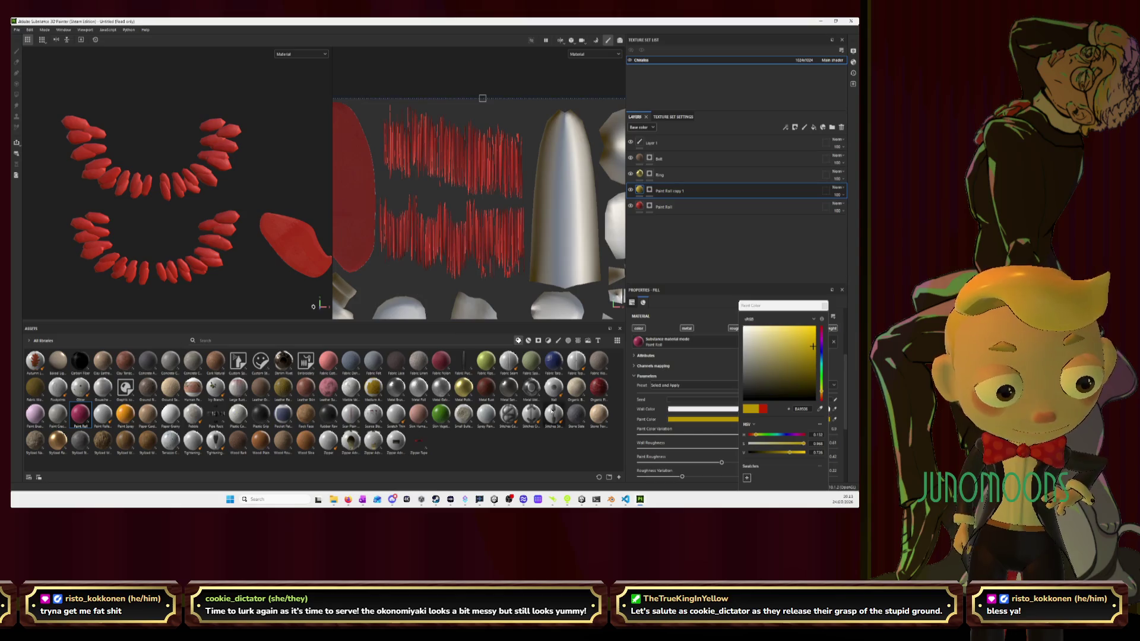
# Shrink Blender to a left-side window and sample the reference yellow as Paint Roll copy 1's colour
pyautogui.click(820, 409)
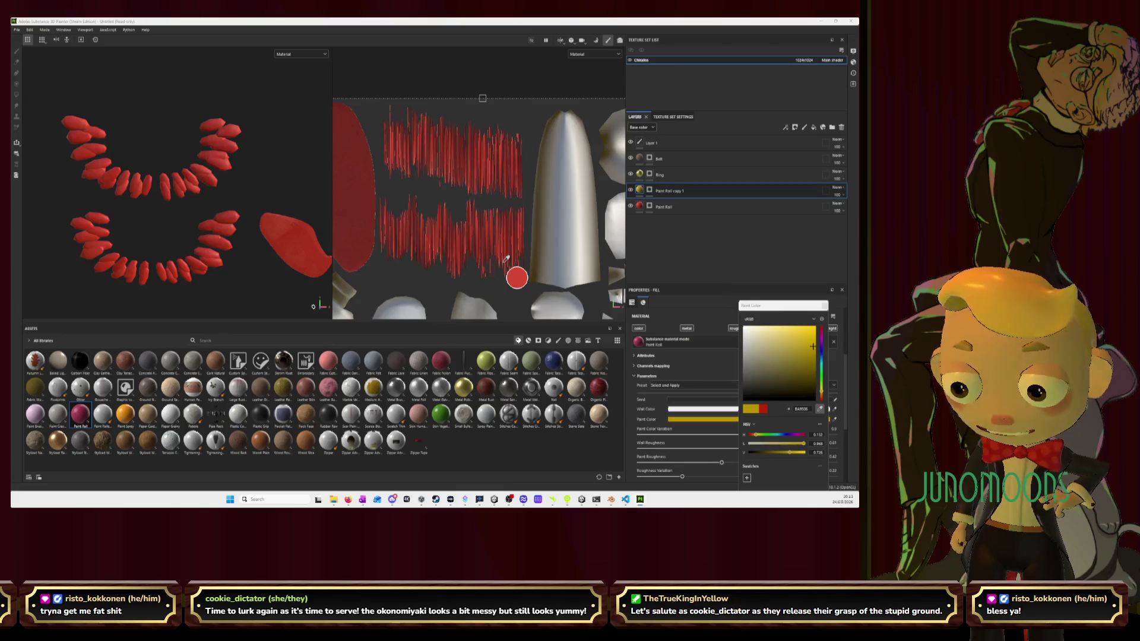
pyautogui.click(831, 426)
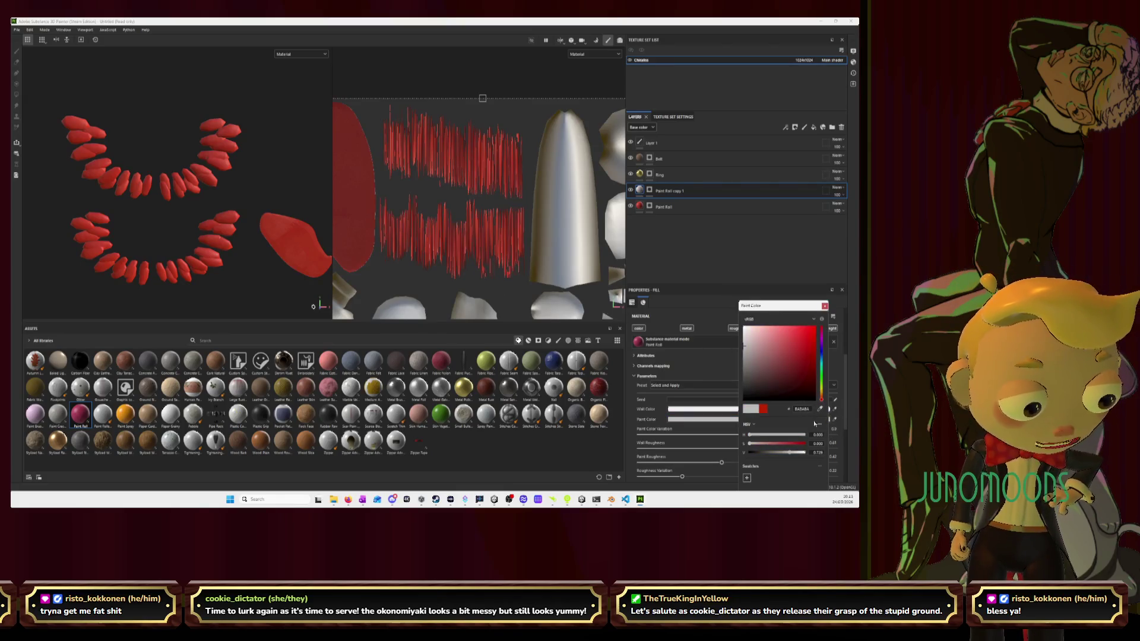
pyautogui.hotkey('alt', 'Tab')
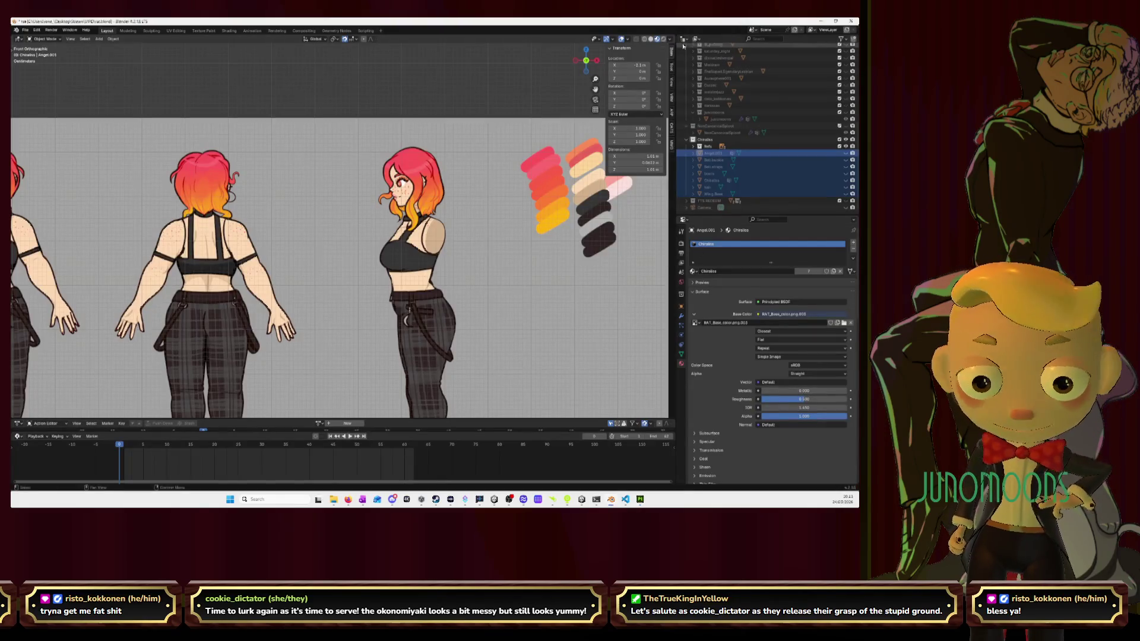
pyautogui.moveTo(416, 23)
pyautogui.mouseDown()
pyautogui.moveTo(450, 107)
pyautogui.moveTo(237, 161)
pyautogui.mouseUp()
pyautogui.hotkey('alt', 'Tab')
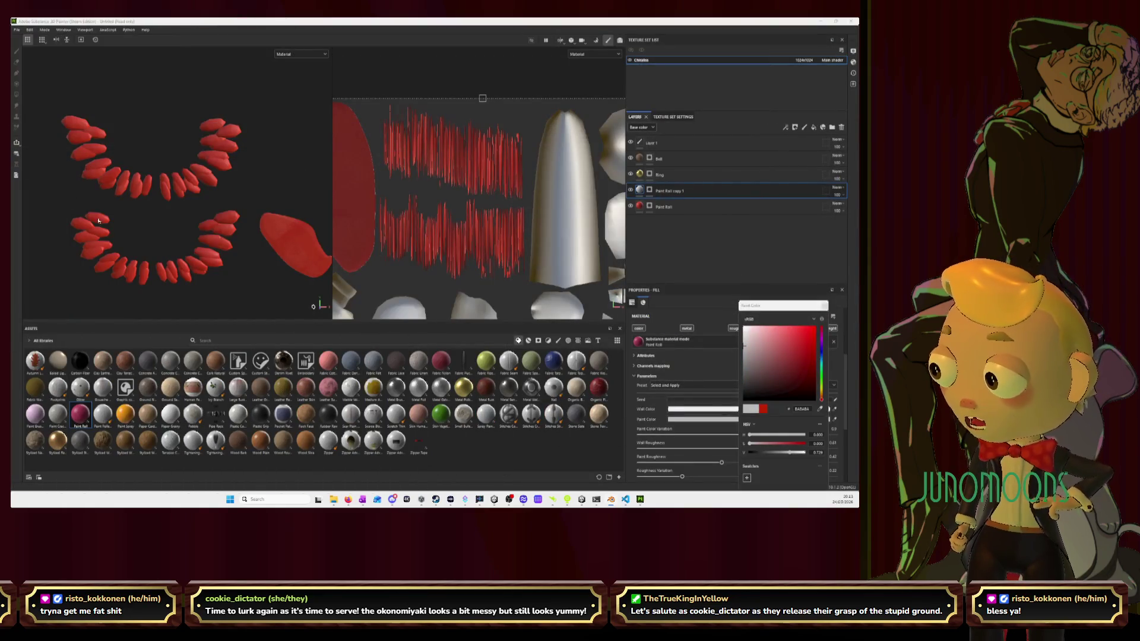
pyautogui.click(821, 409)
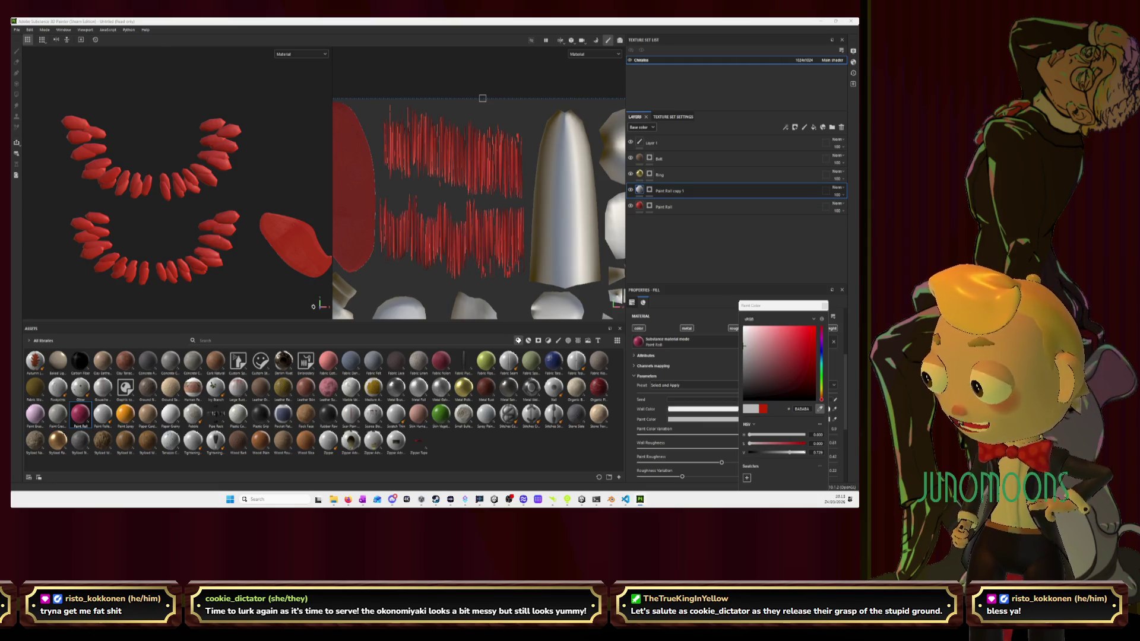
pyautogui.click(640, 173)
pyautogui.click(262, 248)
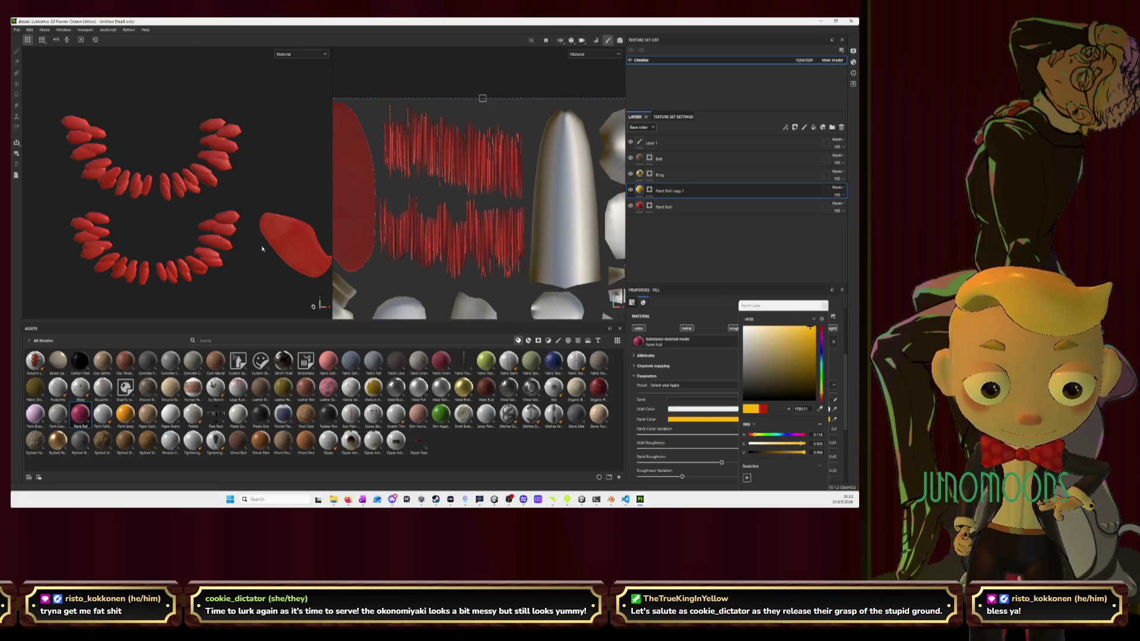
# Lighten the original Paint Roll red, then select Paint Roll copy 1 with the brush tool
pyautogui.click(640, 205)
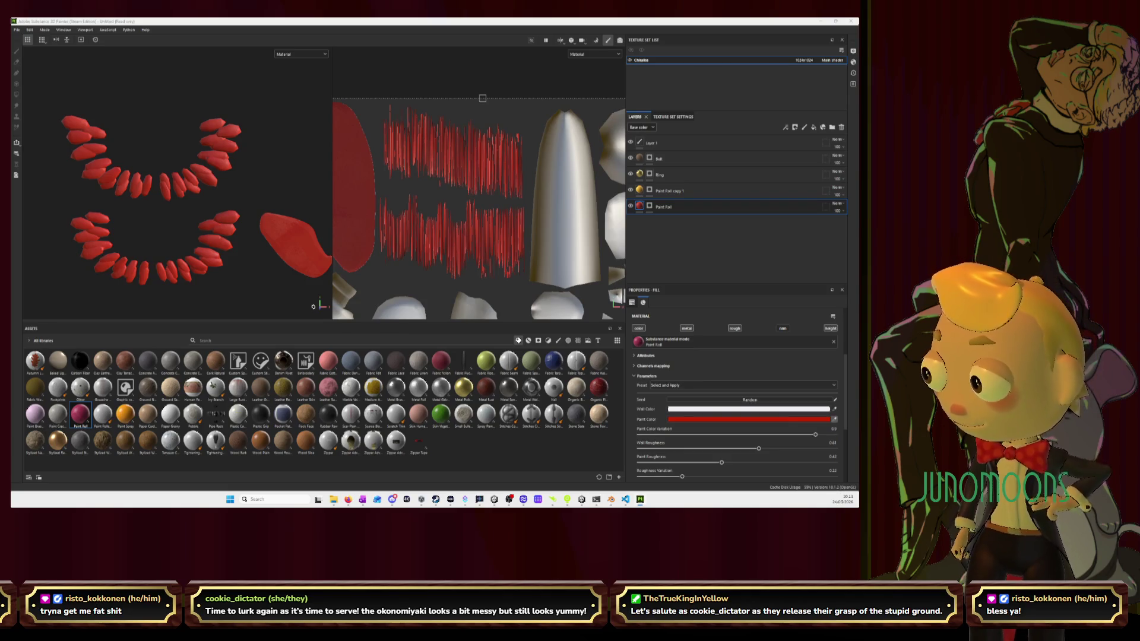
pyautogui.hotkey('ctrl', 'z')
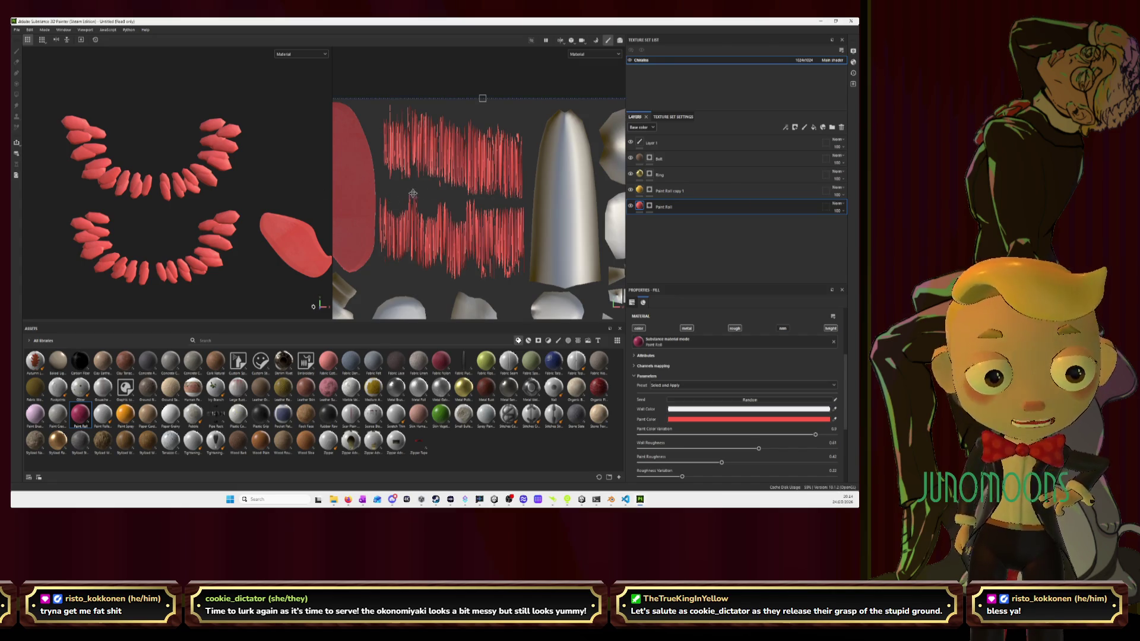
pyautogui.click(729, 186)
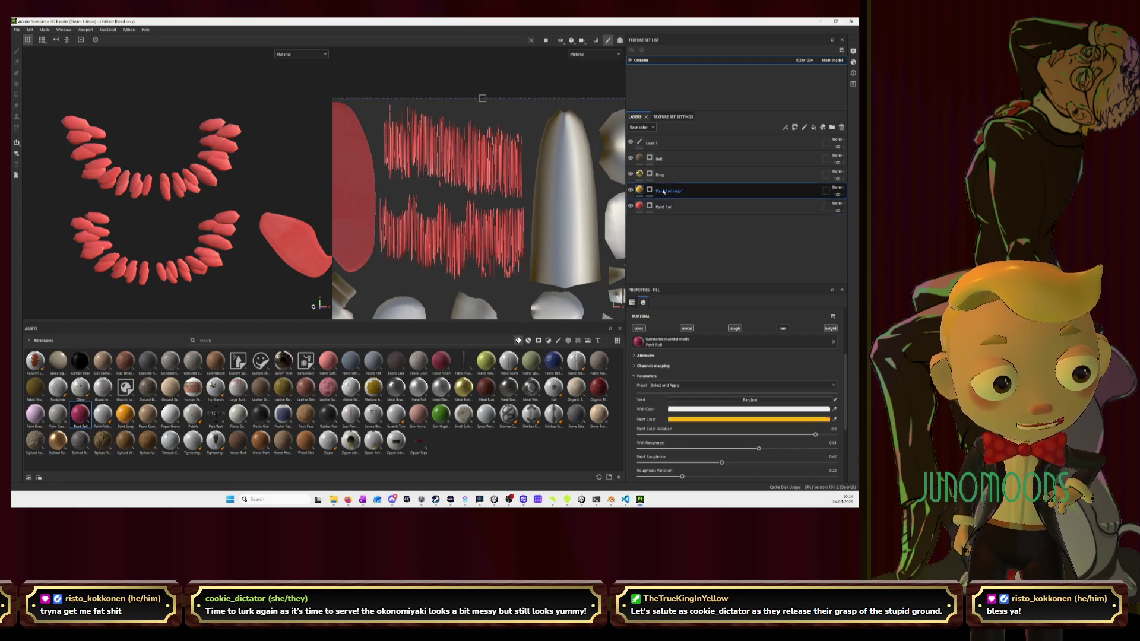
pyautogui.press('1')
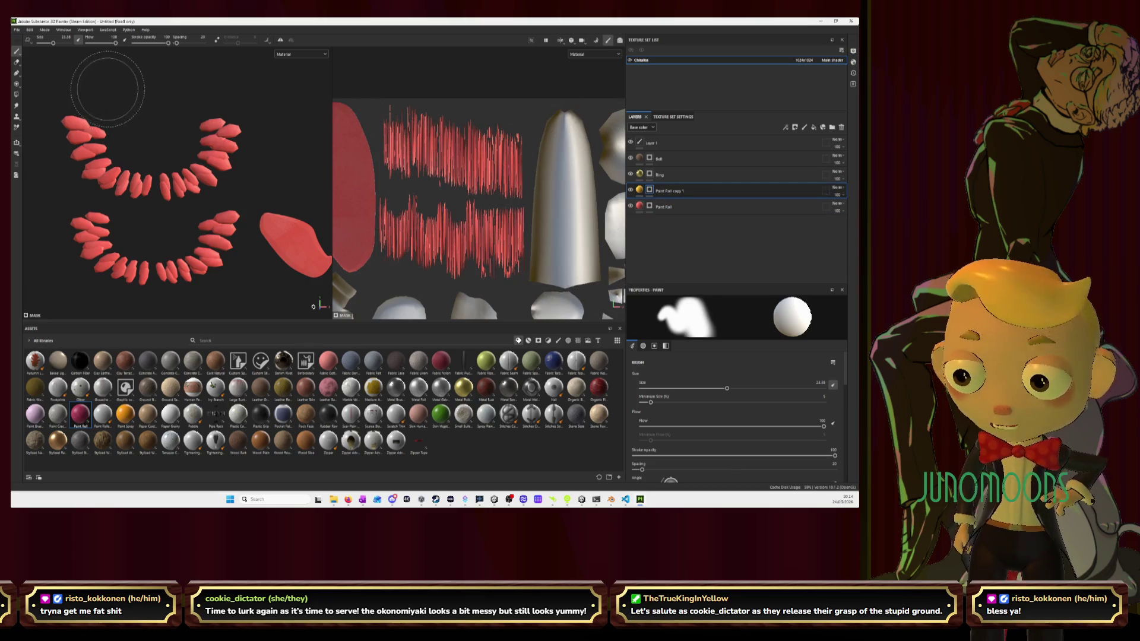
# Set stroke opacity 93 and brush size about 6, then paint orange tips on upper and lower teeth
pyautogui.moveTo(168, 43); pyautogui.dragTo(143, 45)
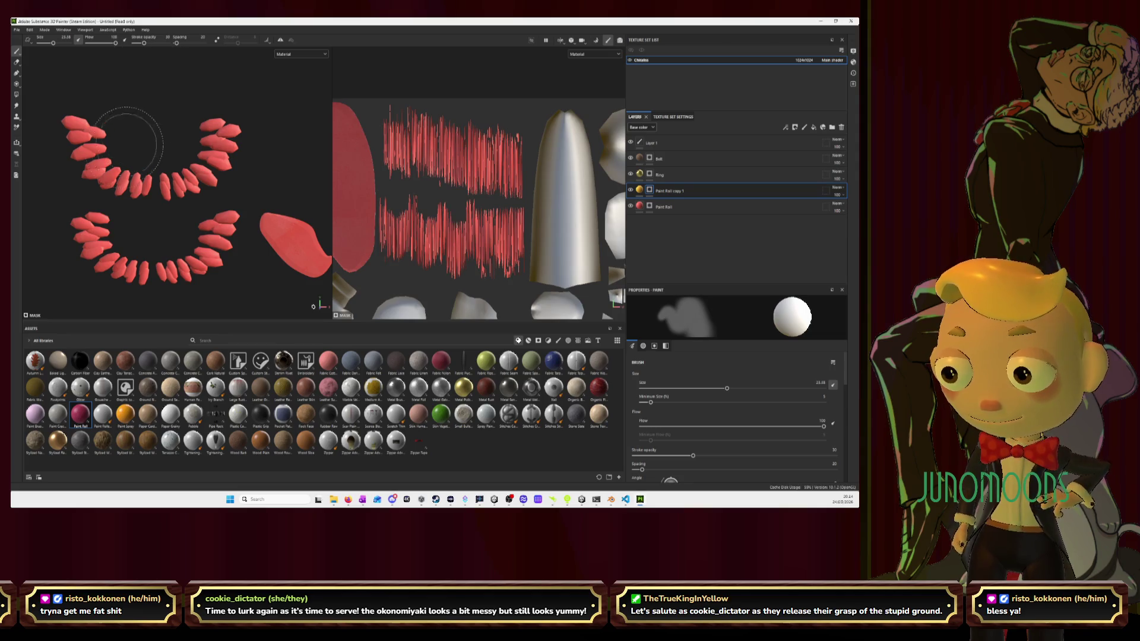
pyautogui.moveTo(54, 45); pyautogui.dragTo(46, 44)
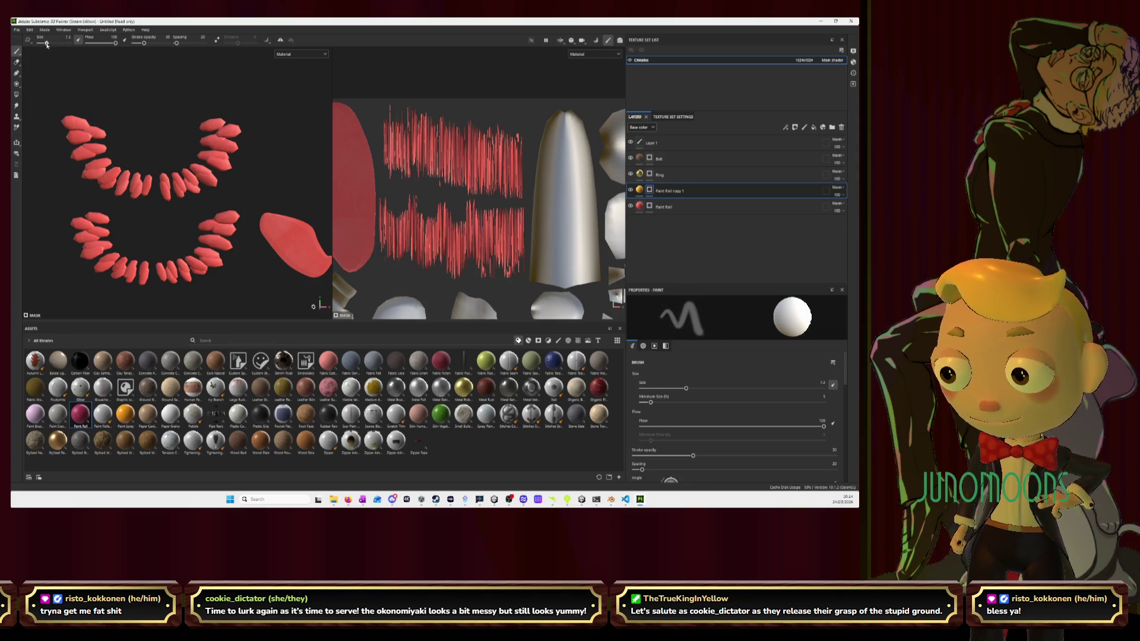
pyautogui.moveTo(66, 144)
pyautogui.mouseDown()
pyautogui.moveTo(68, 122)
pyautogui.moveTo(65, 149)
pyautogui.moveTo(89, 185)
pyautogui.moveTo(175, 203)
pyautogui.moveTo(239, 158)
pyautogui.moveTo(233, 116)
pyautogui.moveTo(223, 141)
pyautogui.mouseUp()
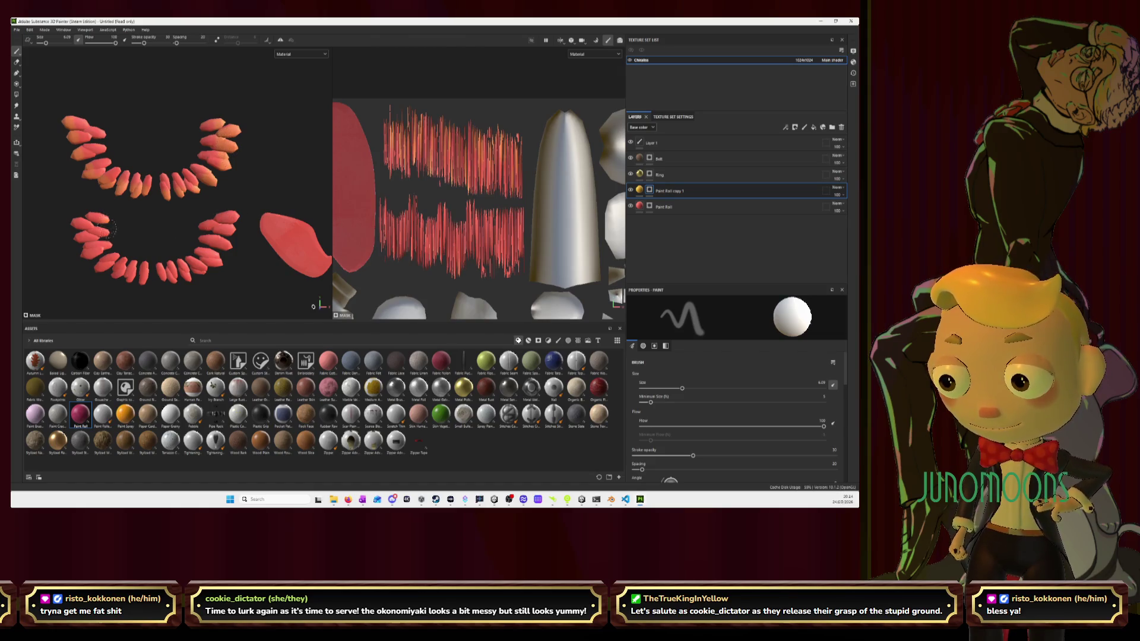
pyautogui.moveTo(110, 228)
pyautogui.mouseDown()
pyautogui.moveTo(131, 258)
pyautogui.moveTo(175, 259)
pyautogui.mouseUp()
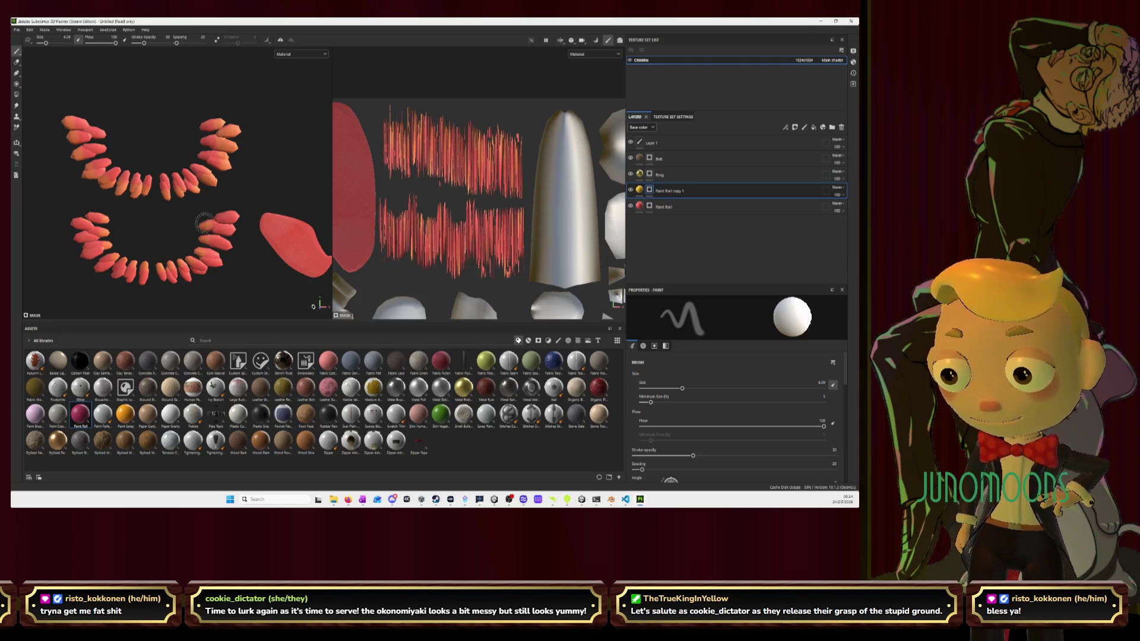
pyautogui.moveTo(183, 199)
pyautogui.keyDown('alt'); pyautogui.mouseDown()
pyautogui.moveTo(419, 181)
pyautogui.moveTo(165, 172)
pyautogui.mouseUp(); pyautogui.keyUp('alt')
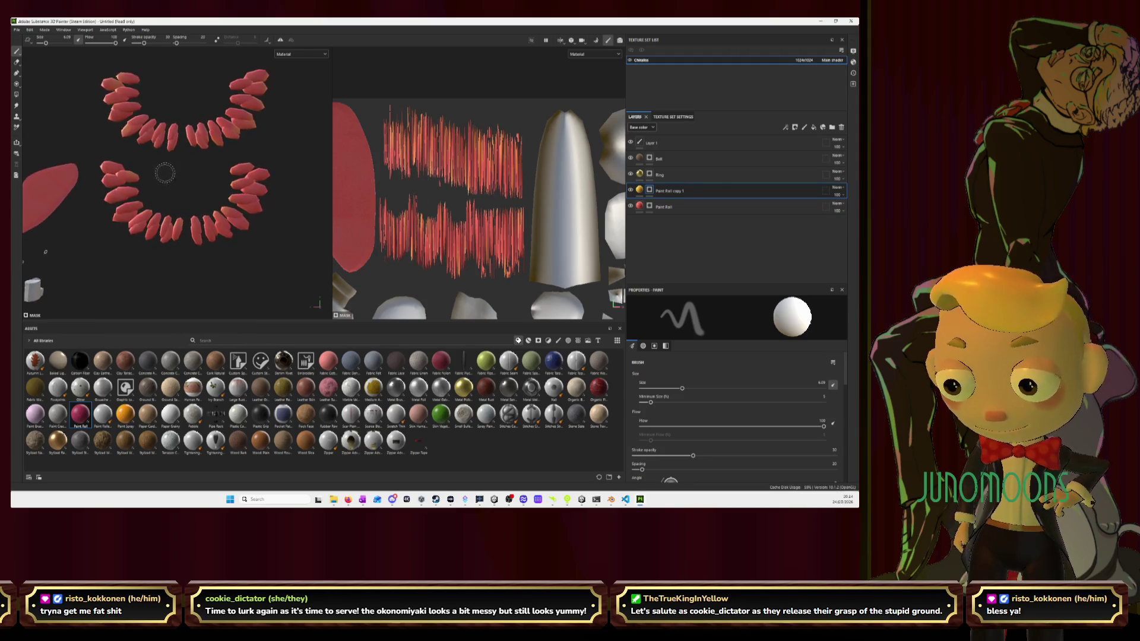
pyautogui.scroll(2, 165, 173)
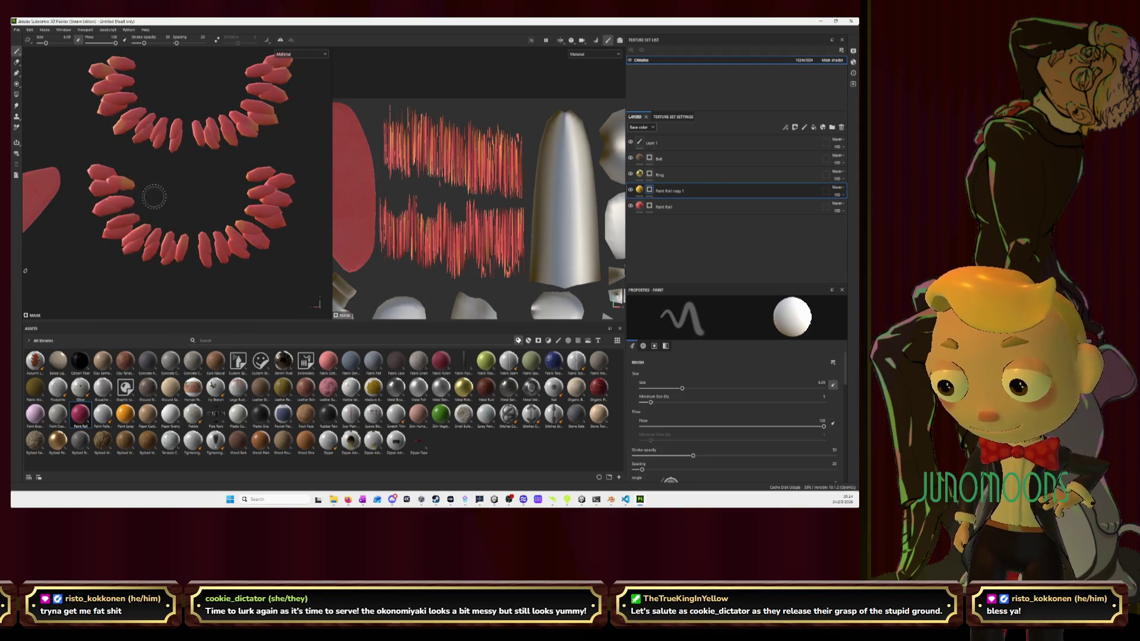
pyautogui.moveTo(140, 194)
pyautogui.keyDown('alt'); pyautogui.mouseDown()
pyautogui.moveTo(268, 202)
pyautogui.moveTo(158, 199)
pyautogui.mouseUp(); pyautogui.keyUp('alt')
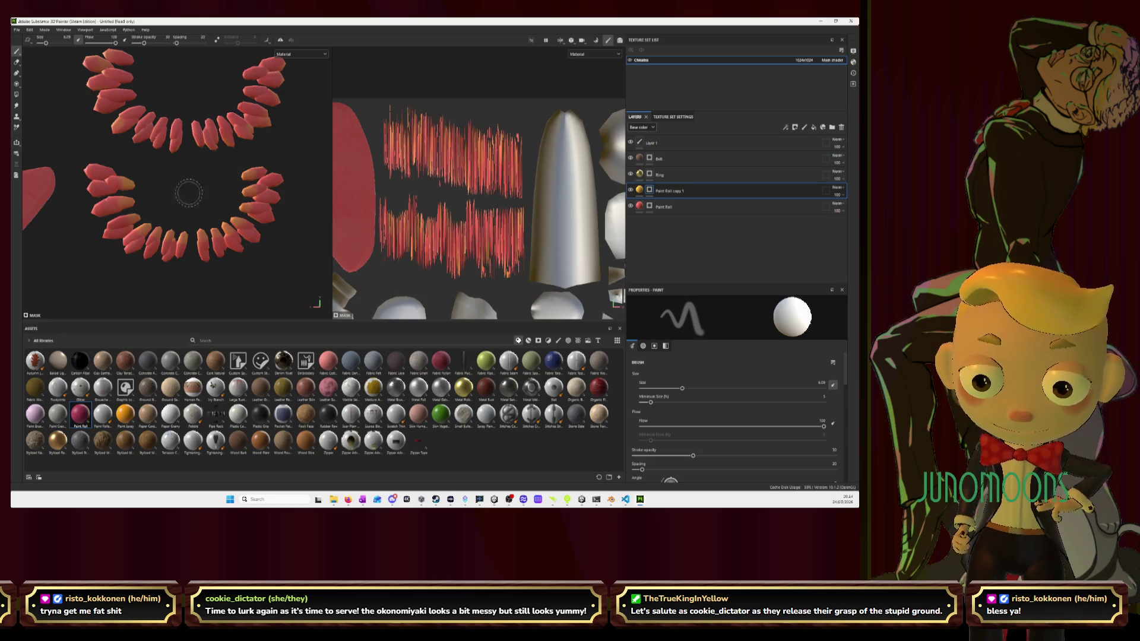
pyautogui.moveTo(192, 158); pyautogui.dragTo(191, 193, button='middle')
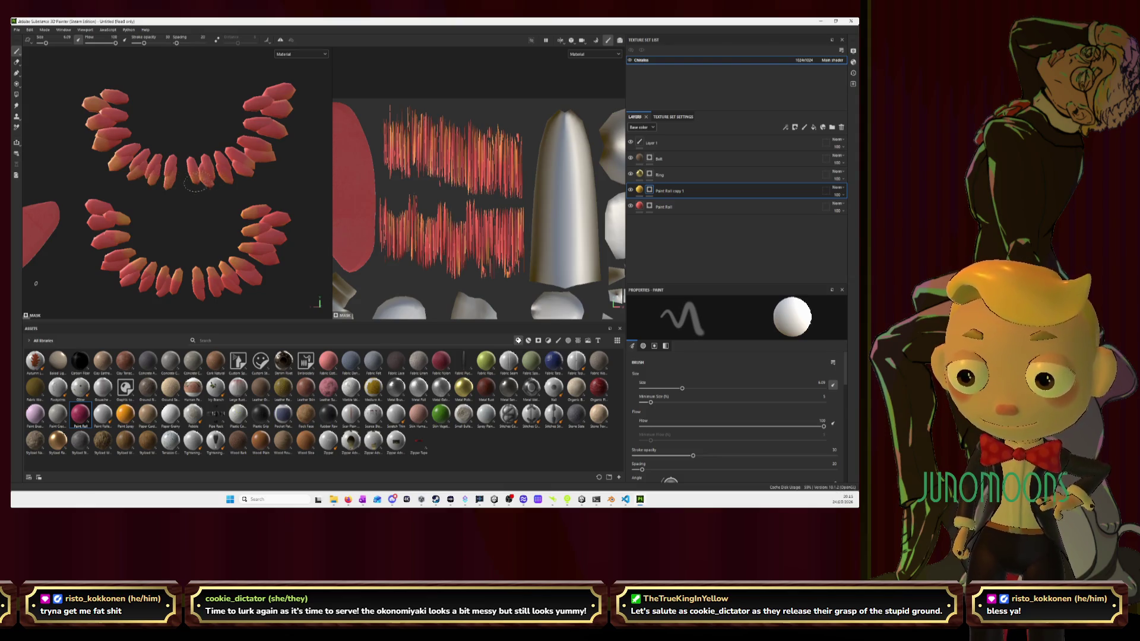
pyautogui.moveTo(236, 181); pyautogui.dragTo(268, 159)
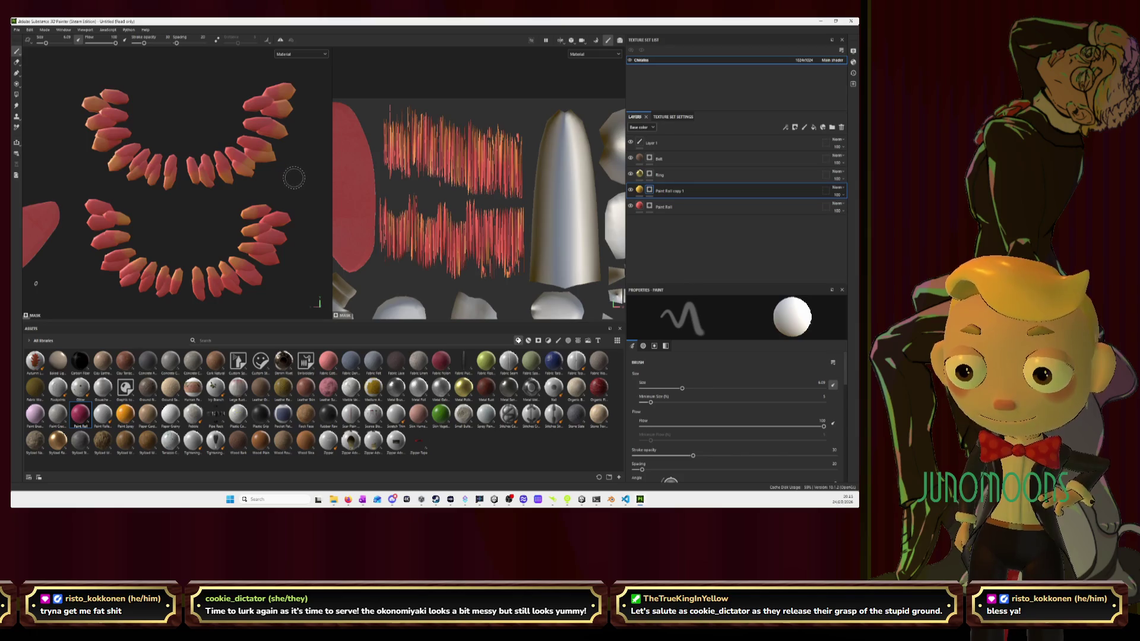
pyautogui.keyDown('alt'); pyautogui.moveTo(294, 177); pyautogui.dragTo(176, 202); pyautogui.keyUp('alt')
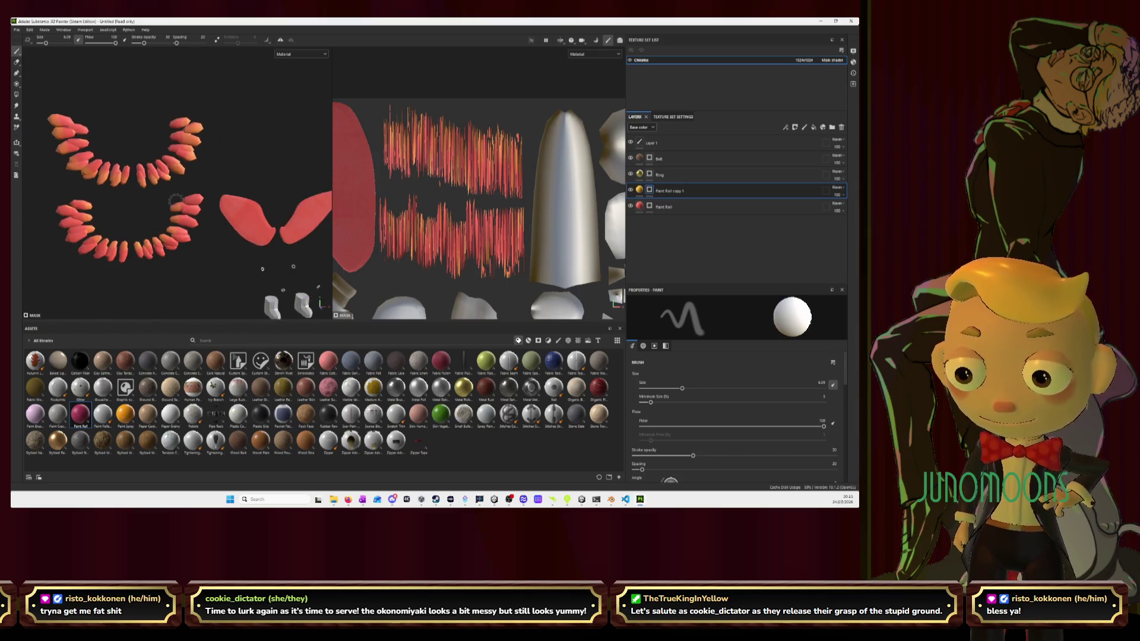
# Zoom out the 3D and 2D views and pan to bring the rat's whole body into frame
pyautogui.scroll(-2, 176, 202)
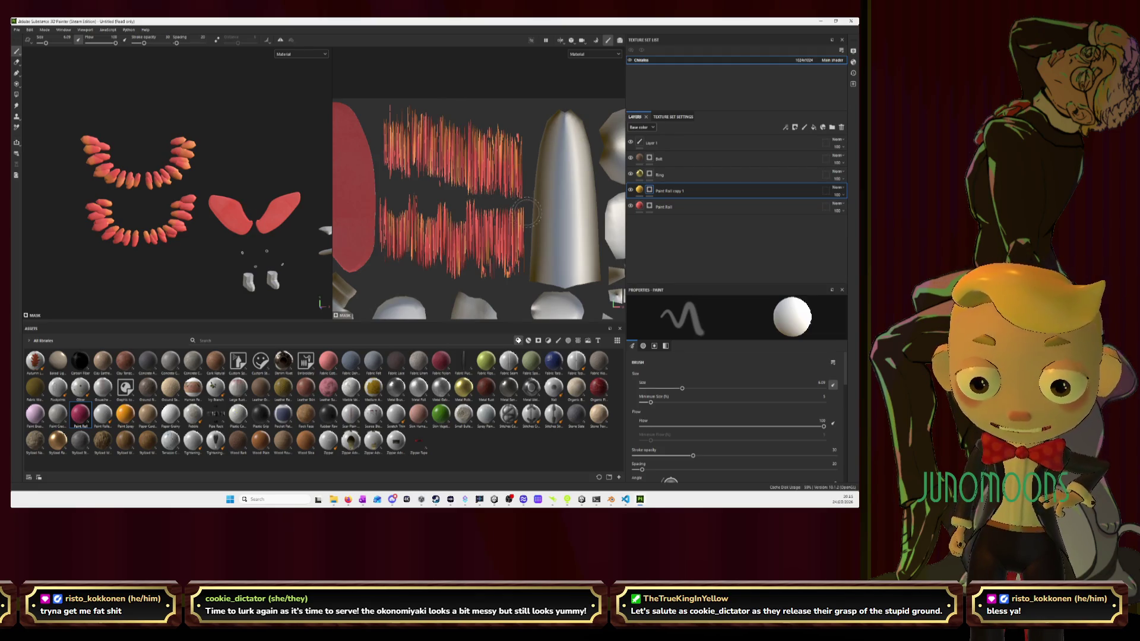
pyautogui.scroll(-2, 526, 212)
pyautogui.scroll(-4, 526, 212)
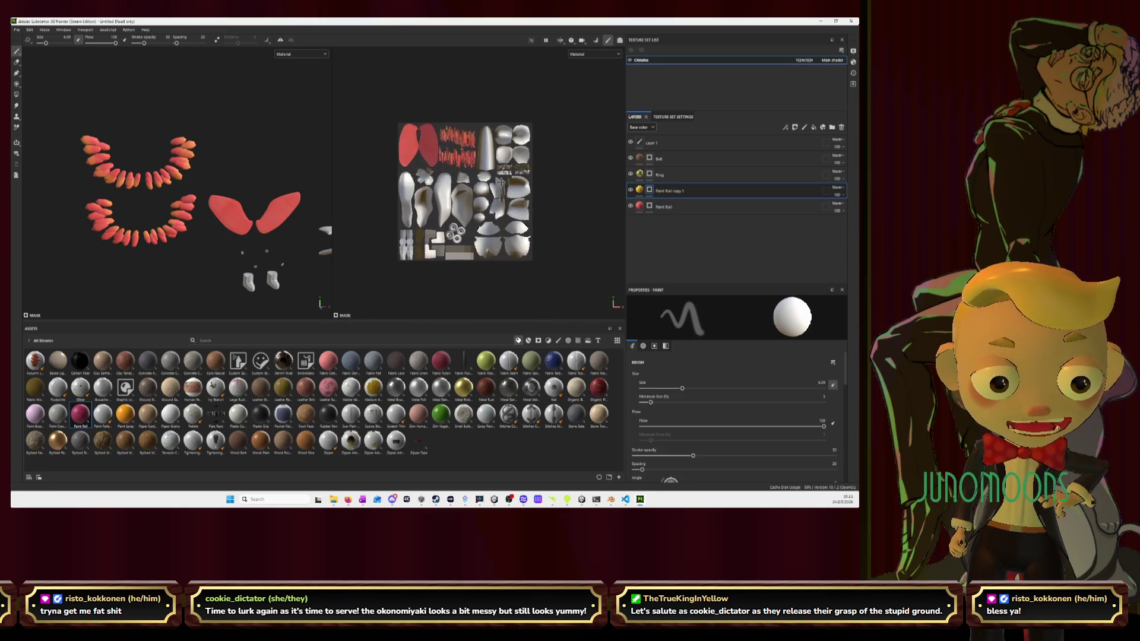
pyautogui.moveTo(291, 208)
pyautogui.keyDown('alt'); pyautogui.mouseDown(button='middle')
pyautogui.moveTo(191, 167)
pyautogui.moveTo(309, 160)
pyautogui.mouseUp(button='middle'); pyautogui.keyUp('alt')
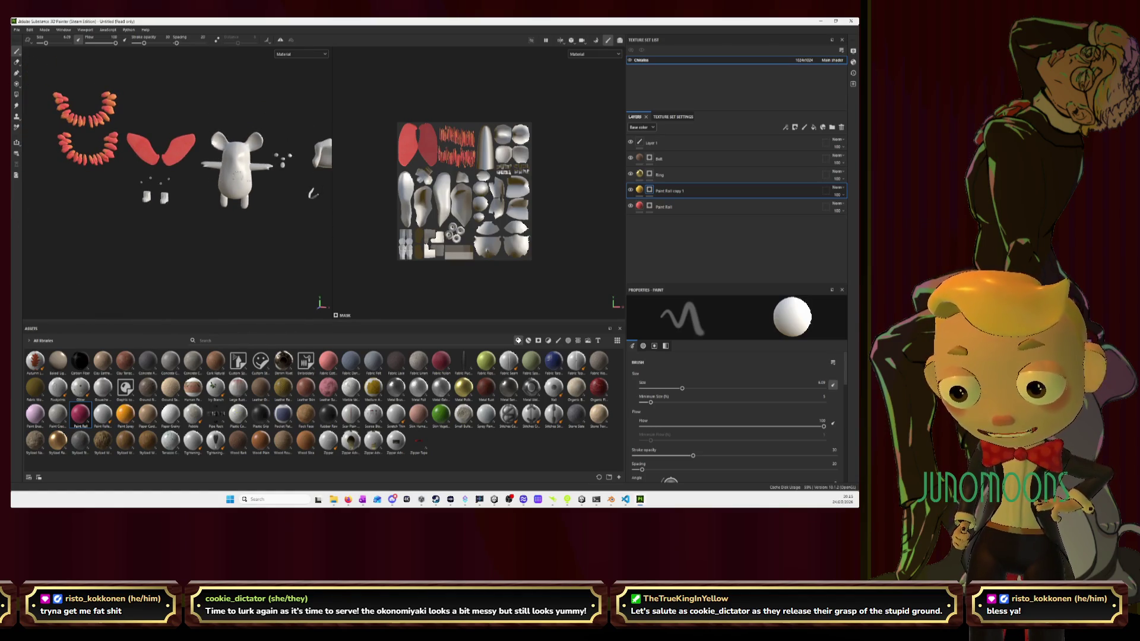
pyautogui.click(17, 29)
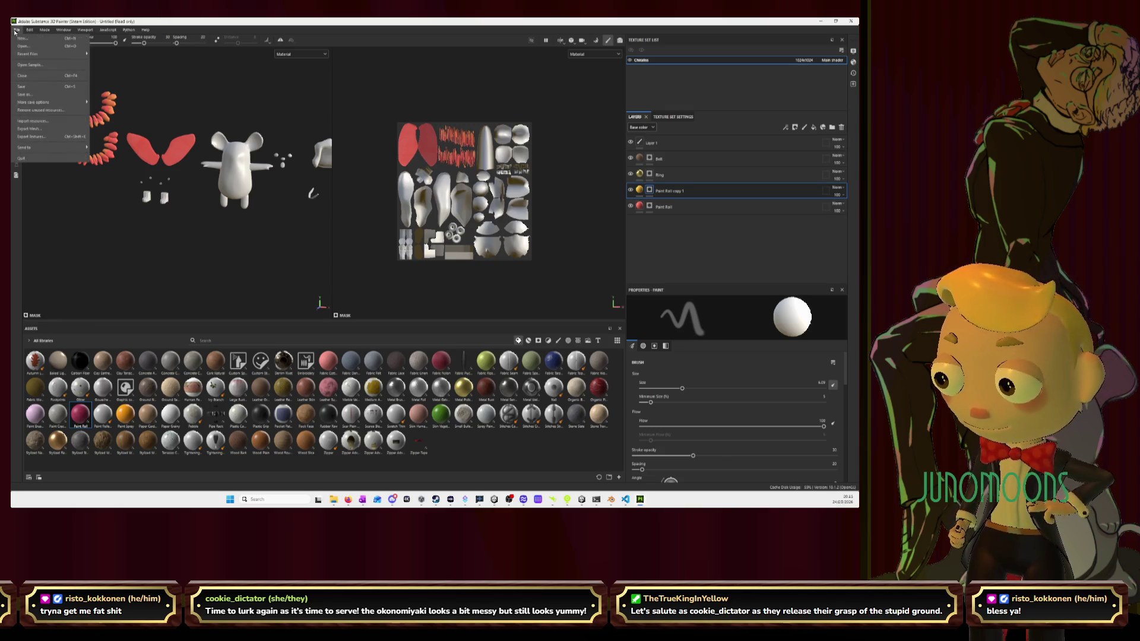
# In Export Textures, browse the output directory to Desktop\Stream
pyautogui.click(34, 137)
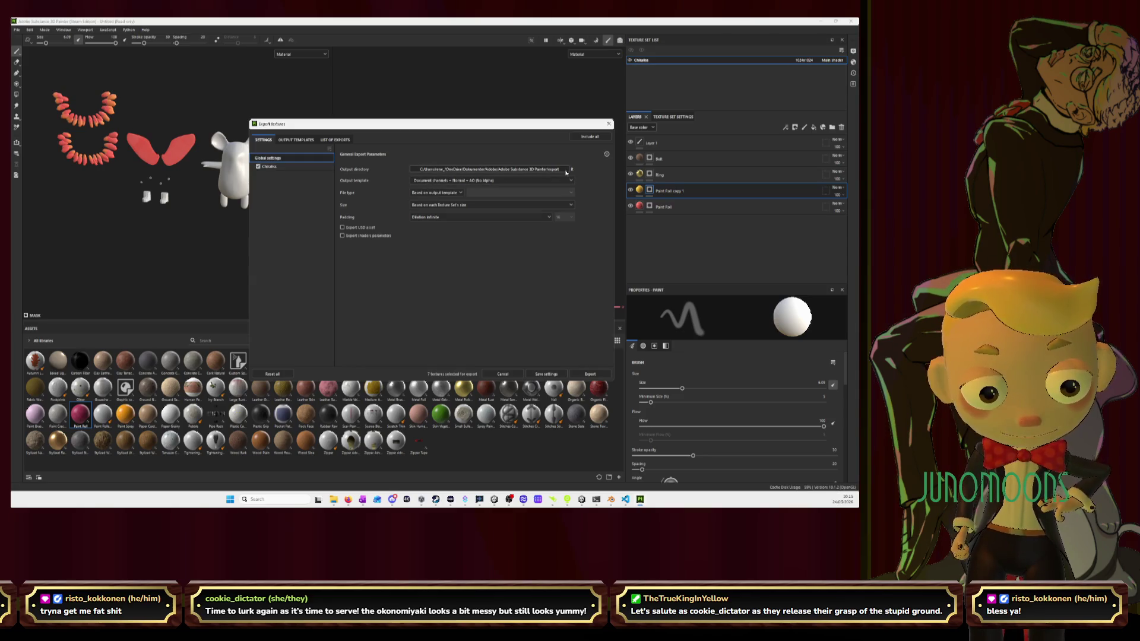
pyautogui.click(565, 170)
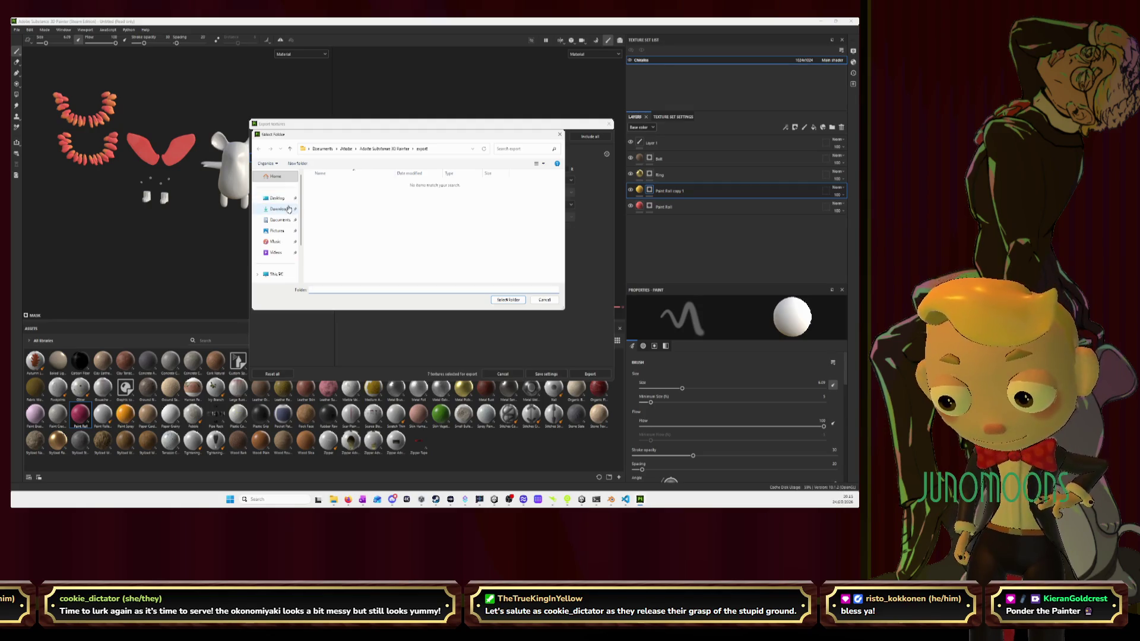
pyautogui.click(288, 274)
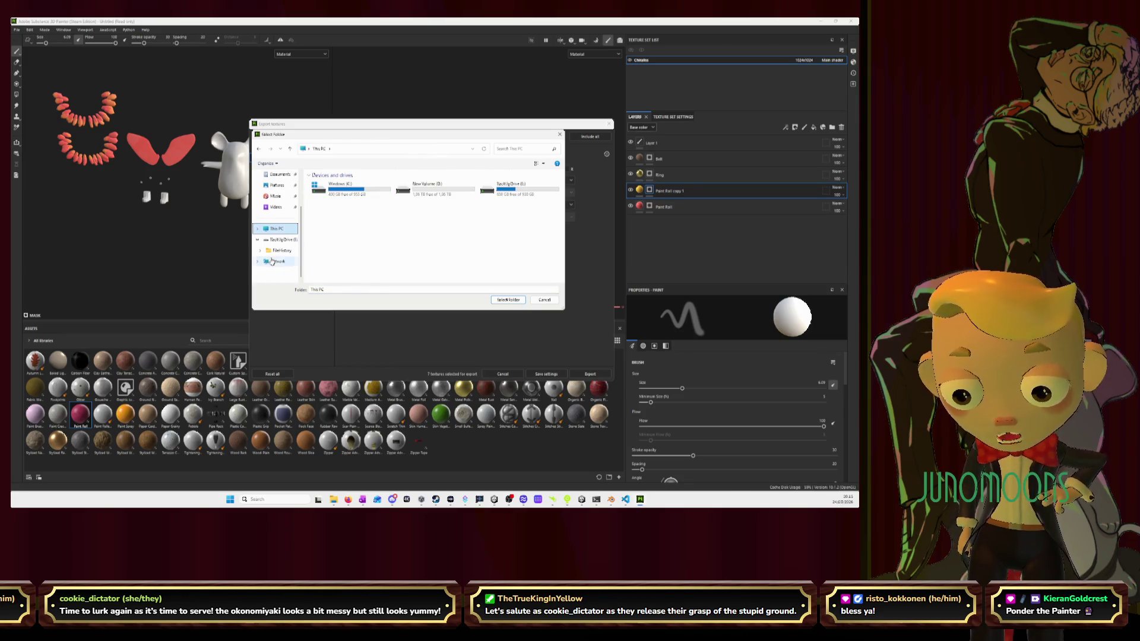
pyautogui.scroll(1, 270, 249)
pyautogui.click(277, 198)
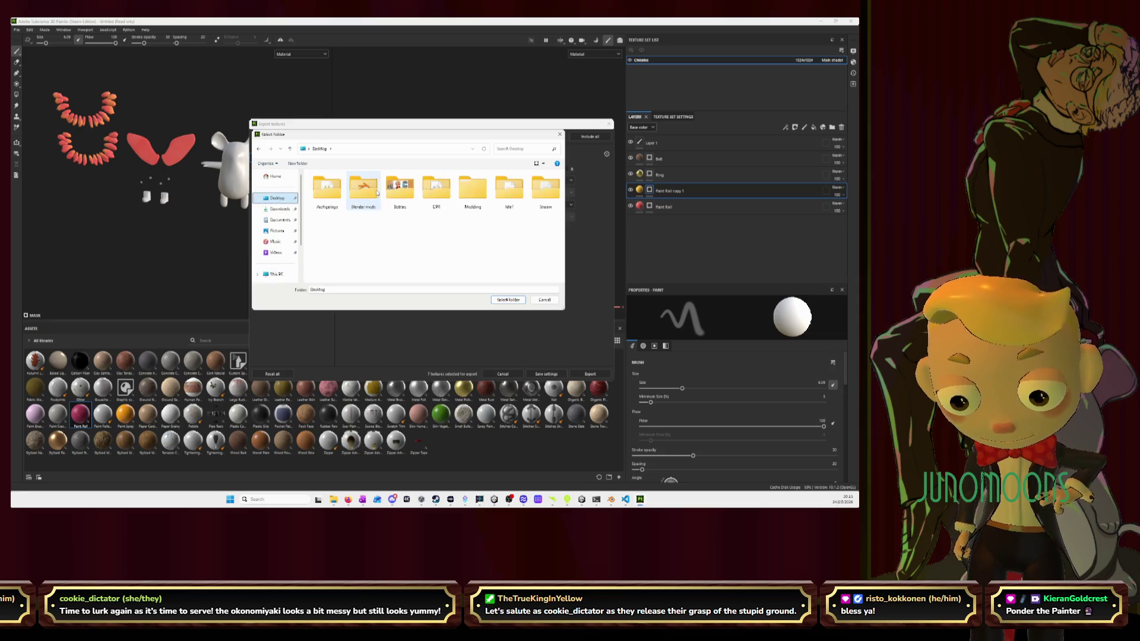
pyautogui.doubleClick(546, 189)
pyautogui.scroll(-3, 344, 276)
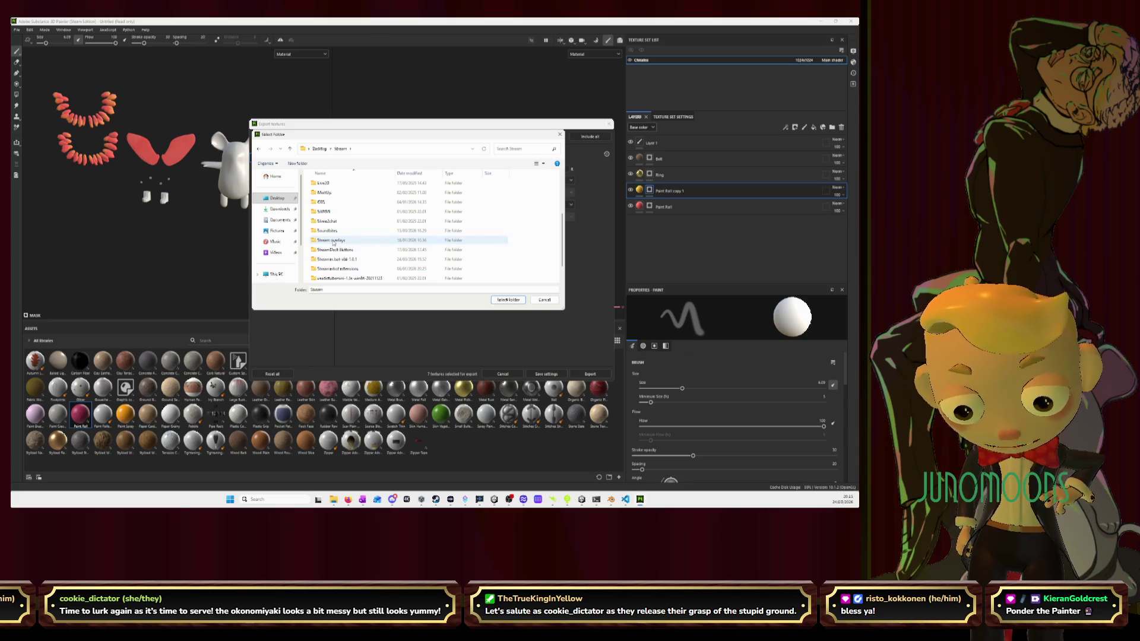
pyautogui.scroll(-1, 347, 252)
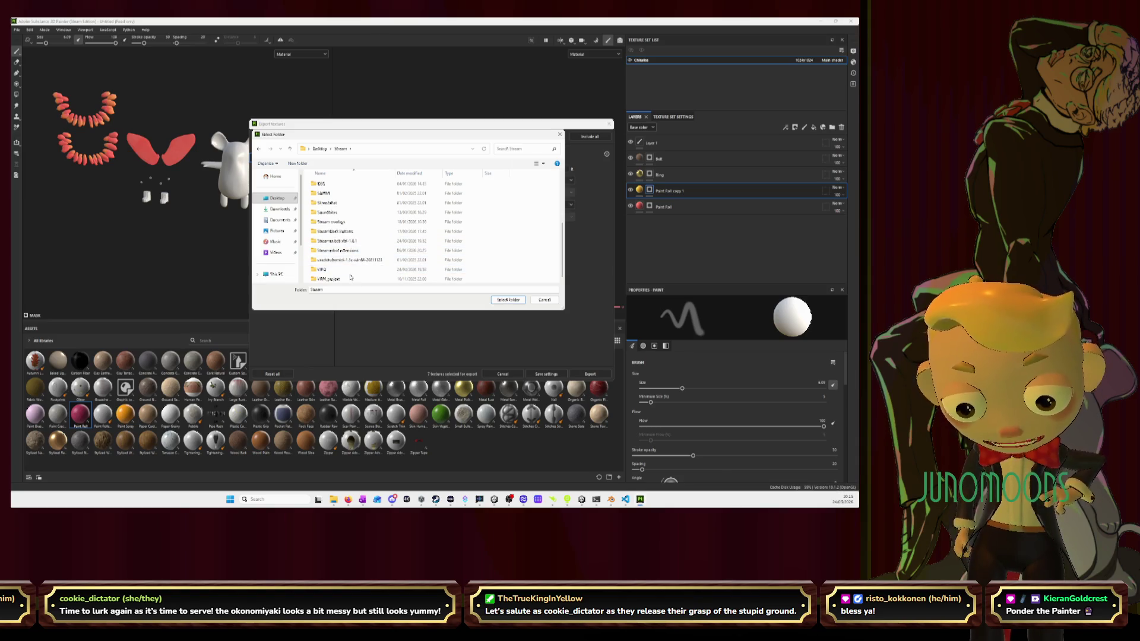
# Choose the texture set's subfolder under VIPQ\Textures\Rat textures and export the PNG textures there
pyautogui.doubleClick(344, 269)
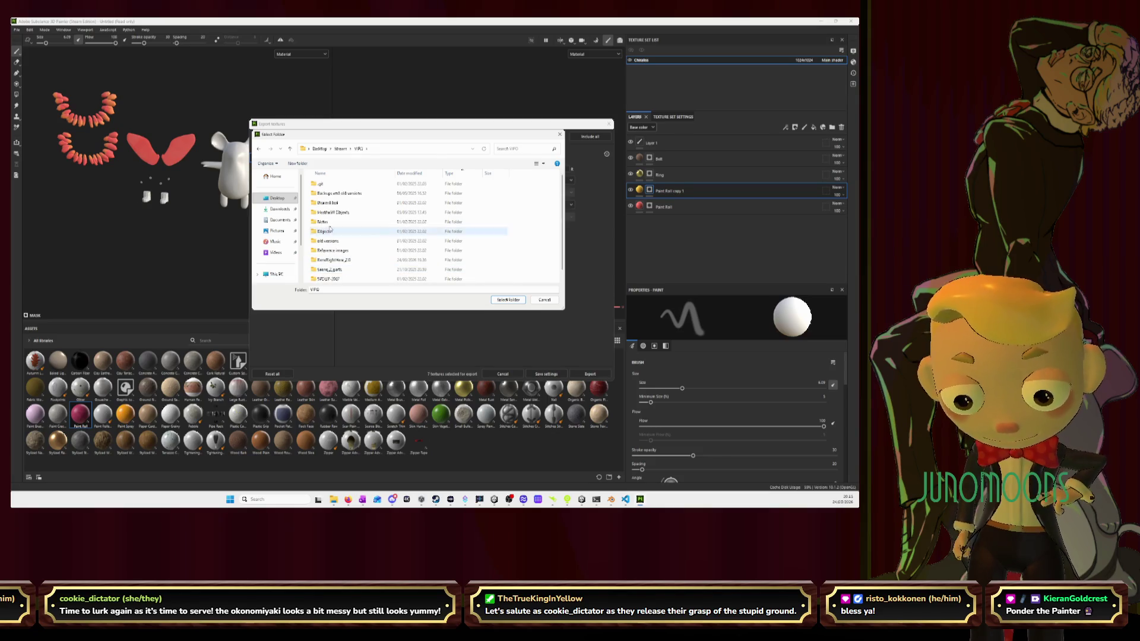
pyautogui.doubleClick(333, 279)
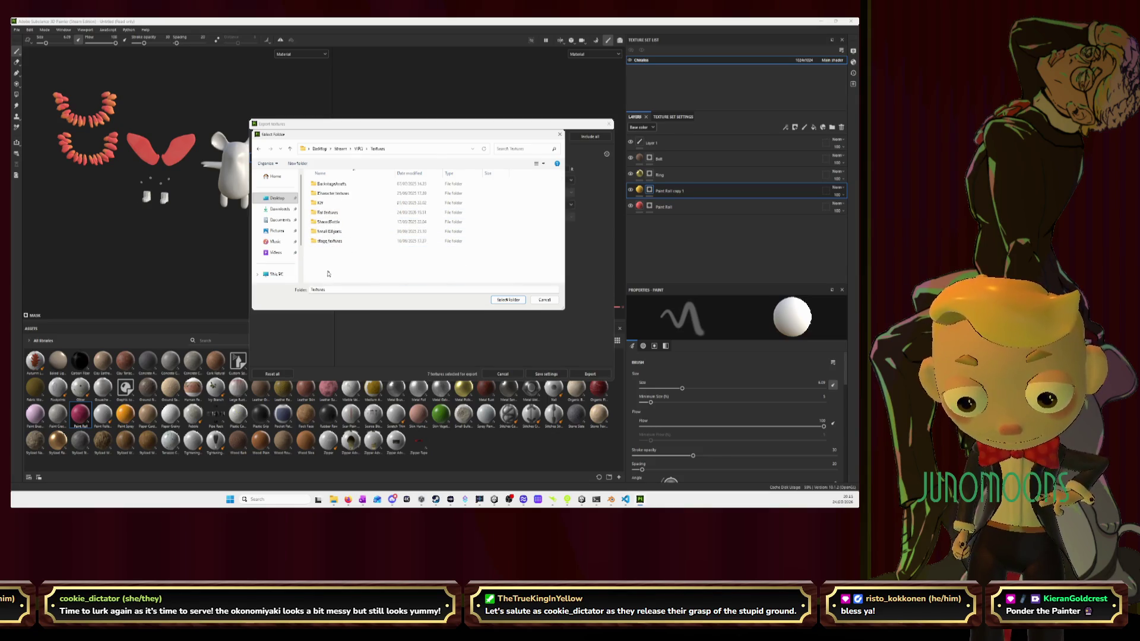
pyautogui.doubleClick(330, 212)
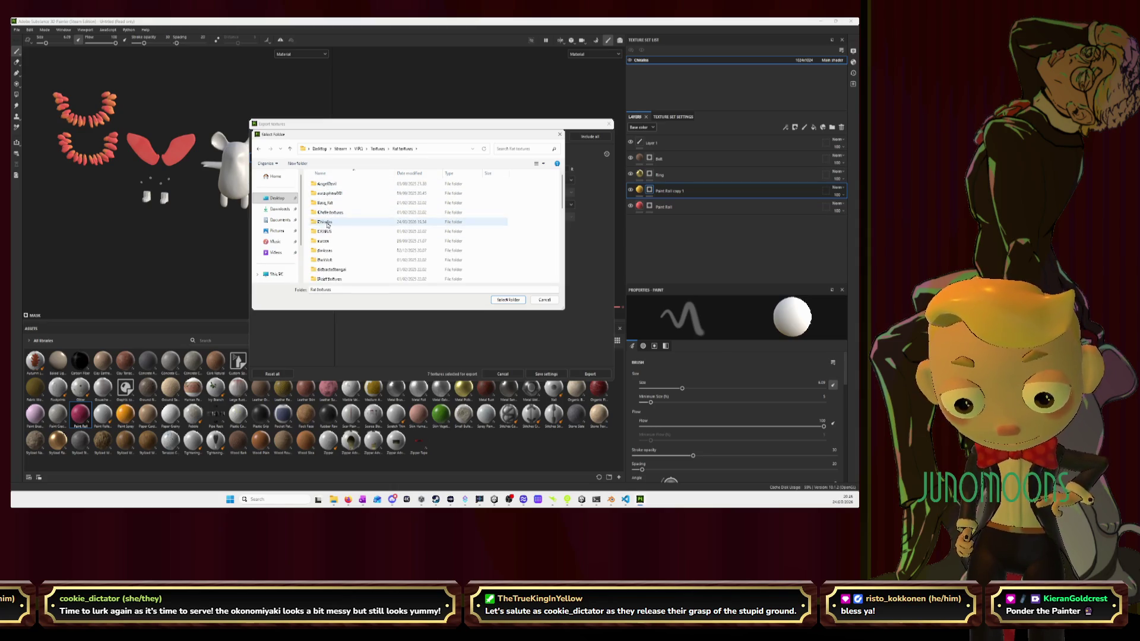
pyautogui.doubleClick(328, 223)
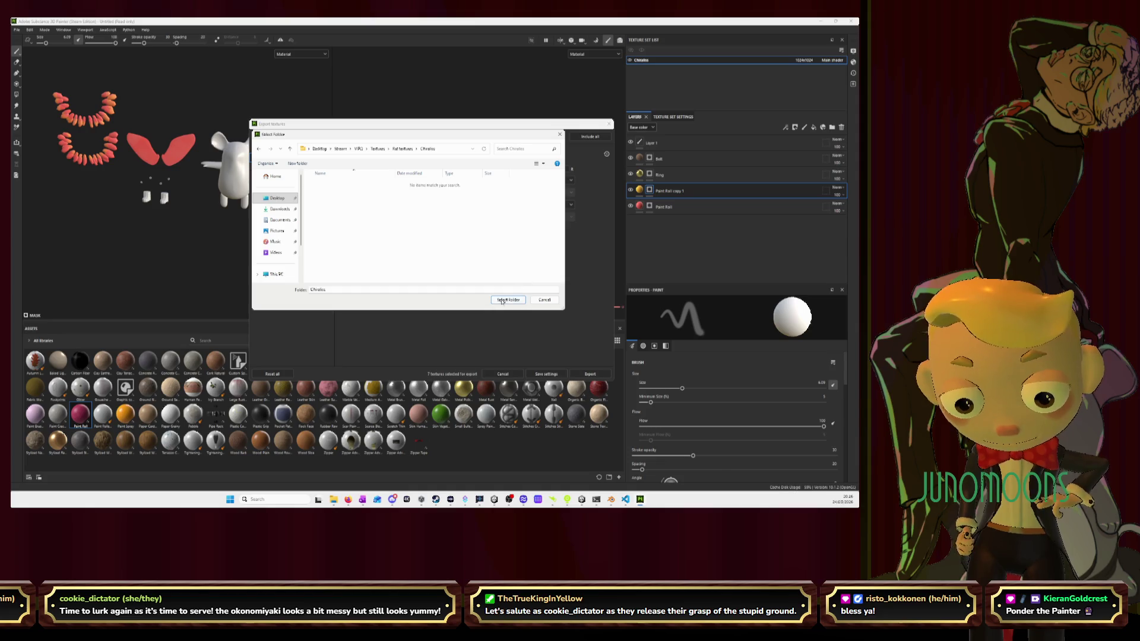
pyautogui.click(502, 301)
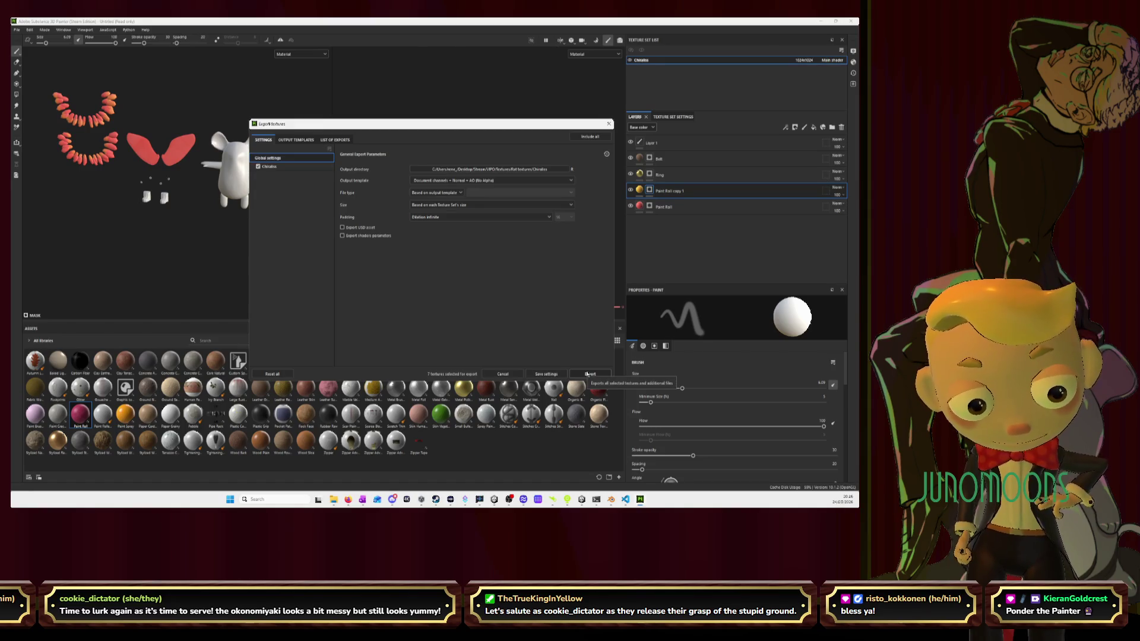
pyautogui.click(588, 374)
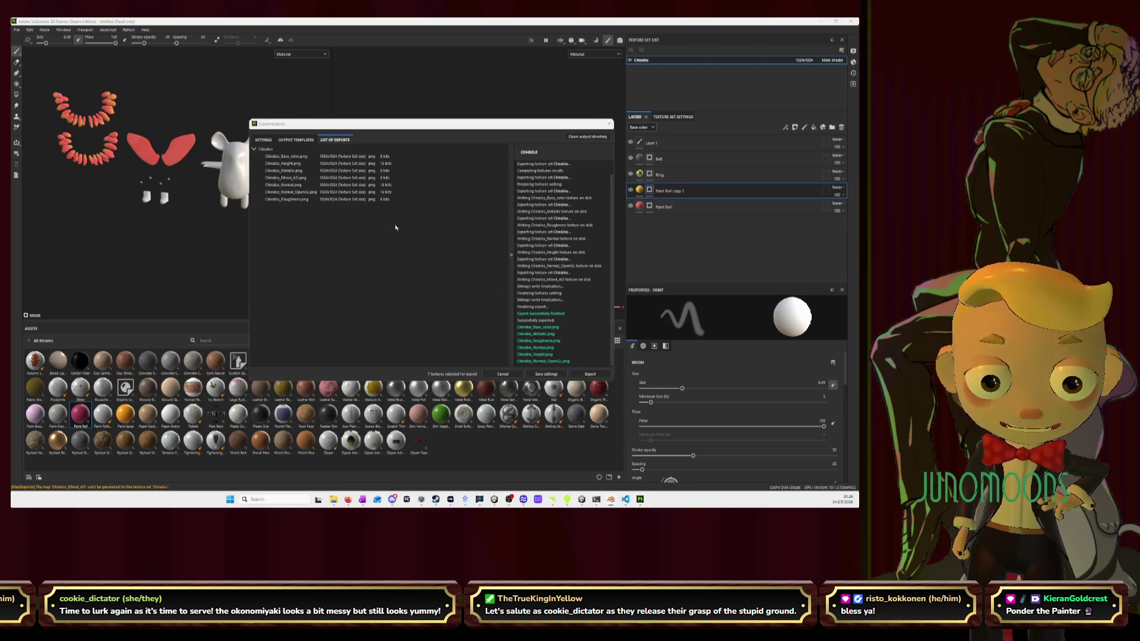
pyautogui.hotkey('alt', 'Tab')
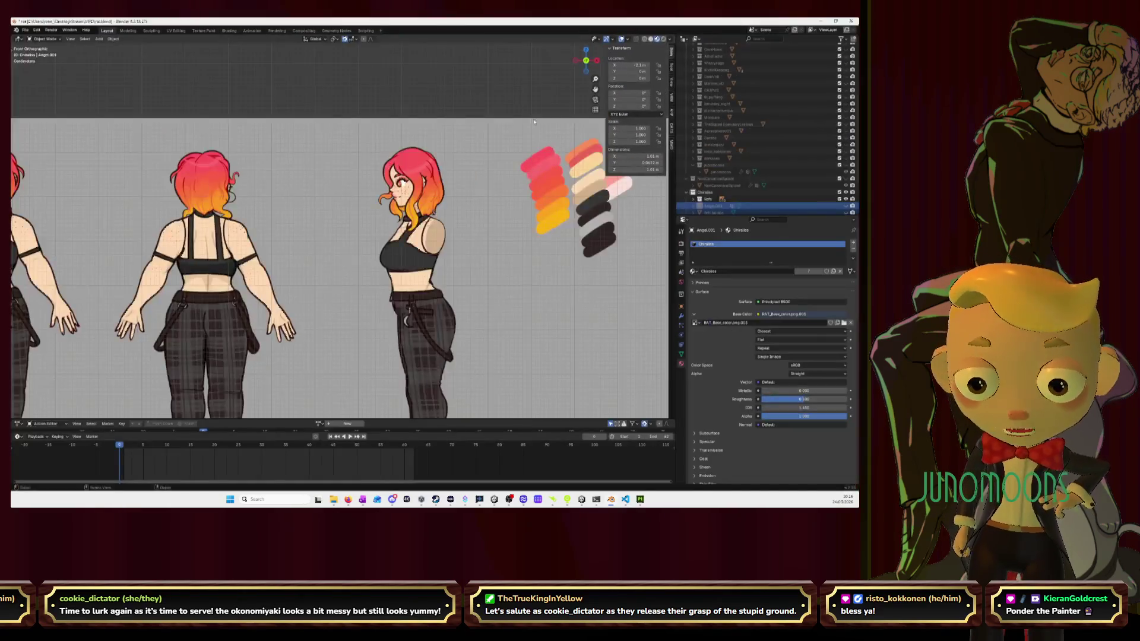
# Pan and zoom to the rat's teeth, select the teeth object and enter Edit Mode
pyautogui.scroll(-5, 414, 254)
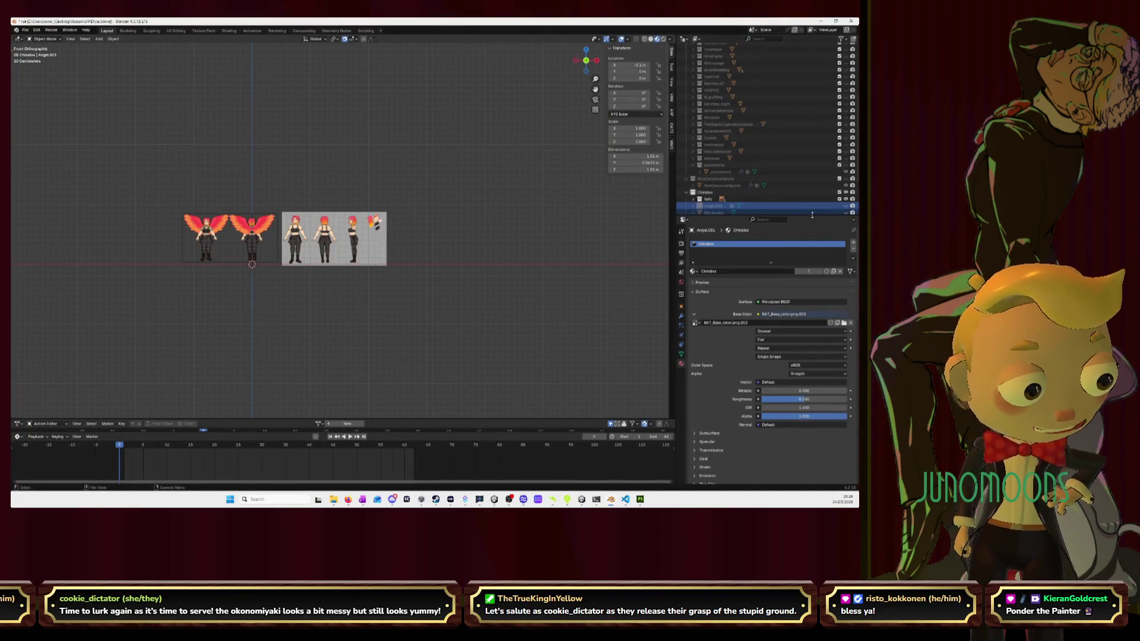
pyautogui.scroll(-3, 847, 178)
pyautogui.moveTo(847, 197); pyautogui.dragTo(847, 155)
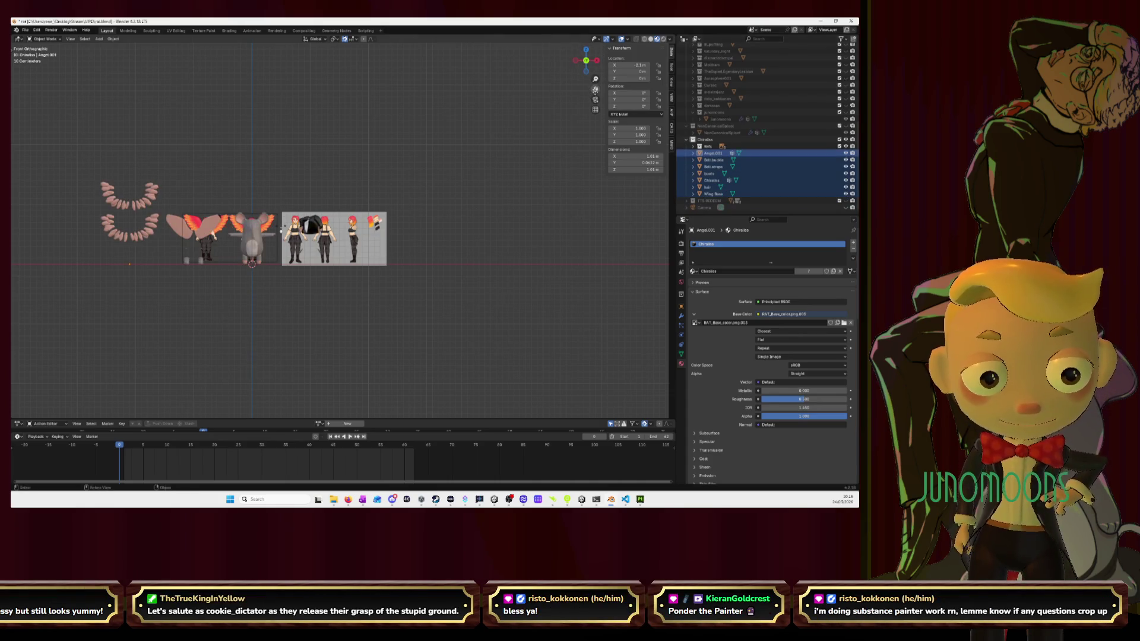
pyautogui.moveTo(595, 89); pyautogui.dragTo(700, 74)
pyautogui.moveTo(317, 221); pyautogui.dragTo(309, 219)
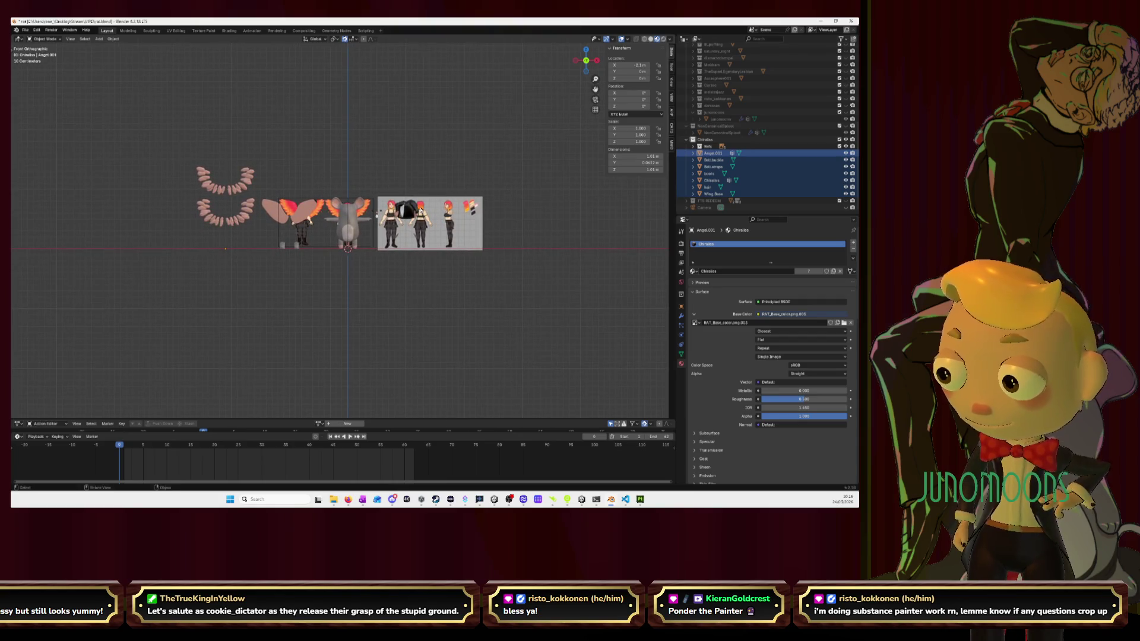
pyautogui.scroll(2, 422, 209)
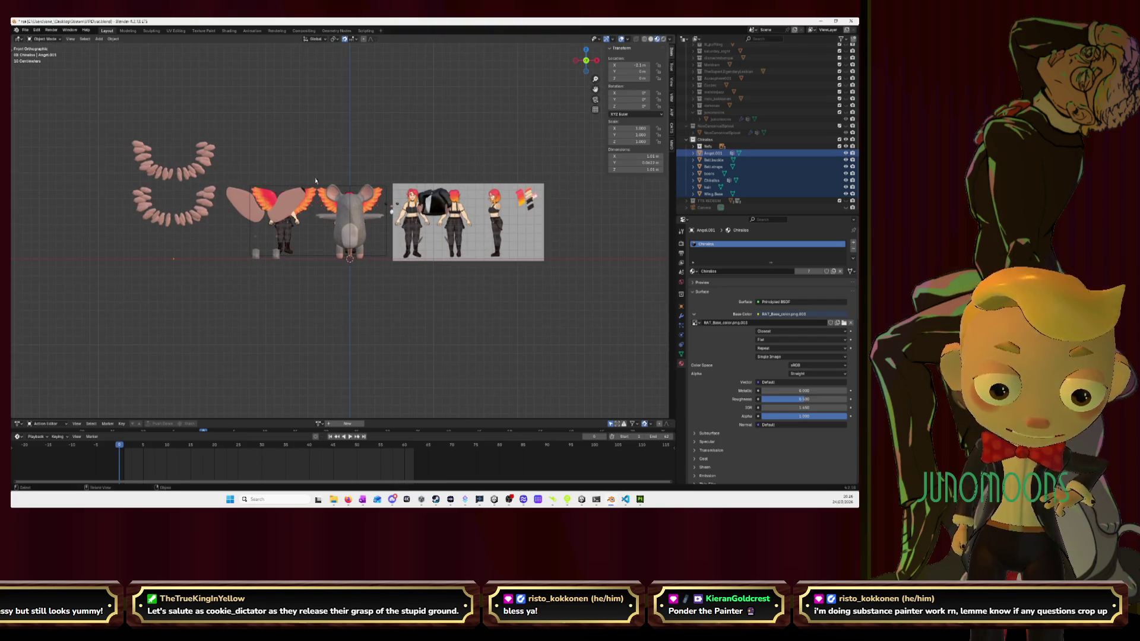
pyautogui.click(200, 166)
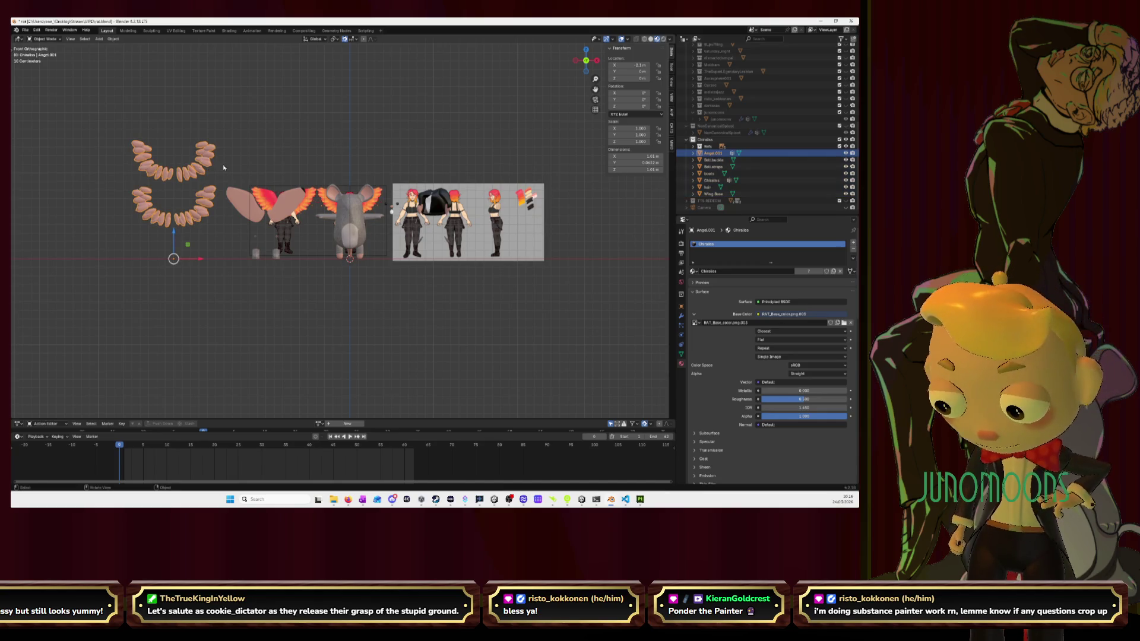
pyautogui.press('Tab')
# Lasso-select the upper row of teeth, checking the selection from back and front views
pyautogui.hotkey('alt', 'a')
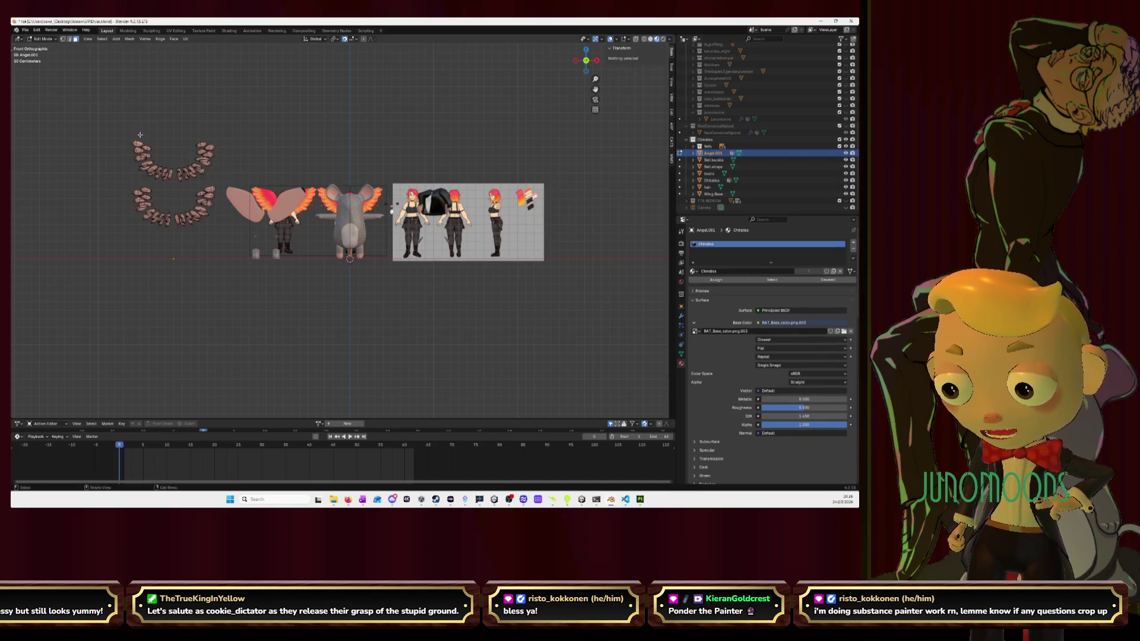
pyautogui.moveTo(123, 127); pyautogui.dragTo(220, 181)
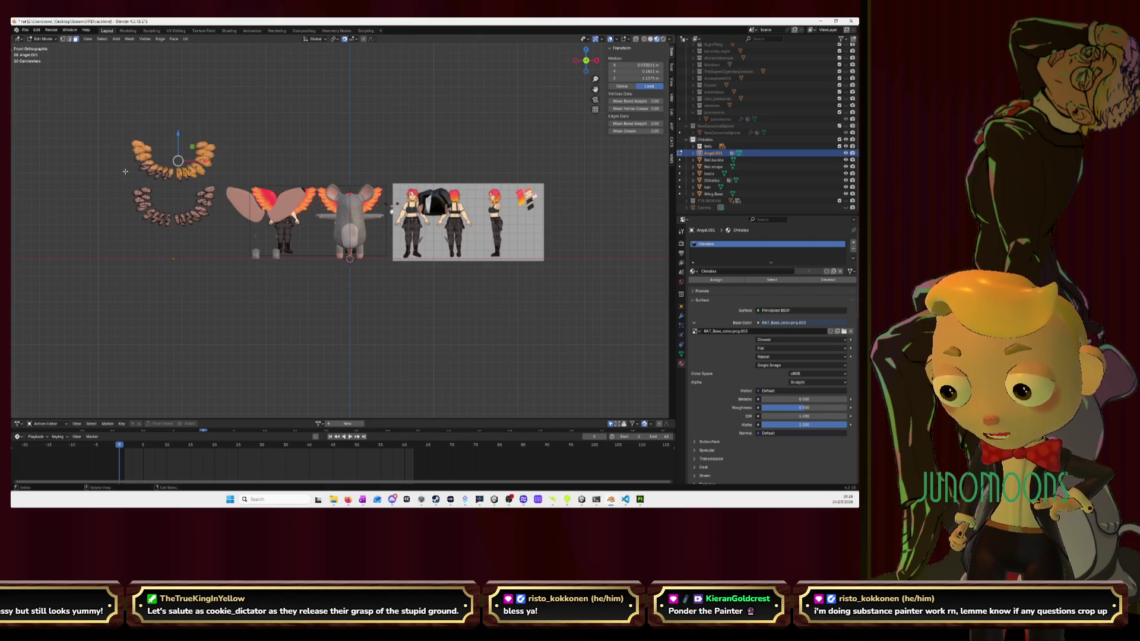
pyautogui.moveTo(126, 172)
pyautogui.mouseDown()
pyautogui.moveTo(175, 189)
pyautogui.moveTo(229, 143)
pyautogui.moveTo(119, 124)
pyautogui.moveTo(137, 162)
pyautogui.moveTo(126, 184)
pyautogui.moveTo(166, 185)
pyautogui.moveTo(228, 165)
pyautogui.moveTo(106, 132)
pyautogui.moveTo(119, 176)
pyautogui.mouseUp()
pyautogui.moveTo(117, 178); pyautogui.dragTo(244, 181, button='middle')
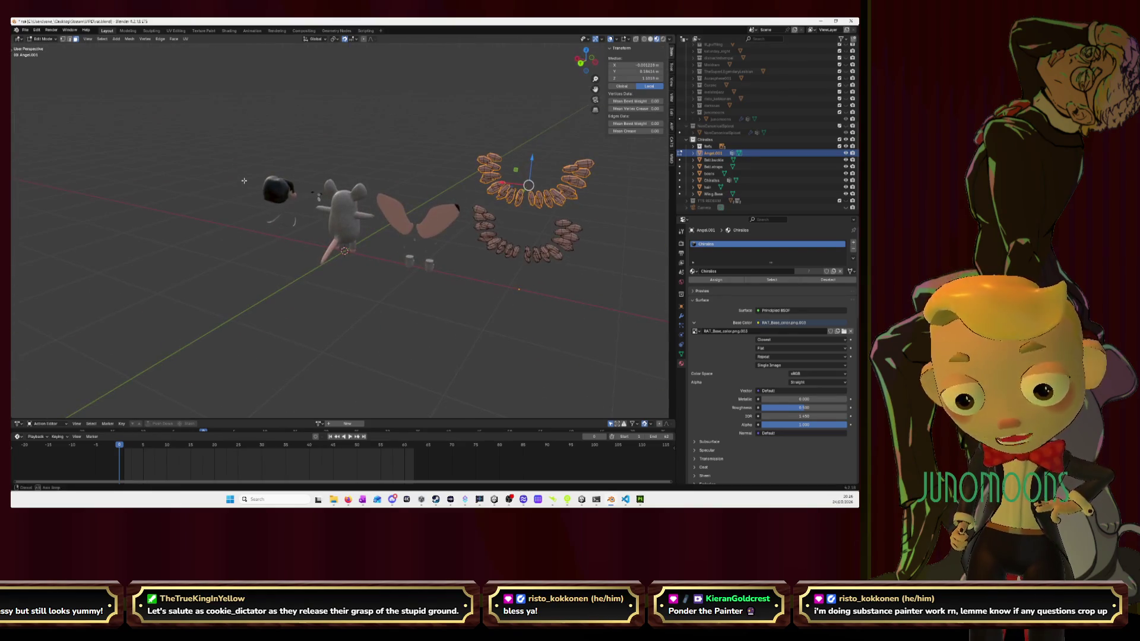
pyautogui.click(582, 64)
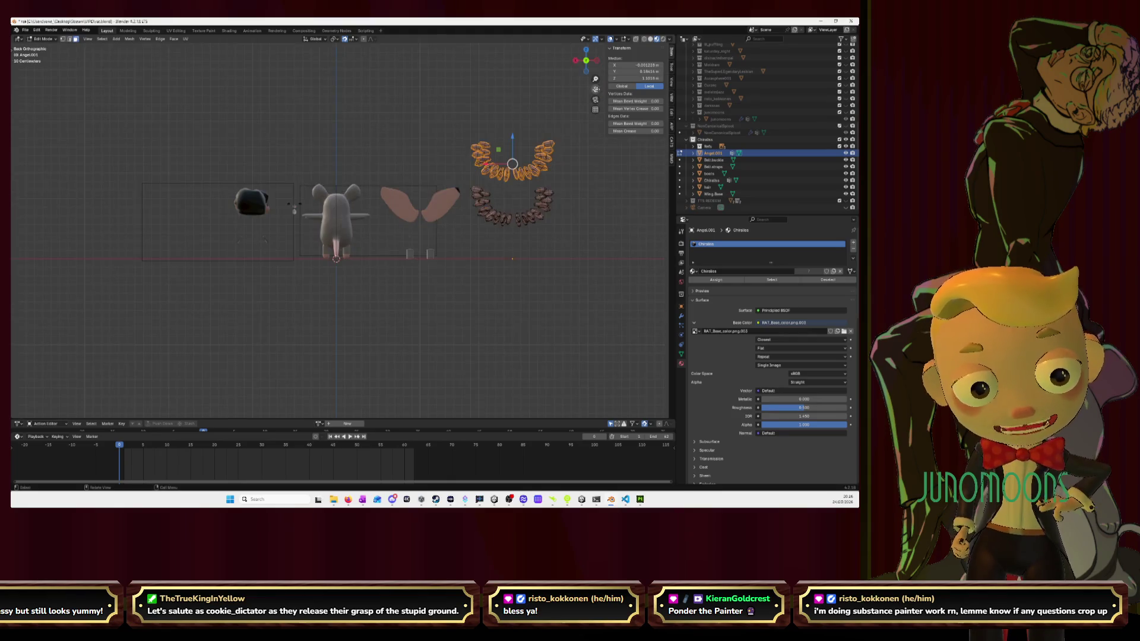
pyautogui.scroll(3, 367, 169)
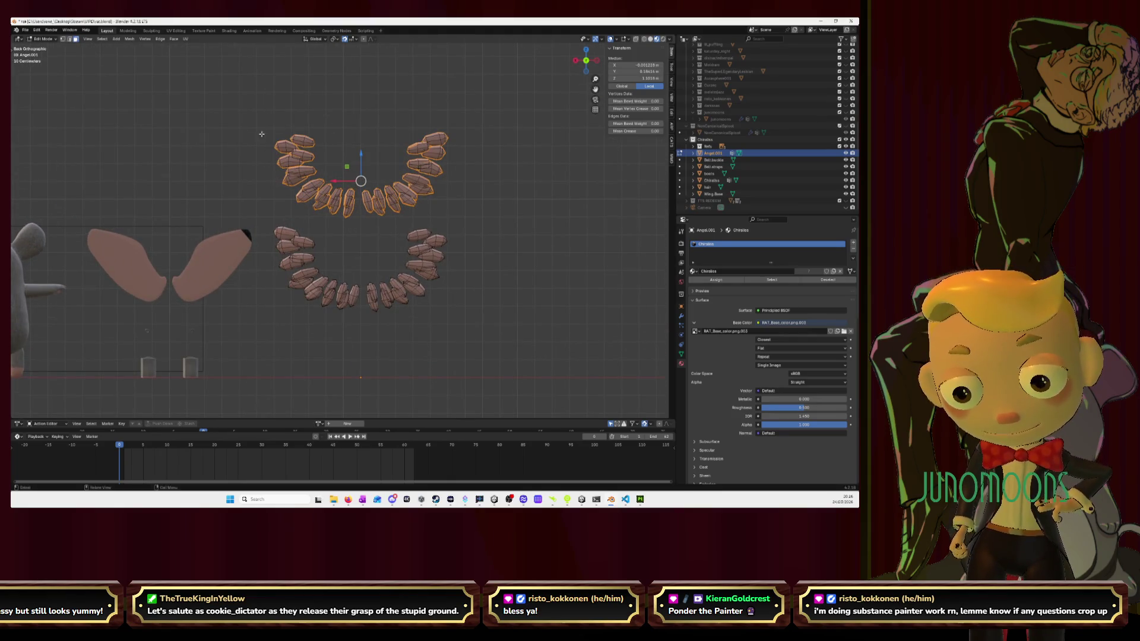
pyautogui.moveTo(262, 134)
pyautogui.mouseDown()
pyautogui.moveTo(330, 227)
pyautogui.moveTo(475, 149)
pyautogui.moveTo(285, 89)
pyautogui.mouseUp()
pyautogui.moveTo(285, 89); pyautogui.dragTo(619, 51, button='middle')
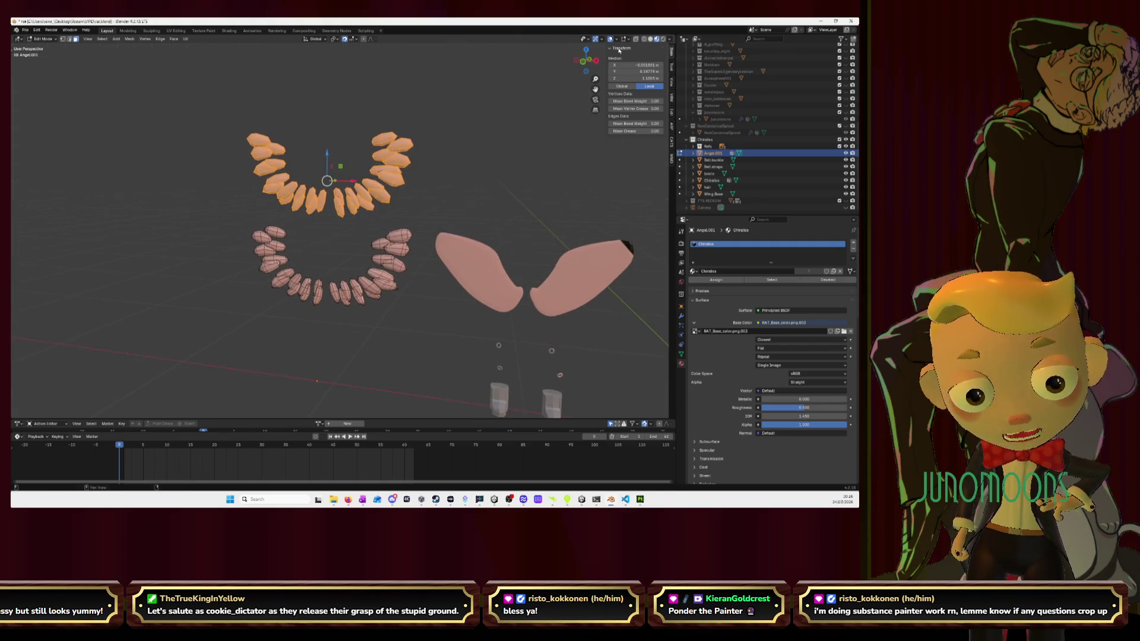
pyautogui.click(582, 61)
pyautogui.scroll(-2, 333, 173)
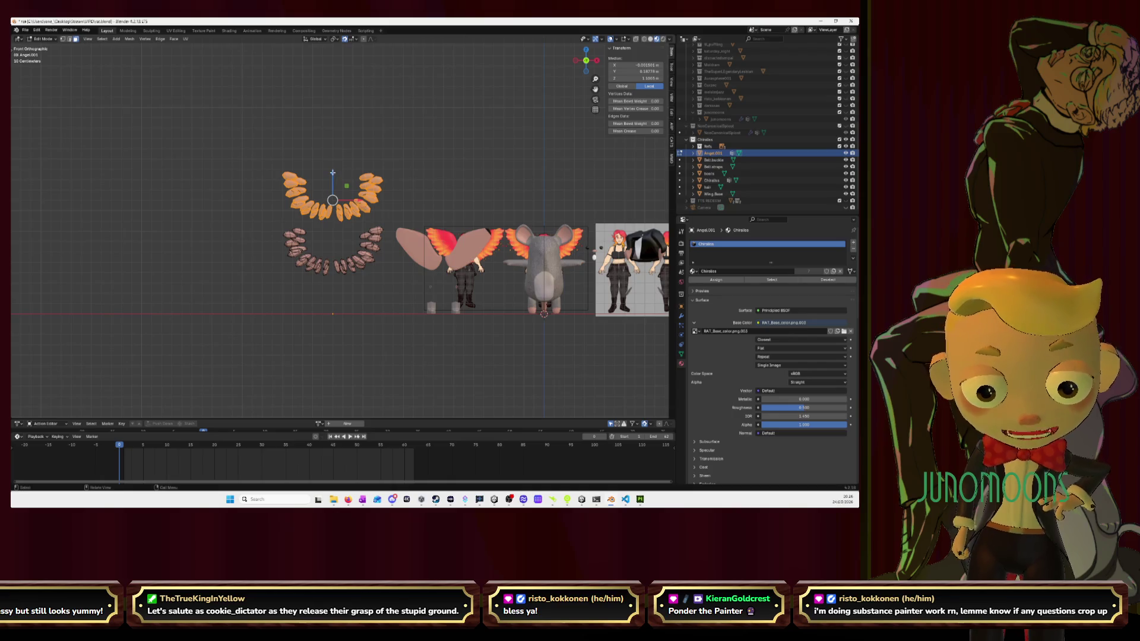
# Try a rotation on the upper teeth (undone), then a vertical trial move on the linked geometry
pyautogui.press('r')
pyautogui.click(354, 214)
pyautogui.hotkey('ctrl', 'z')
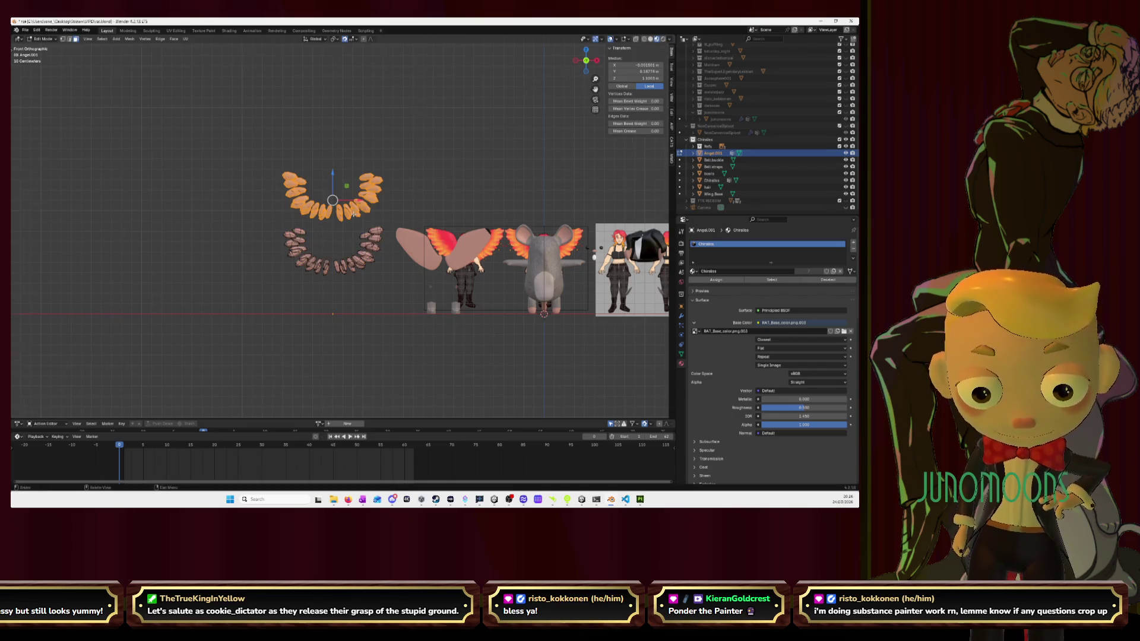
pyautogui.scroll(4, 354, 214)
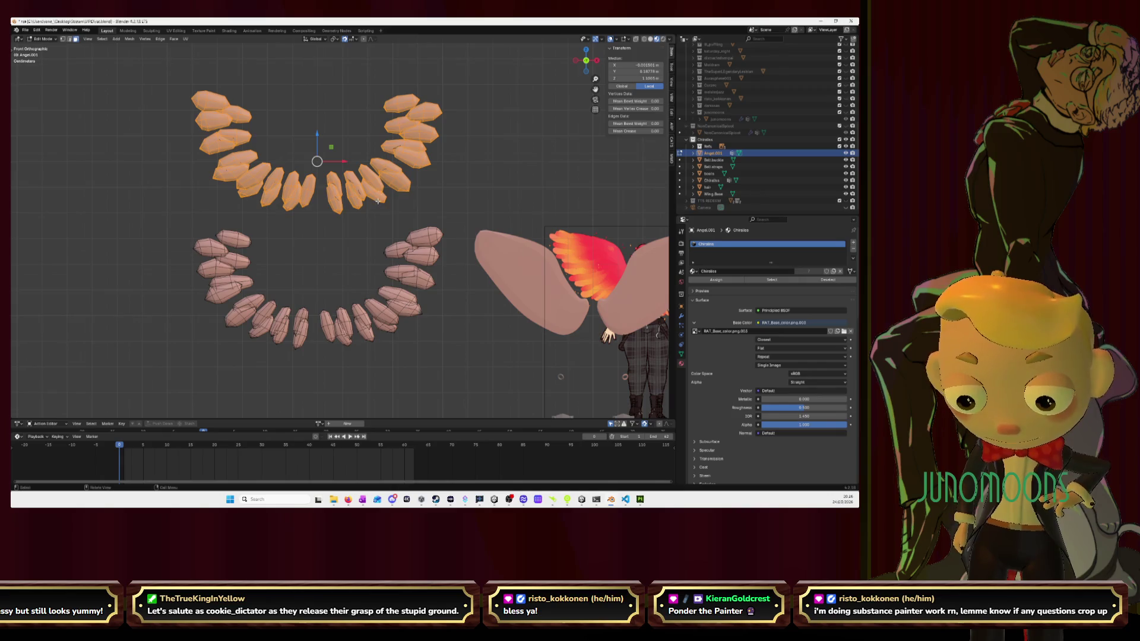
pyautogui.press('l')
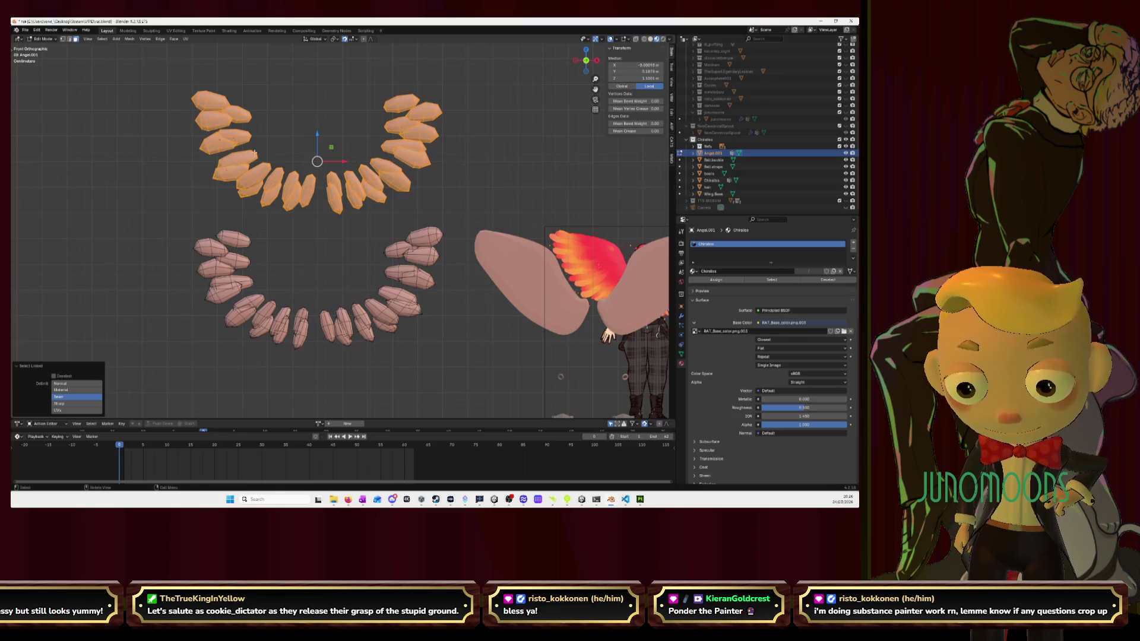
pyautogui.scroll(-4, 317, 137)
pyautogui.press('g')
pyautogui.press('z')
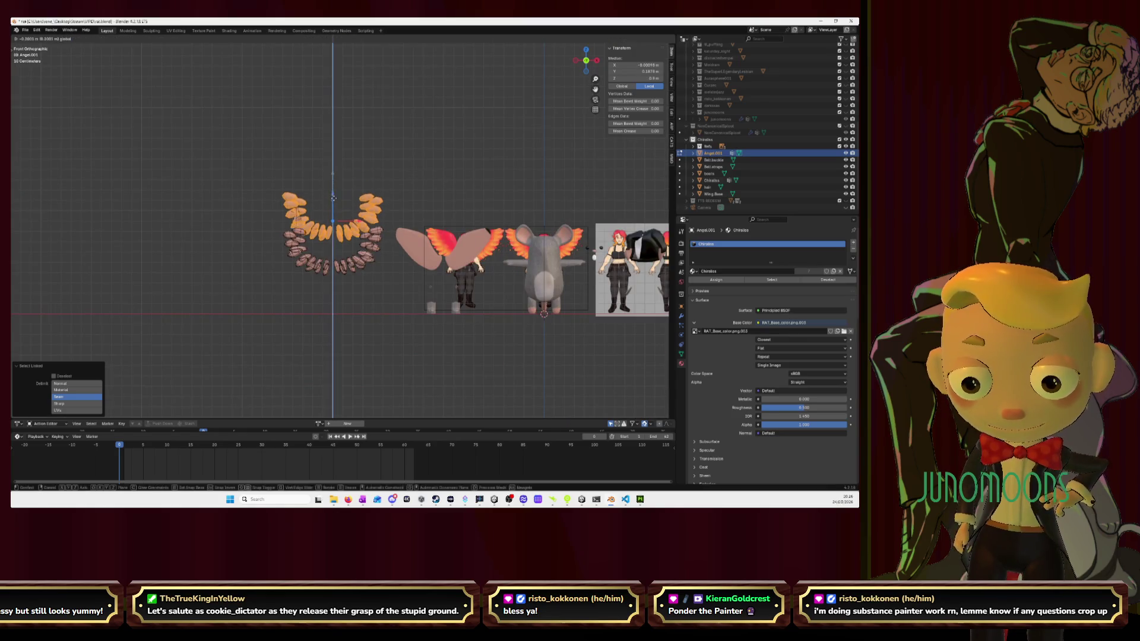
pyautogui.click(291, 195)
# Reselect all linked upper-teeth geometry and begin a Z-constrained move
pyautogui.scroll(4, 289, 194)
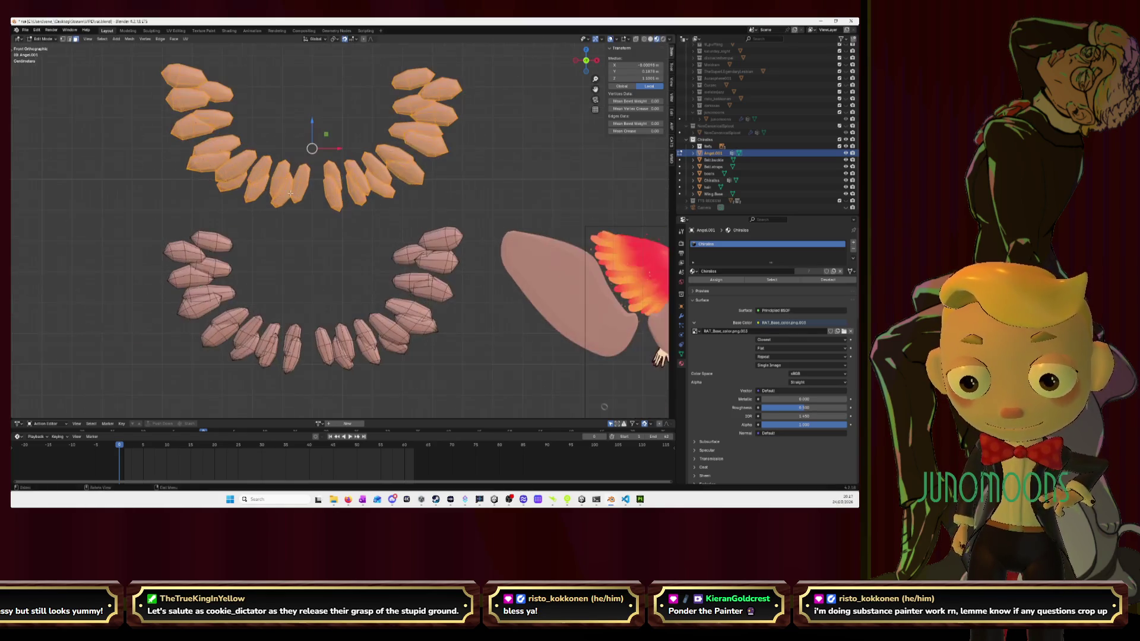
pyautogui.press('l')
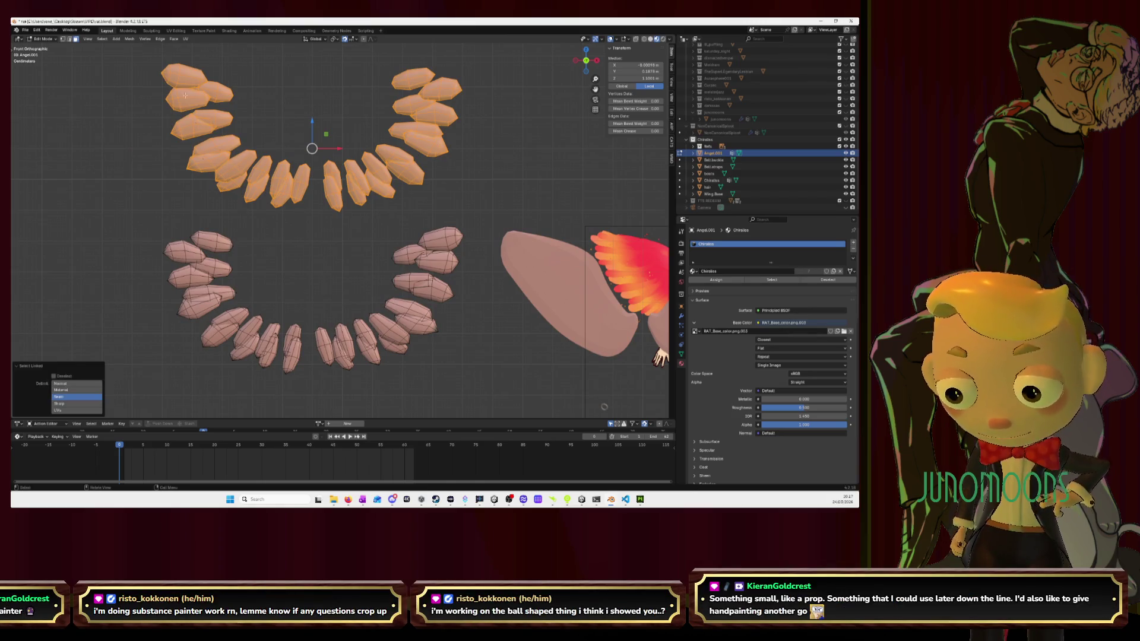
pyautogui.scroll(-4, 326, 198)
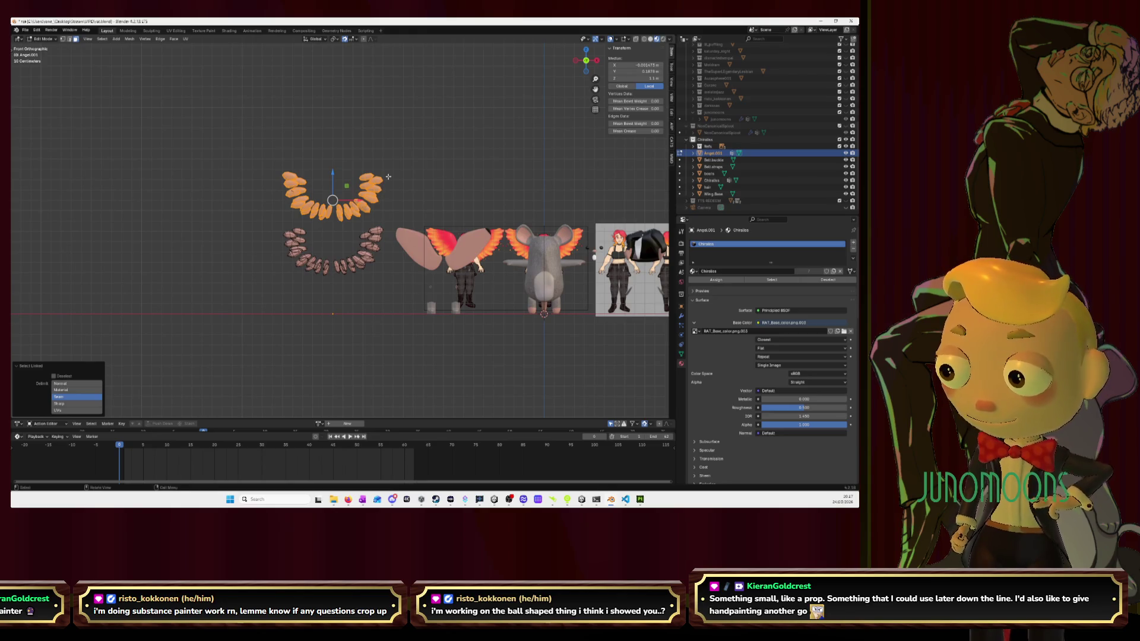
pyautogui.press('g')
pyautogui.press('z')
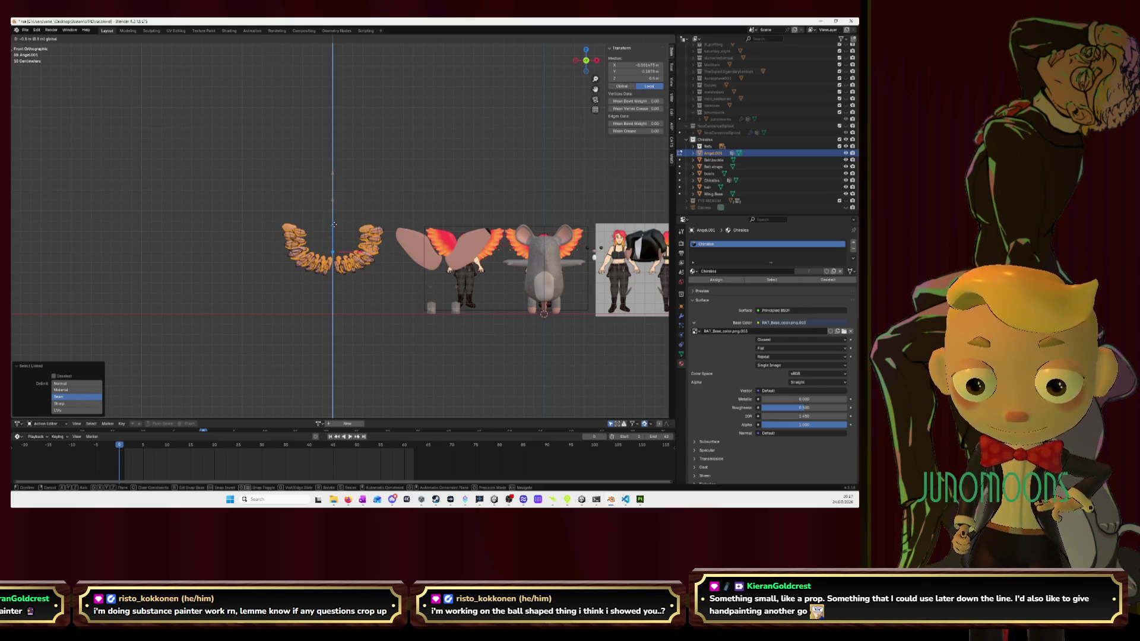
# Move the upper teeth along Z, undoing the first try and placing them above the lower row
pyautogui.click(334, 225)
pyautogui.scroll(8, 341, 237)
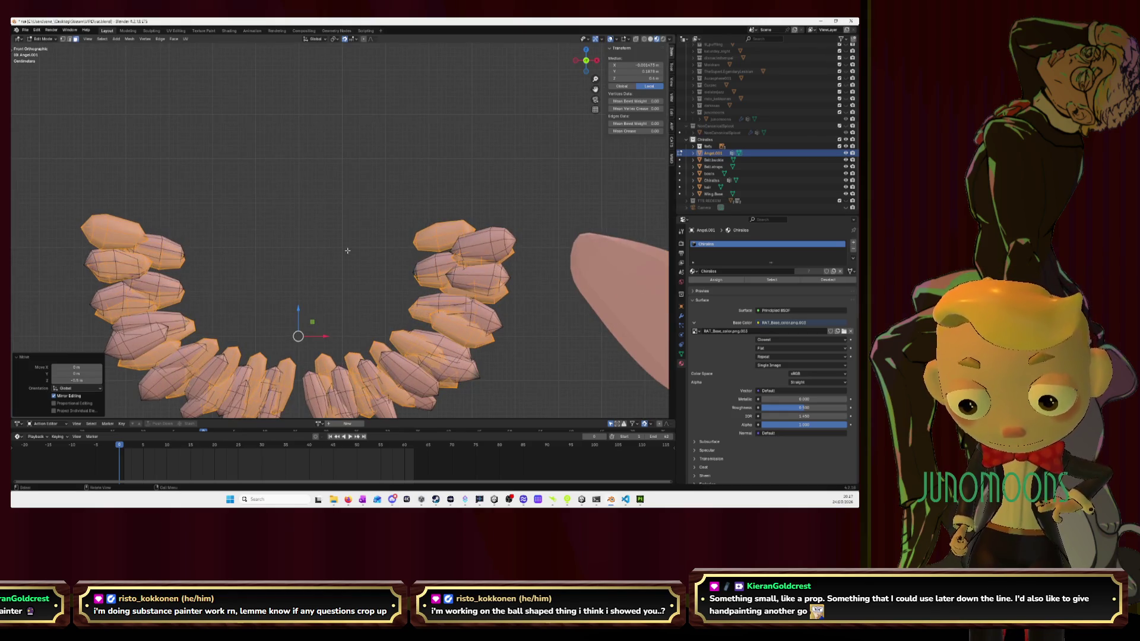
pyautogui.scroll(-5, 347, 251)
pyautogui.hotkey('ctrl', 'z')
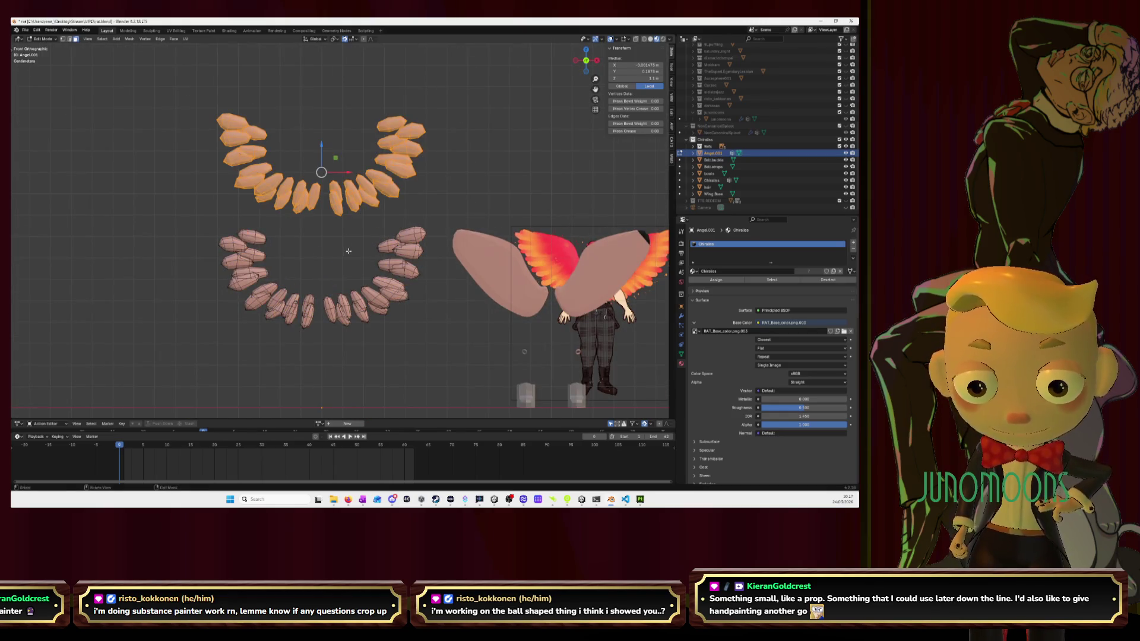
pyautogui.scroll(-3, 349, 250)
pyautogui.press('g')
pyautogui.press('z')
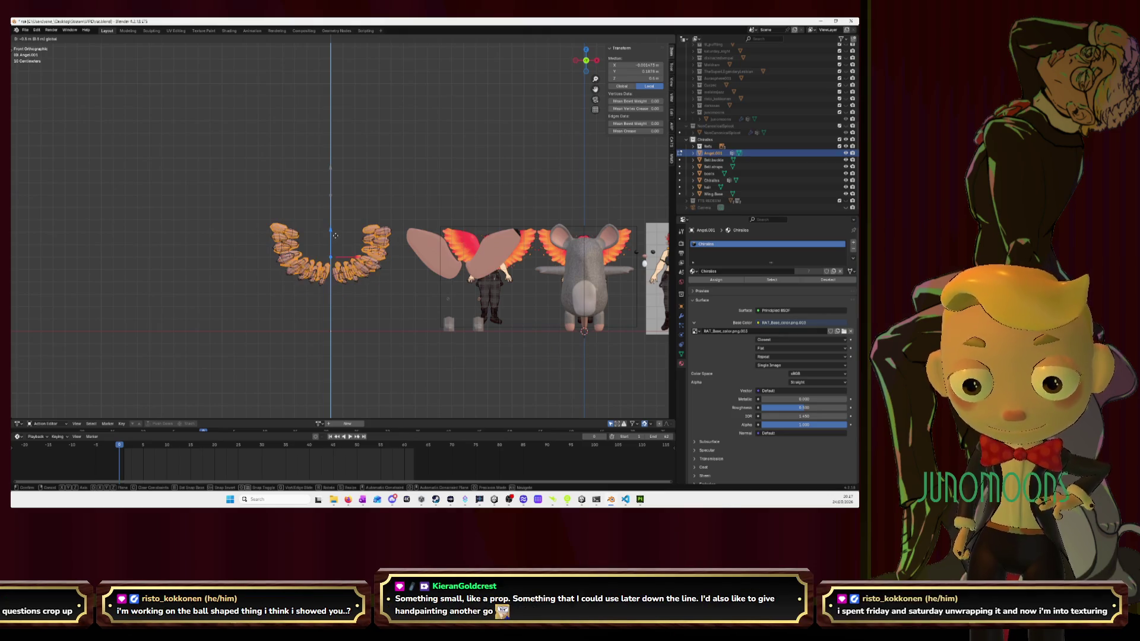
pyautogui.click(336, 178)
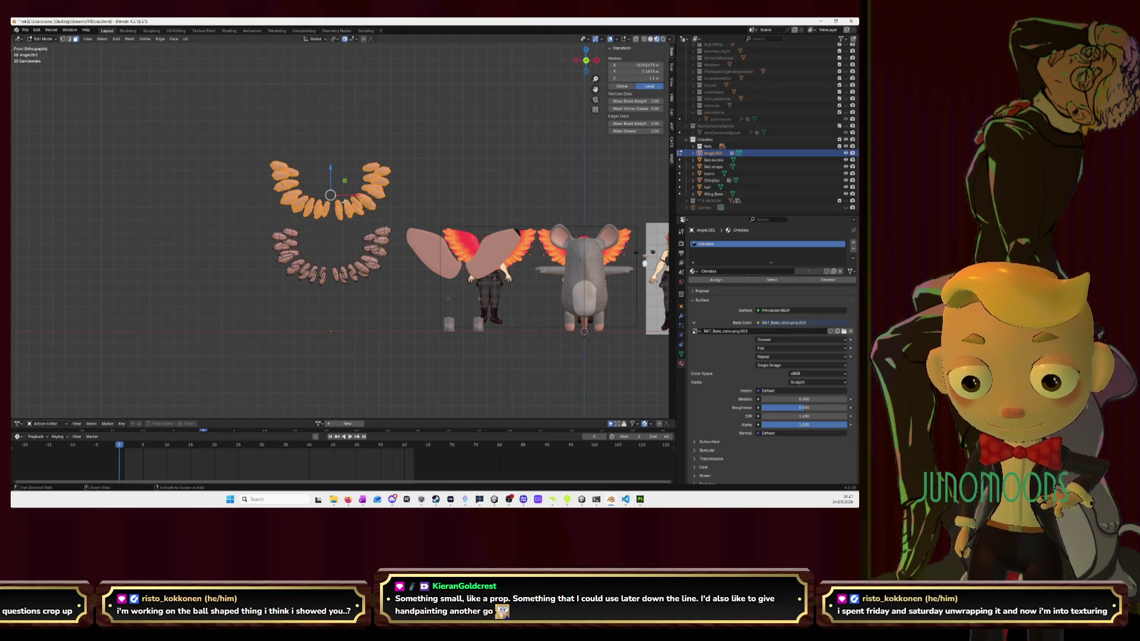
# Cancel a further move, then drag the upper teeth down onto the lower row and inspect
pyautogui.scroll(-3, 335, 179)
pyautogui.press('g')
pyautogui.press('z')
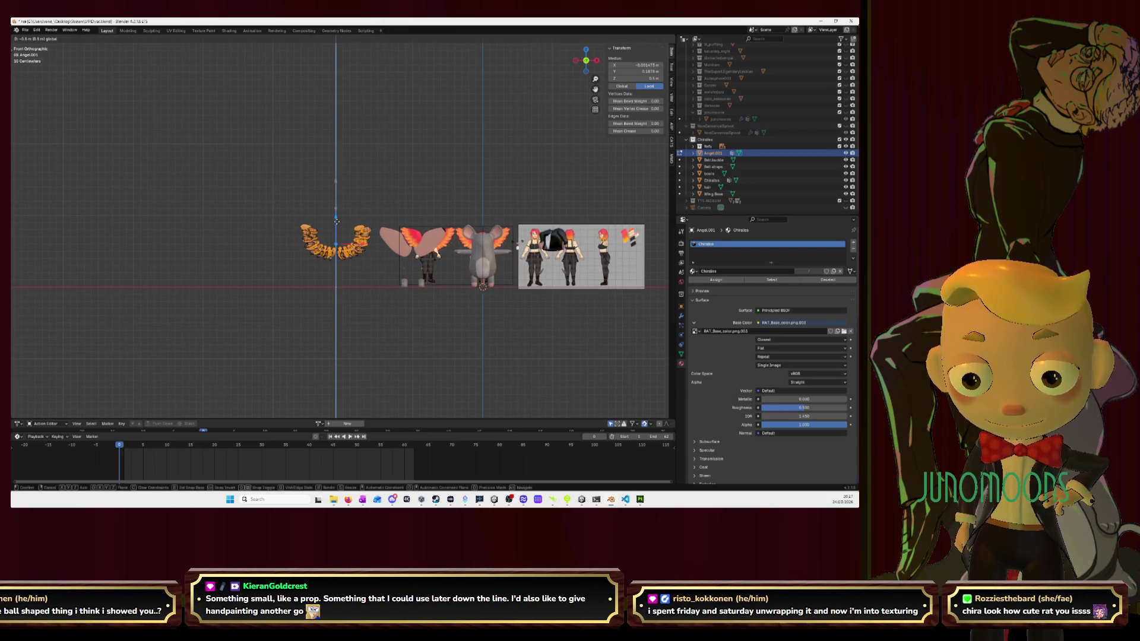
pyautogui.rightClick(337, 220)
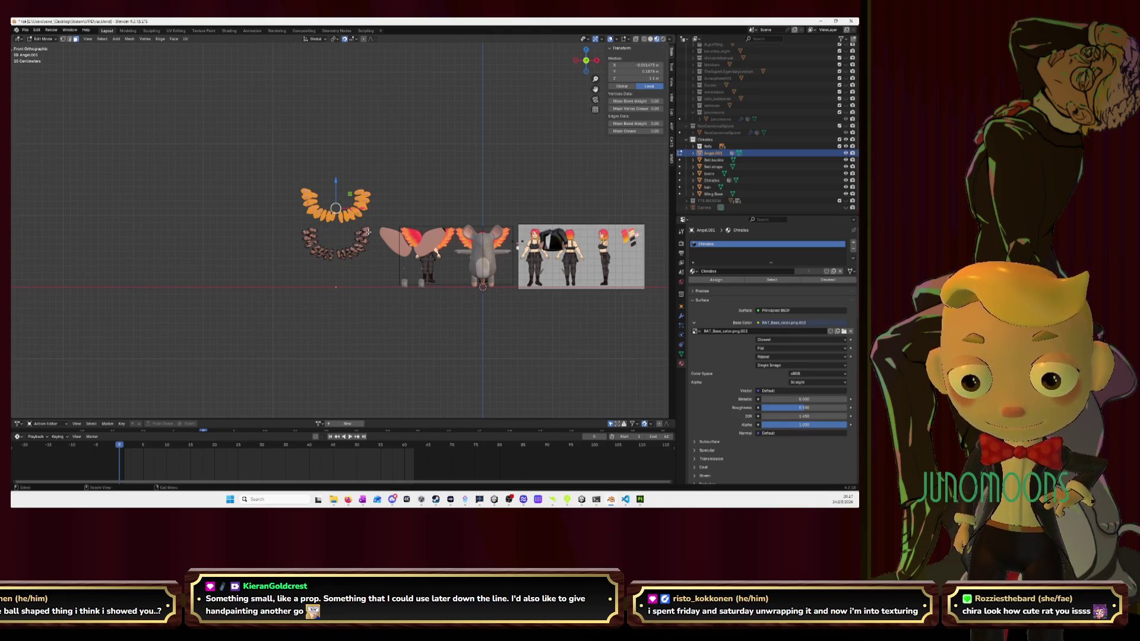
pyautogui.press('Tab')
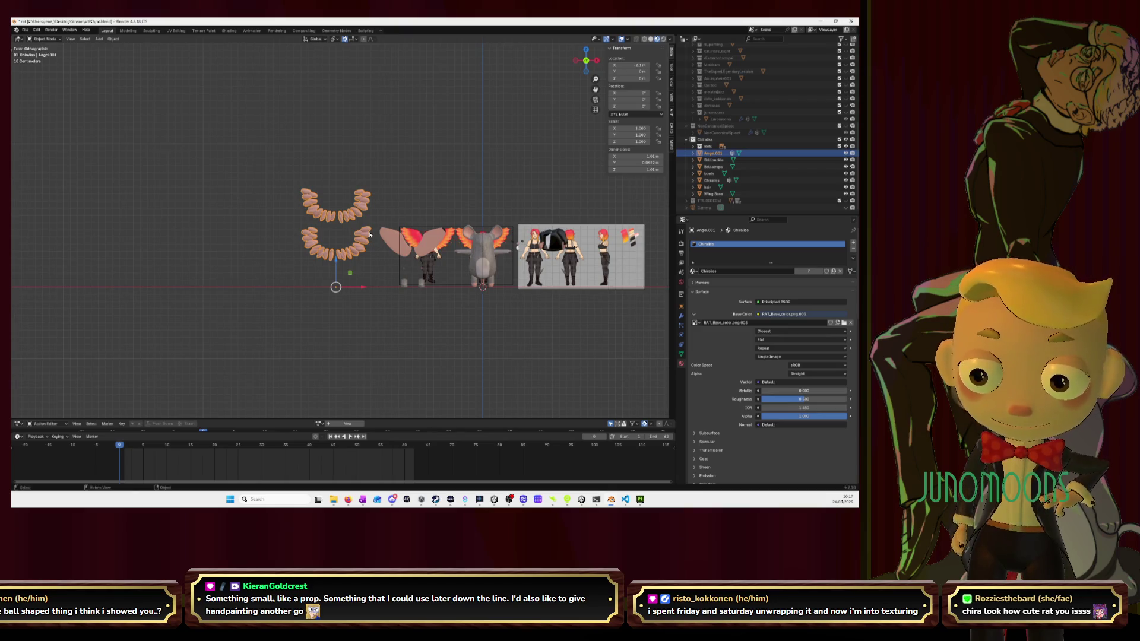
pyautogui.press('Tab')
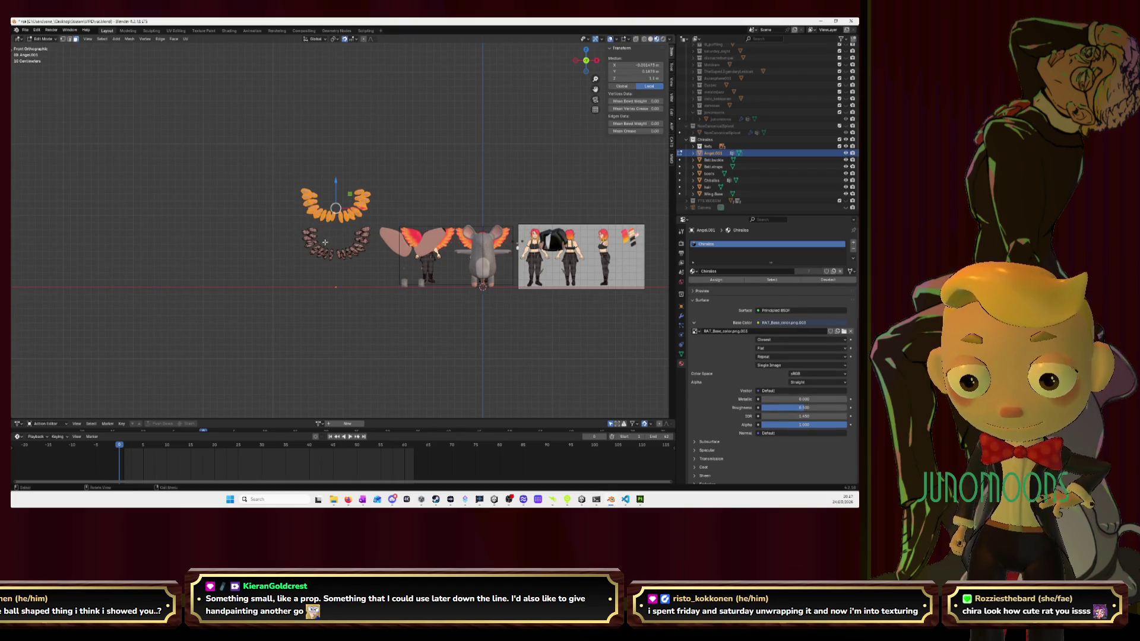
pyautogui.scroll(4, 288, 245)
pyautogui.moveTo(333, 161); pyautogui.dragTo(330, 240)
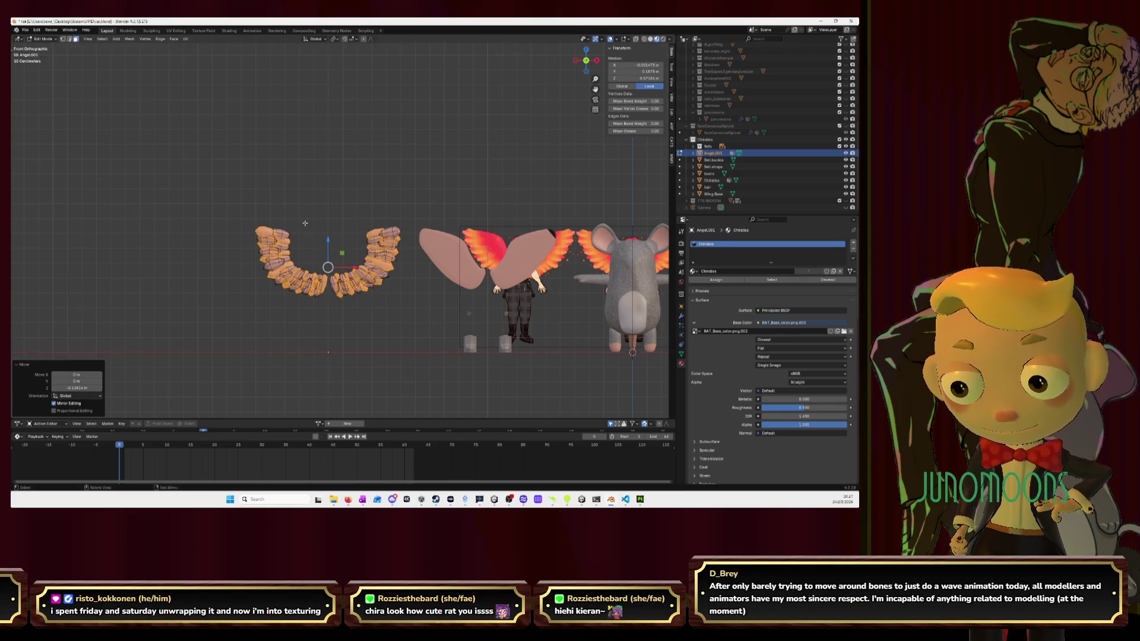
pyautogui.moveTo(330, 240); pyautogui.dragTo(450, 235, button='middle')
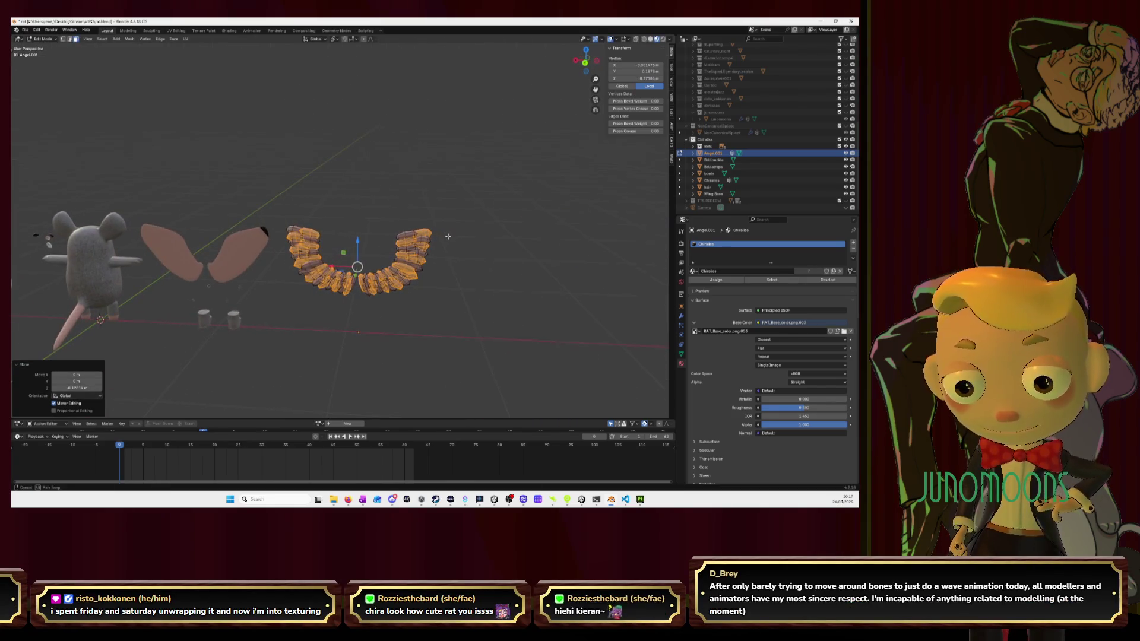
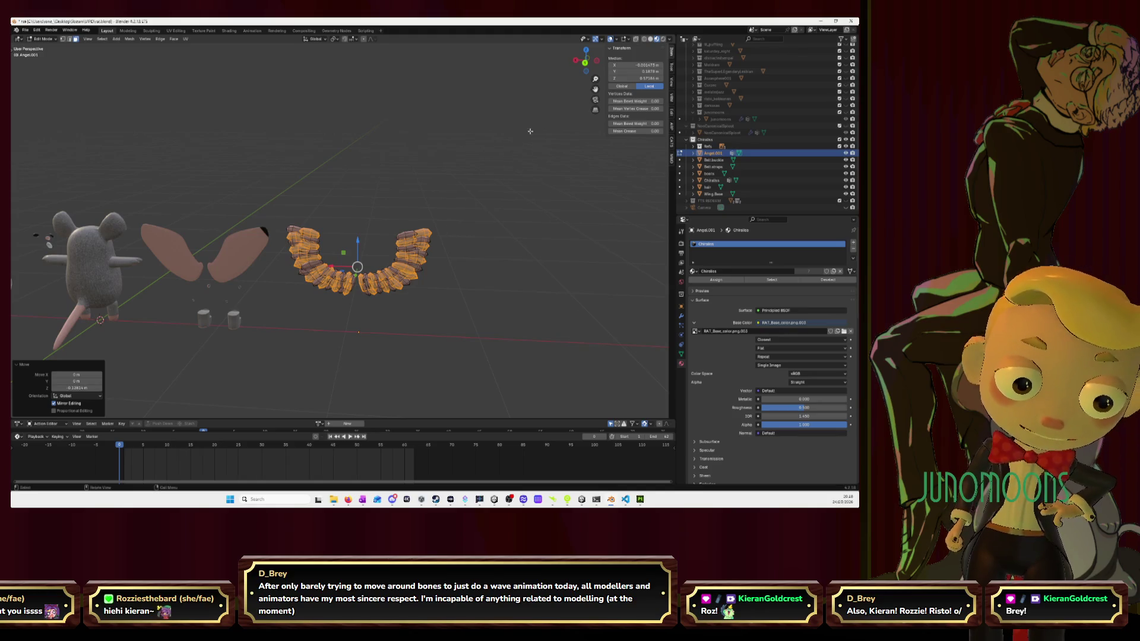
# Switch the view to Front Orthographic and leave Edit Mode for Object Mode
pyautogui.click(586, 62)
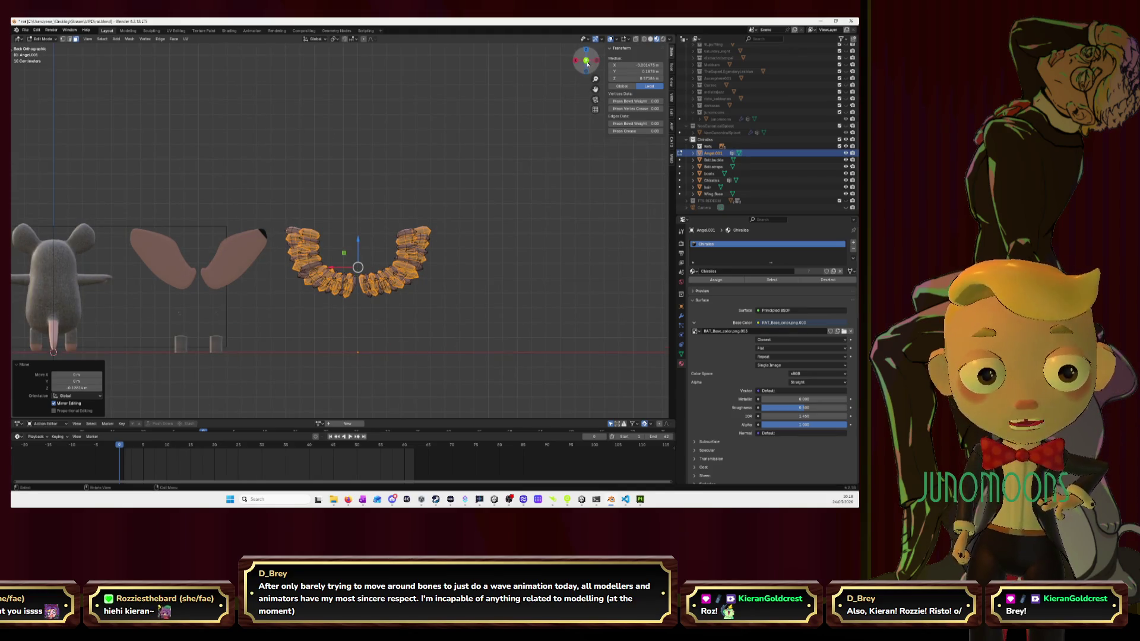
pyautogui.click(587, 62)
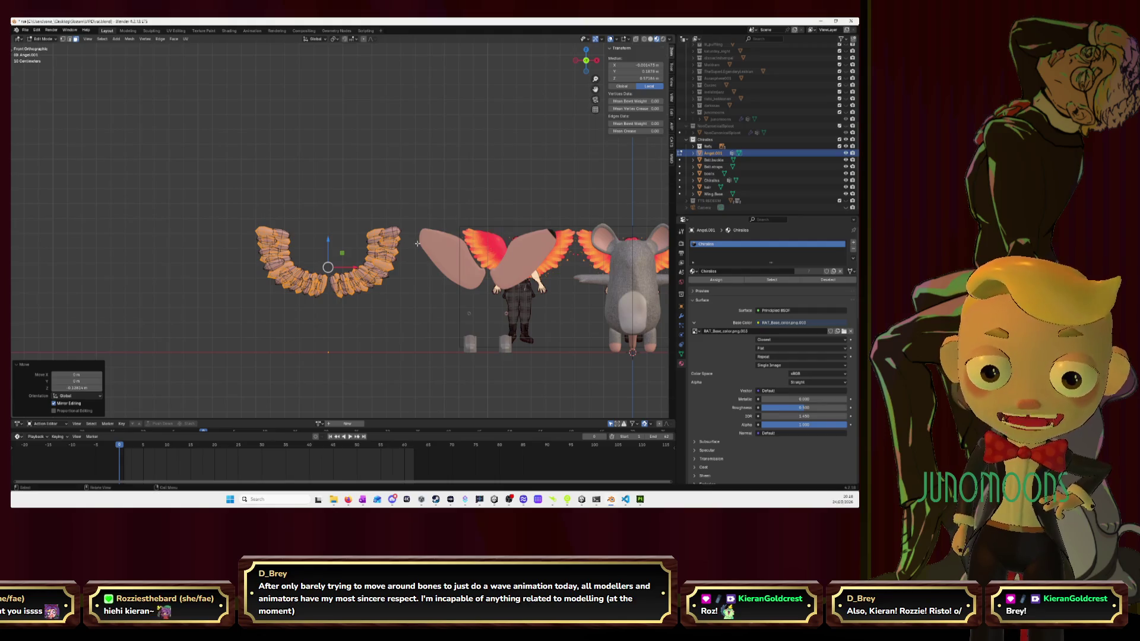
pyautogui.press('Tab')
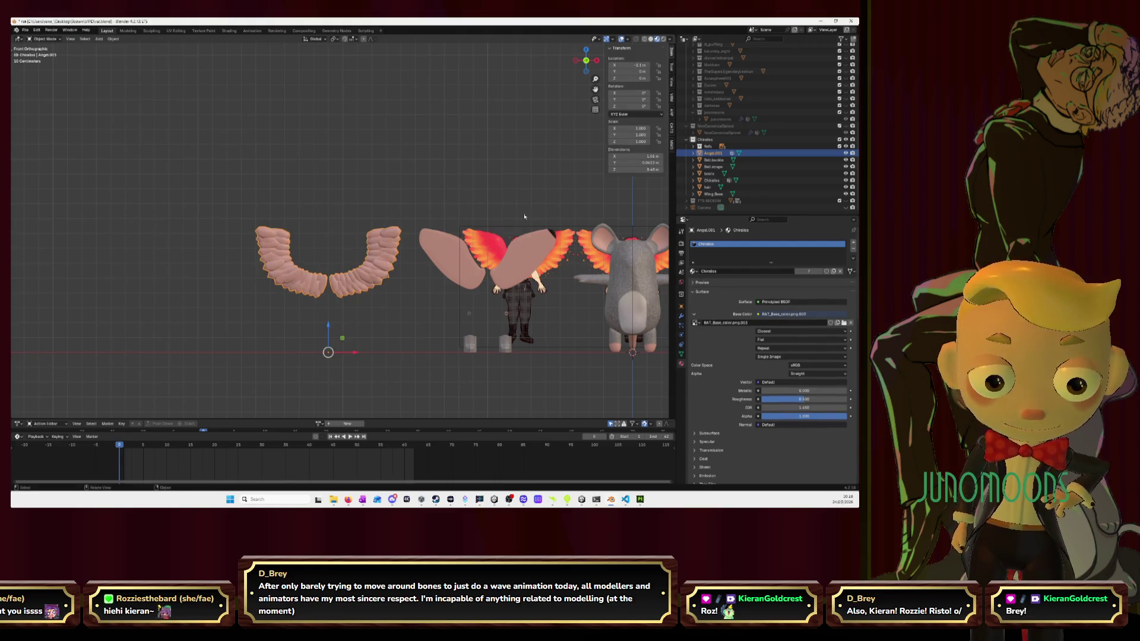
# Move Angel.001 1.1 m to the right along the X axis
pyautogui.moveTo(355, 356); pyautogui.dragTo(521, 351)
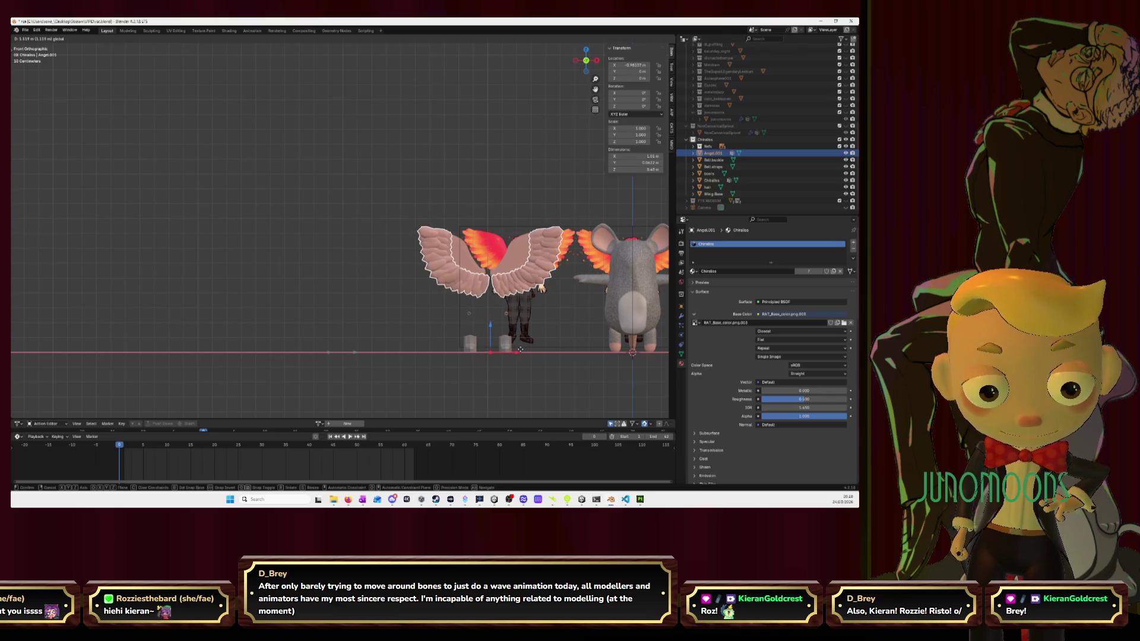
pyautogui.rightClick(517, 353)
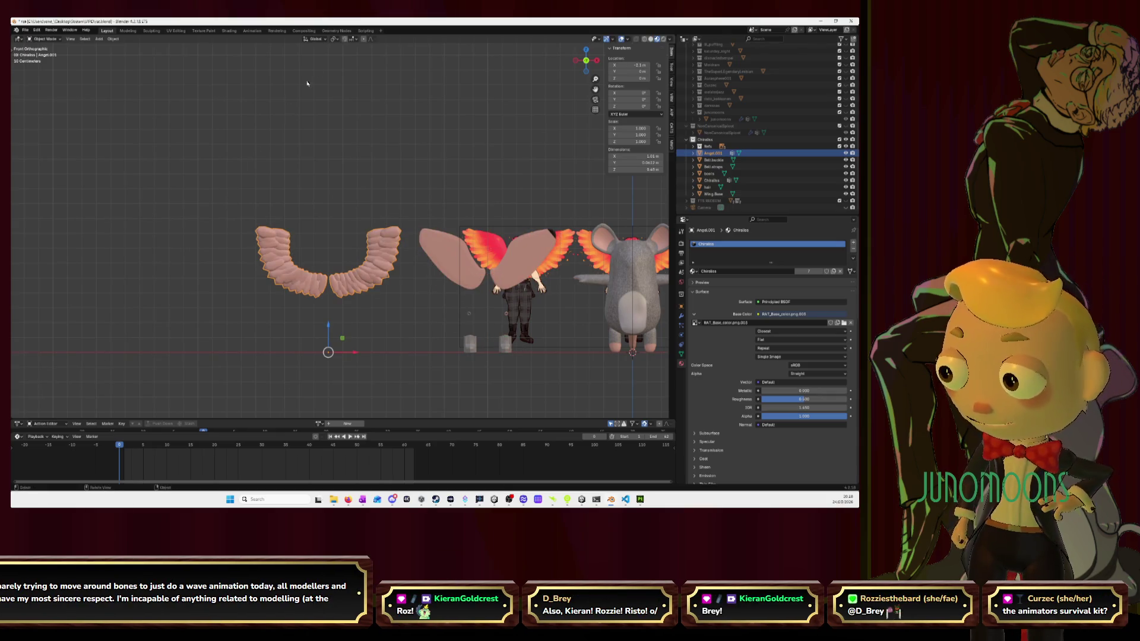
pyautogui.moveTo(356, 353); pyautogui.dragTo(516, 356)
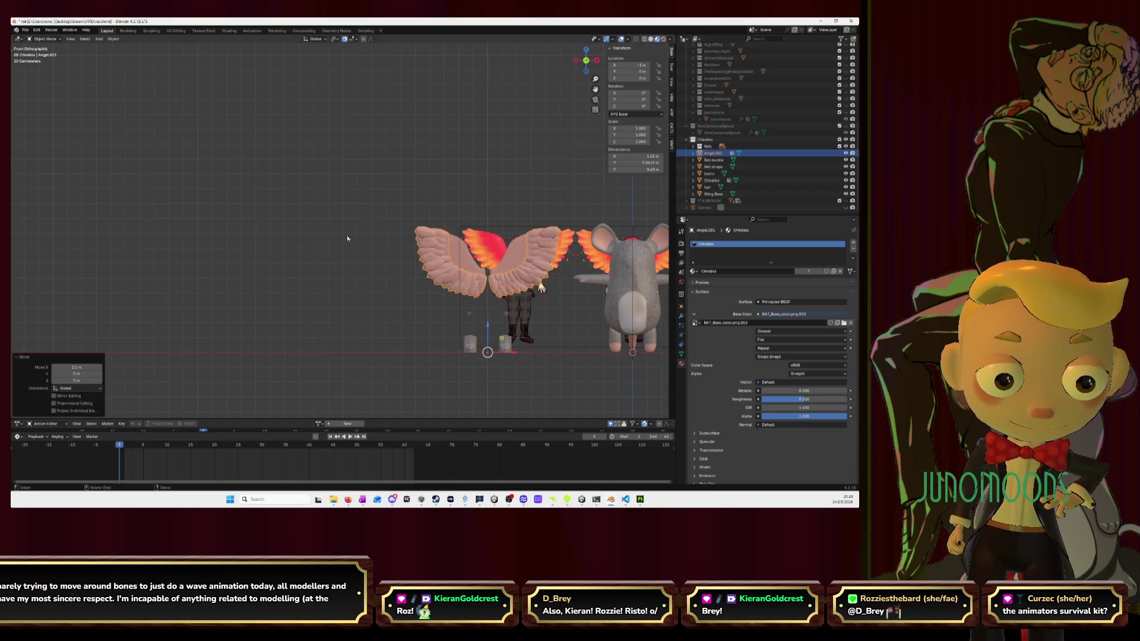
pyautogui.moveTo(516, 356)
pyautogui.mouseDown(button='middle')
pyautogui.moveTo(471, 279)
pyautogui.moveTo(490, 267)
pyautogui.mouseUp(button='middle')
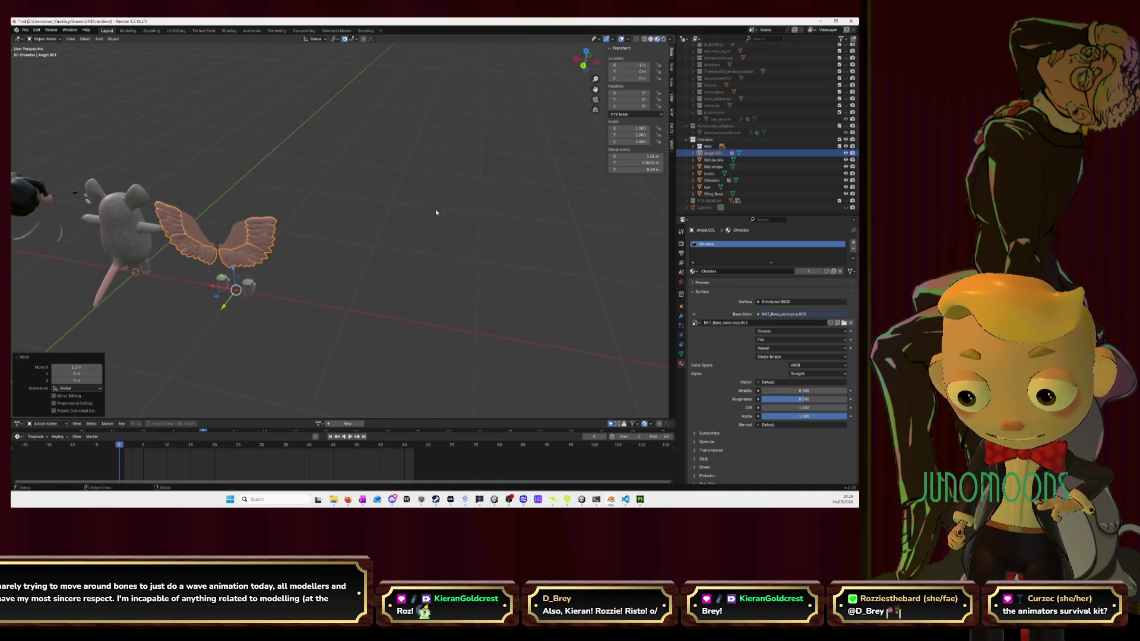
# Orbit and pan to view the models from behind, then make Angel.001 active again
pyautogui.moveTo(436, 209)
pyautogui.mouseDown(button='middle')
pyautogui.moveTo(329, 170)
pyautogui.moveTo(531, 111)
pyautogui.mouseUp(button='middle')
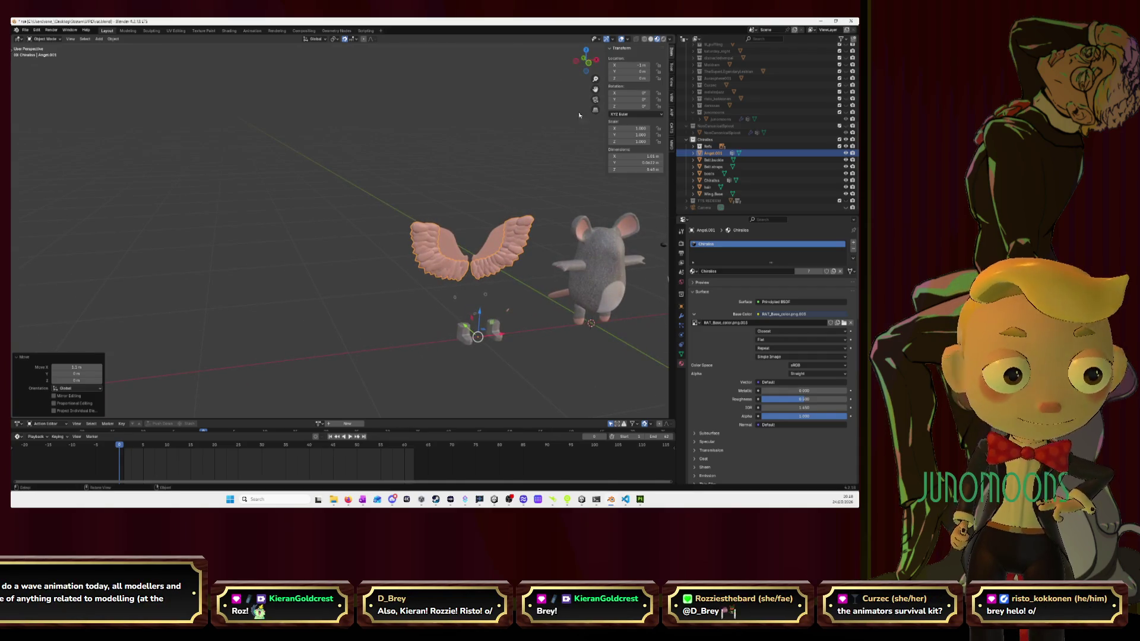
pyautogui.moveTo(595, 89); pyautogui.dragTo(565, 164)
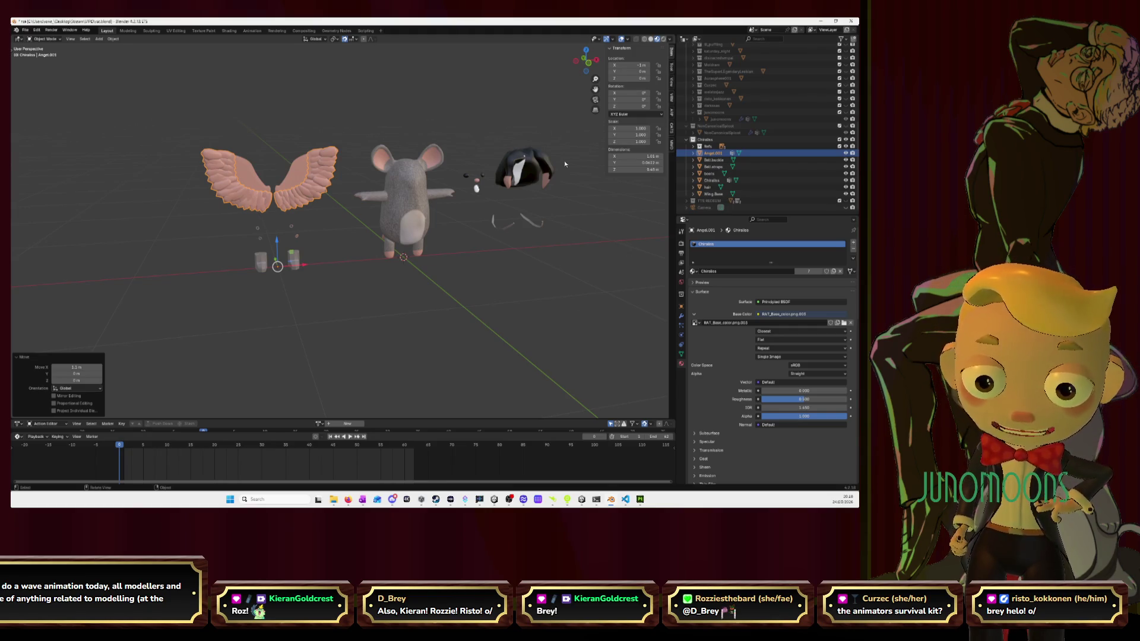
pyautogui.click(421, 312)
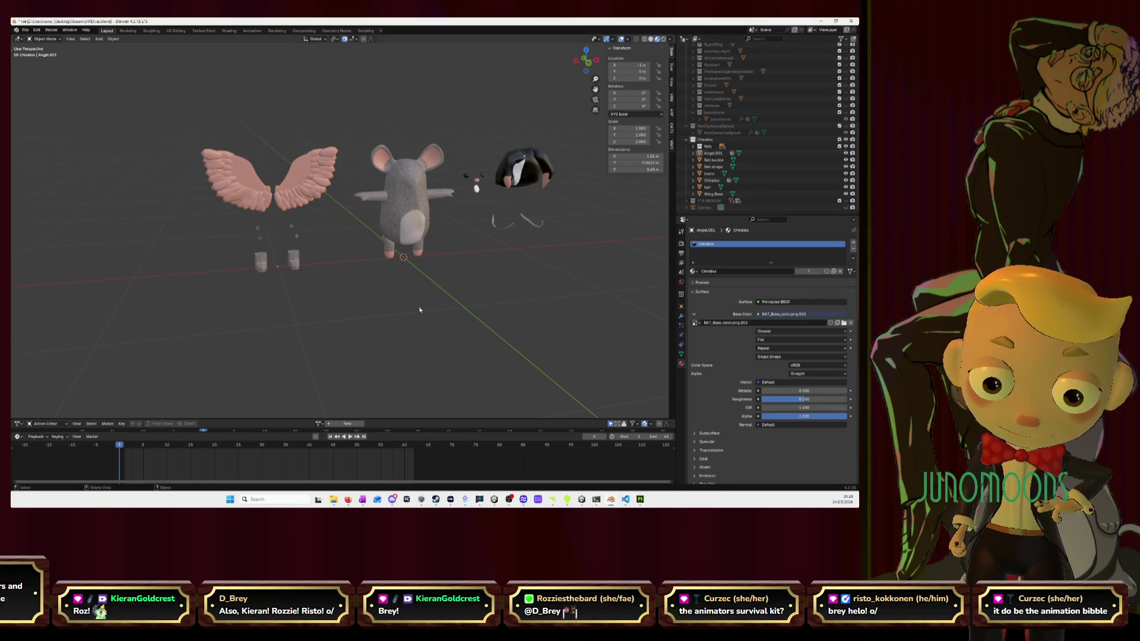
pyautogui.click(299, 183)
pyautogui.click(313, 202)
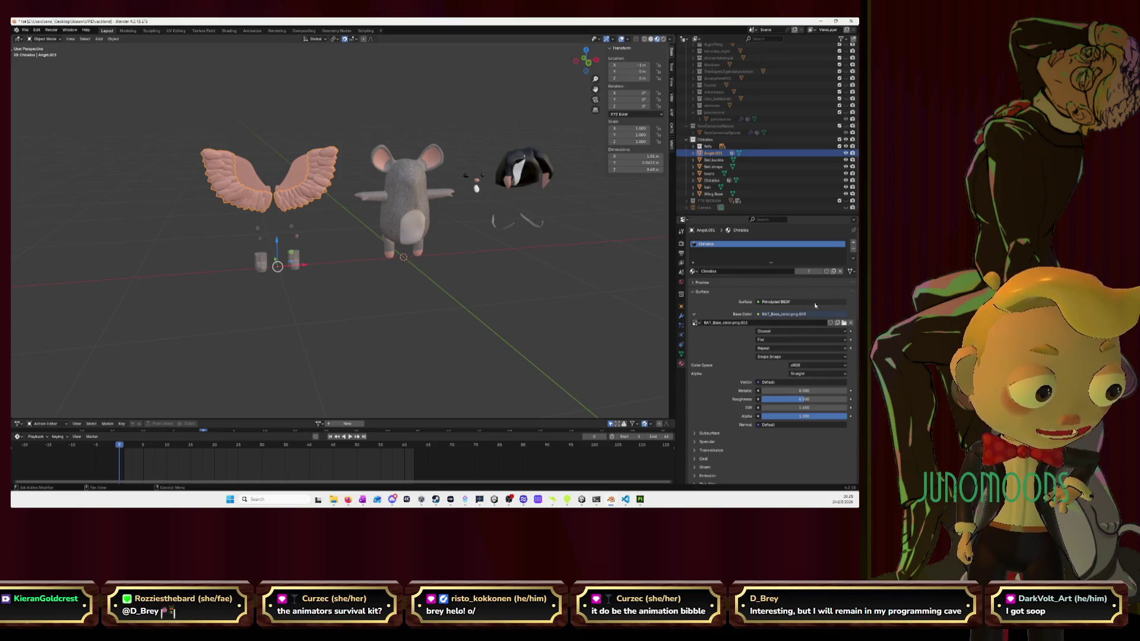
# Load Chiralss_Base_color.png from the Chiralss folder into the Base Color image node
pyautogui.click(844, 324)
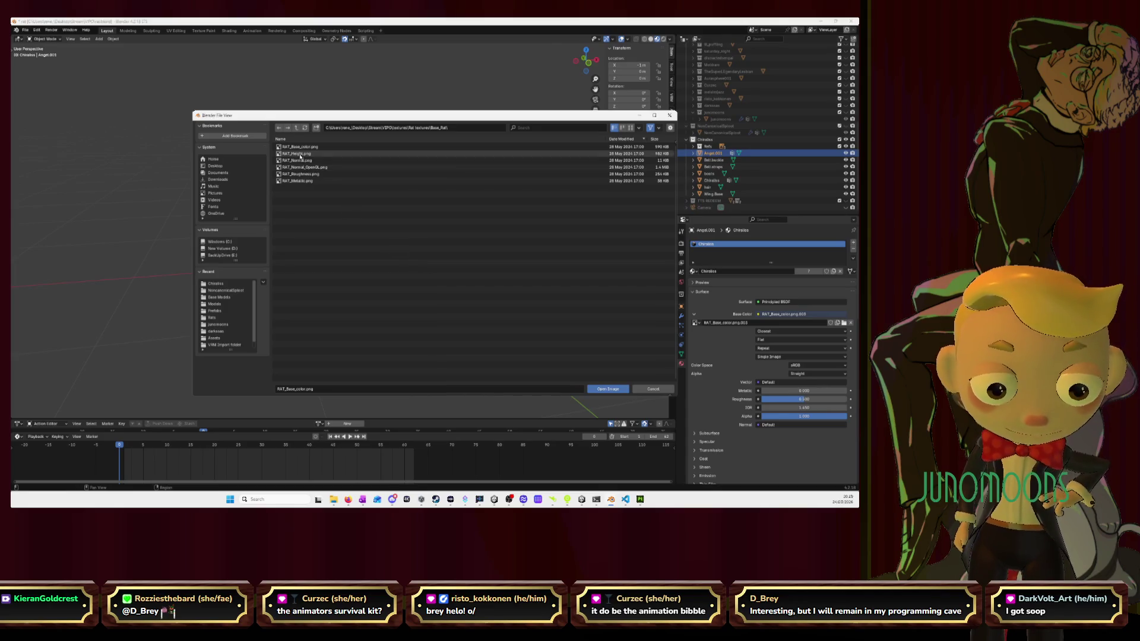
pyautogui.click(297, 128)
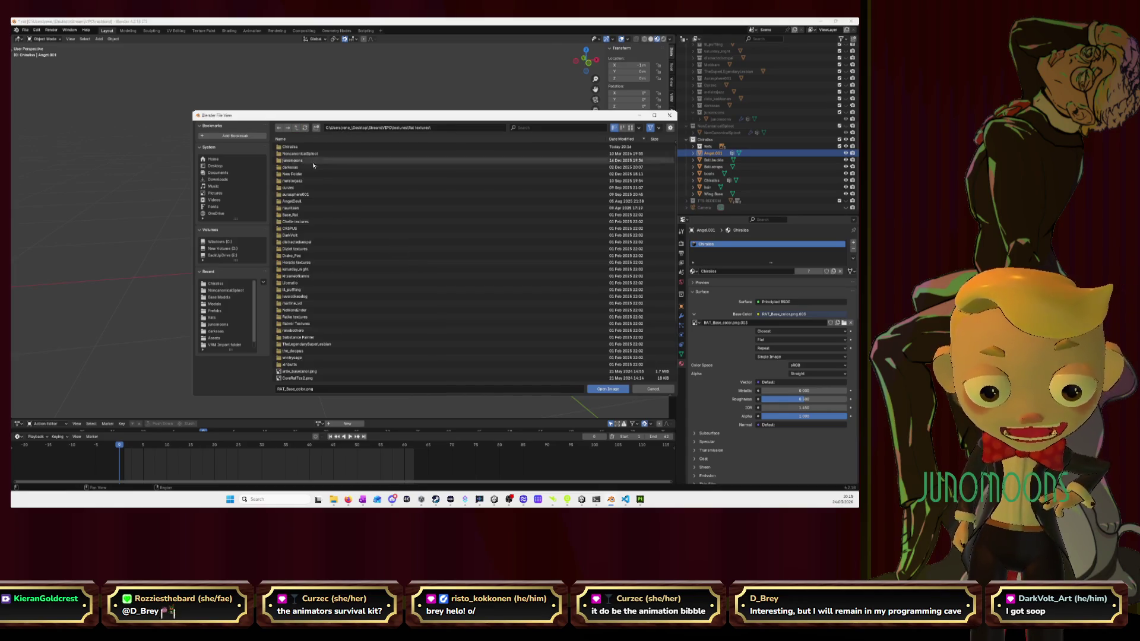
pyautogui.doubleClick(292, 147)
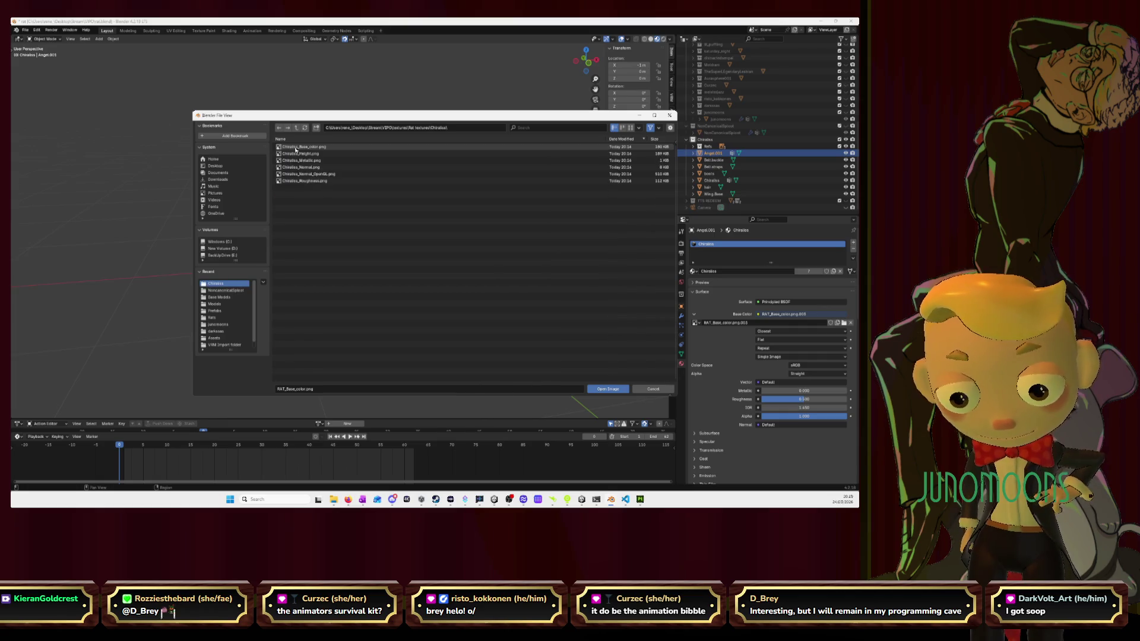
pyautogui.click(297, 147)
pyautogui.click(608, 389)
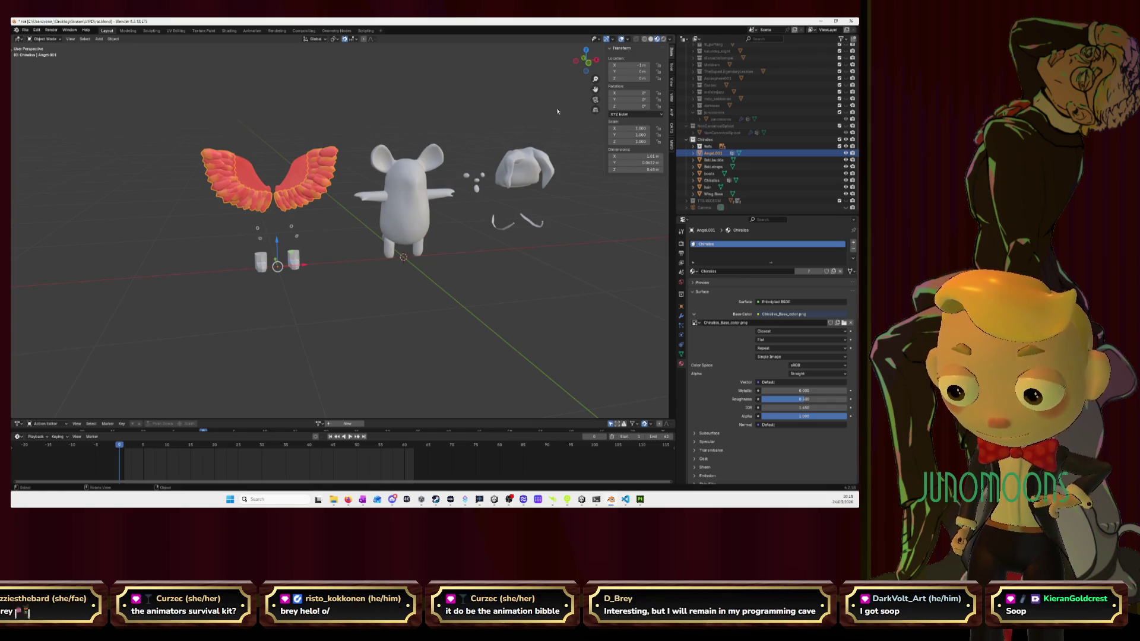
# View the retextured wings in Front Orthographic zoomed in, then switch to Substance 3D Painter
pyautogui.click(588, 67)
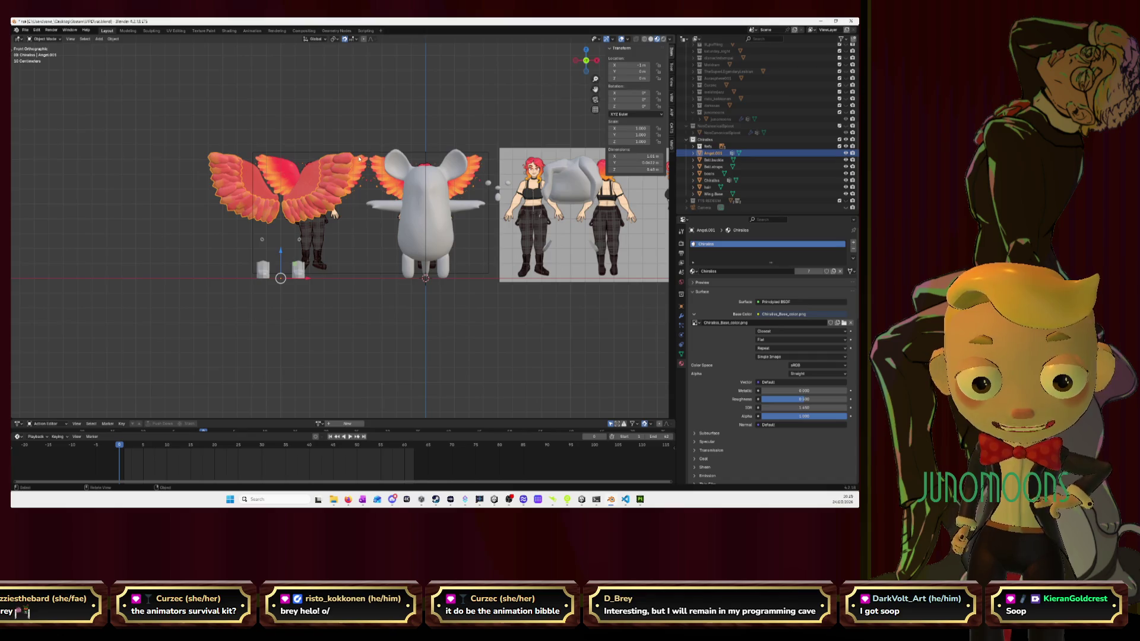
pyautogui.scroll(2, 354, 164)
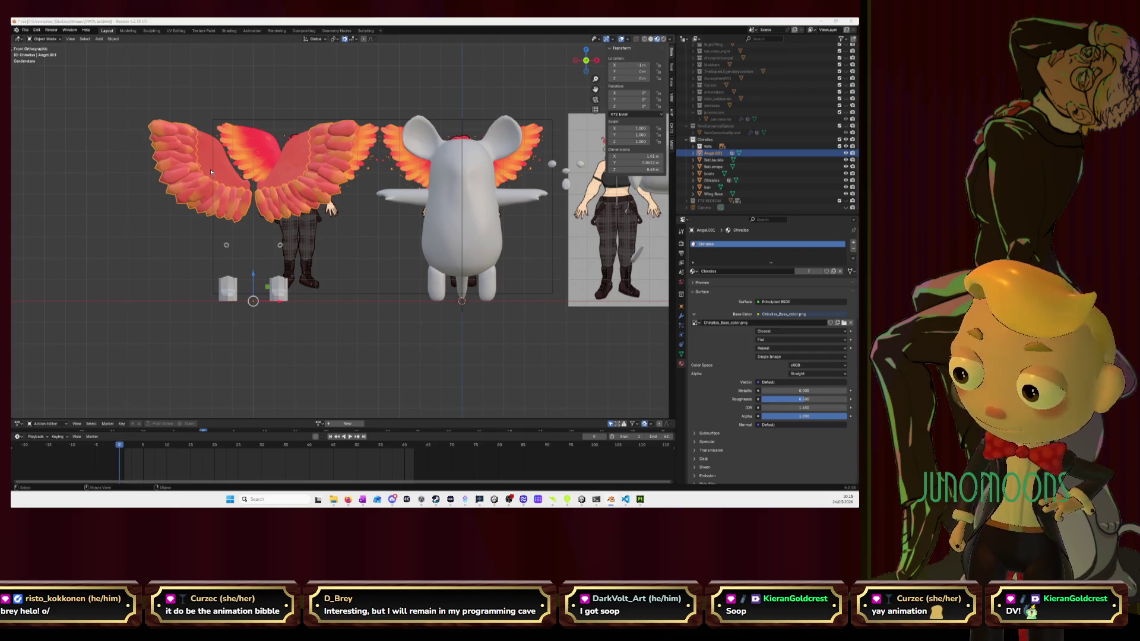
pyautogui.hotkey('alt', 'Tab')
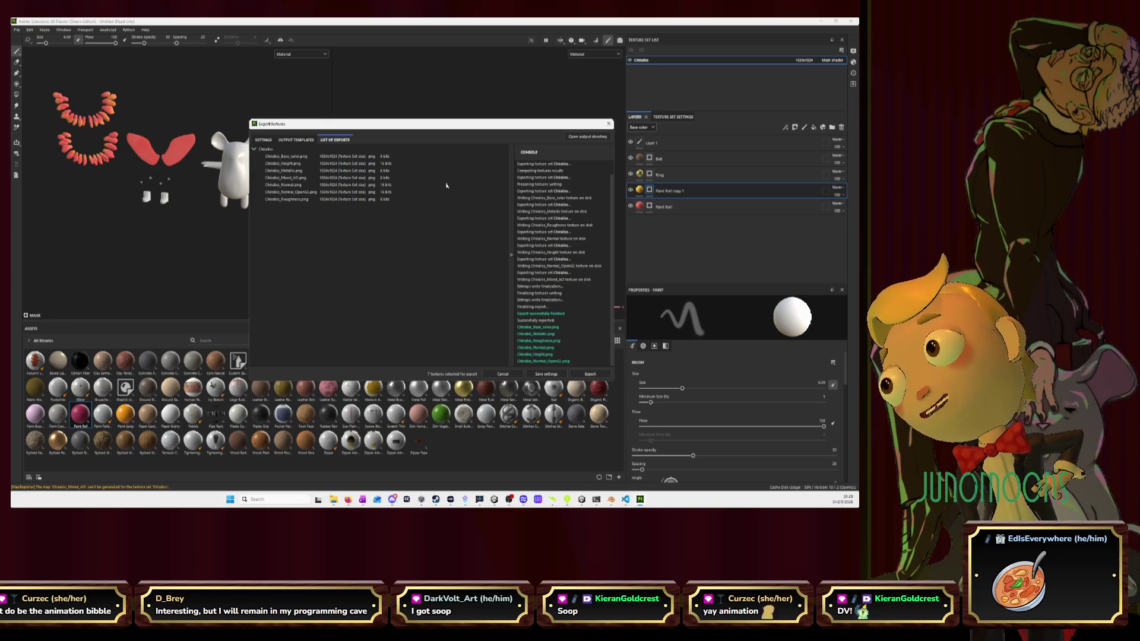
# Close the export summary, then zoom and orbit onto the orange-tipped arcs, comparing with Blender
pyautogui.click(609, 123)
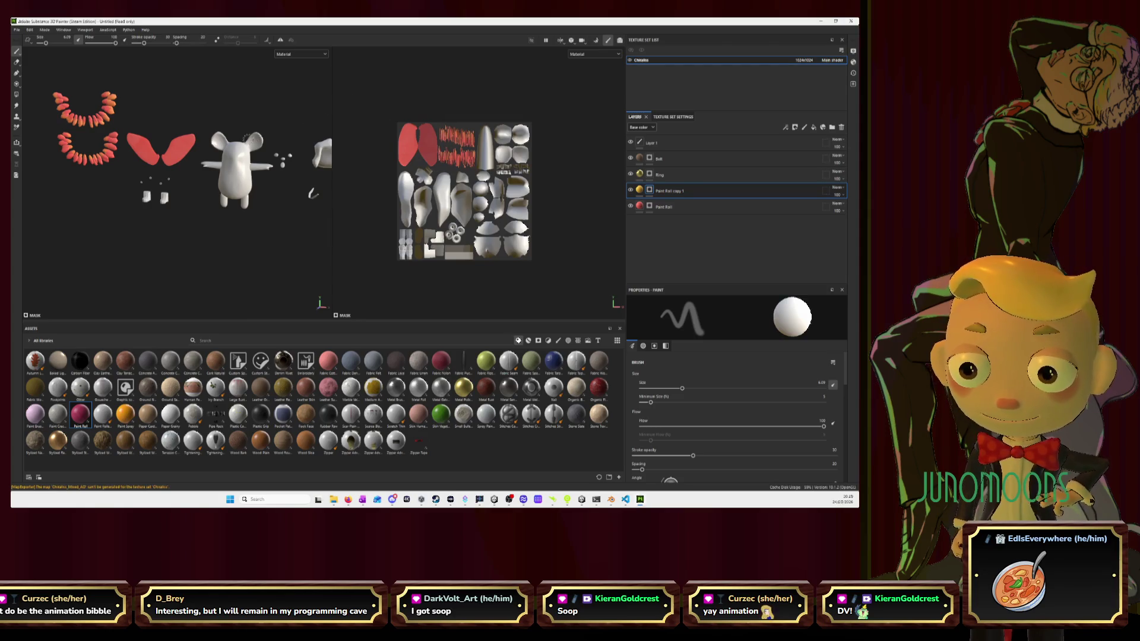
pyautogui.scroll(3, 248, 140)
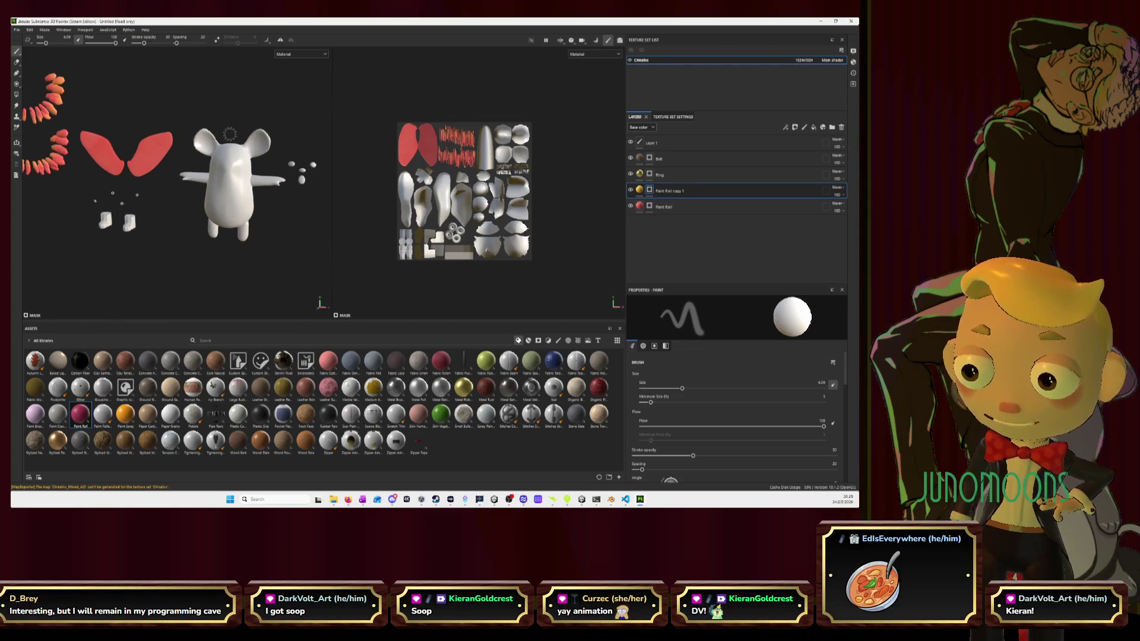
pyautogui.moveTo(184, 137)
pyautogui.keyDown('alt'); pyautogui.mouseDown()
pyautogui.moveTo(300, 212)
pyautogui.moveTo(312, 252)
pyautogui.mouseUp(); pyautogui.keyUp('alt')
pyautogui.scroll(3, 239, 189)
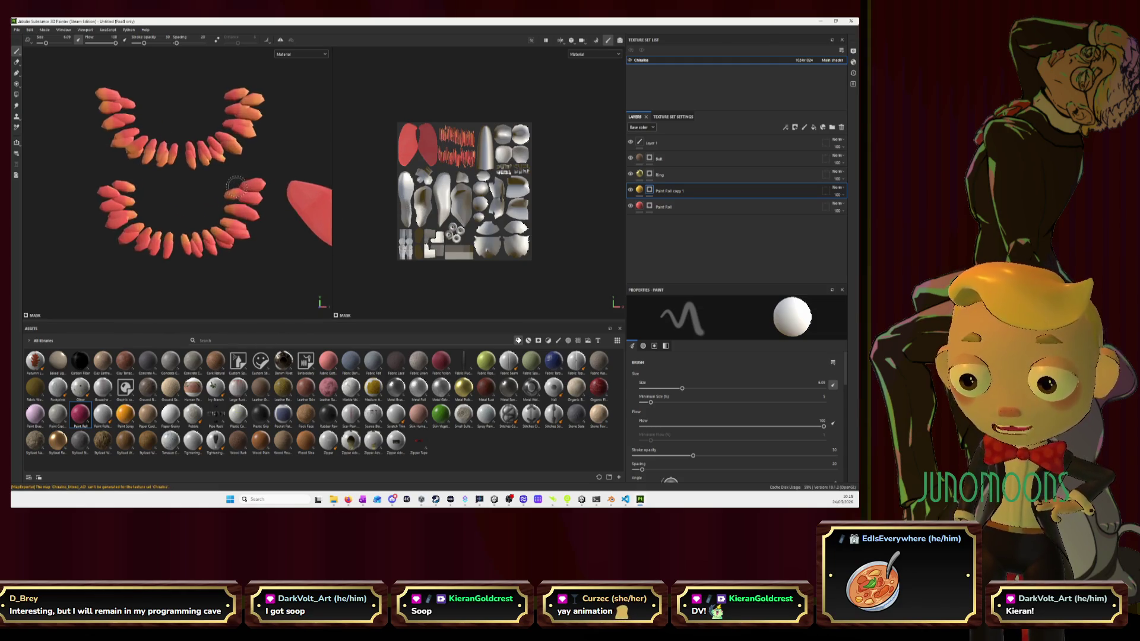
pyautogui.hotkey('alt', 'Tab')
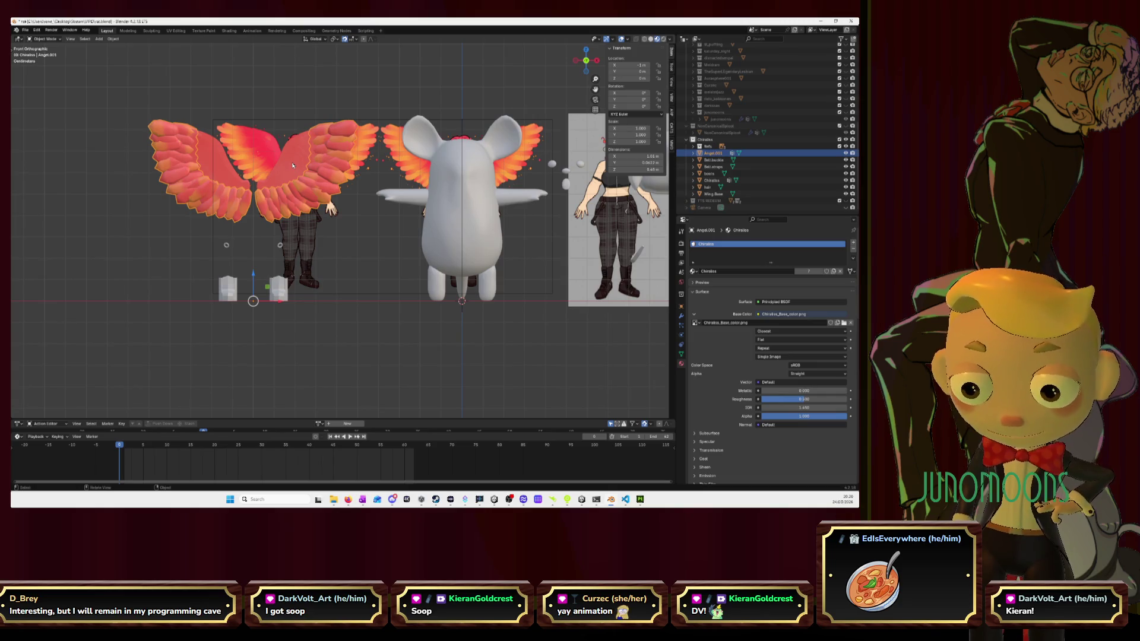
pyautogui.hotkey('alt', 'Tab')
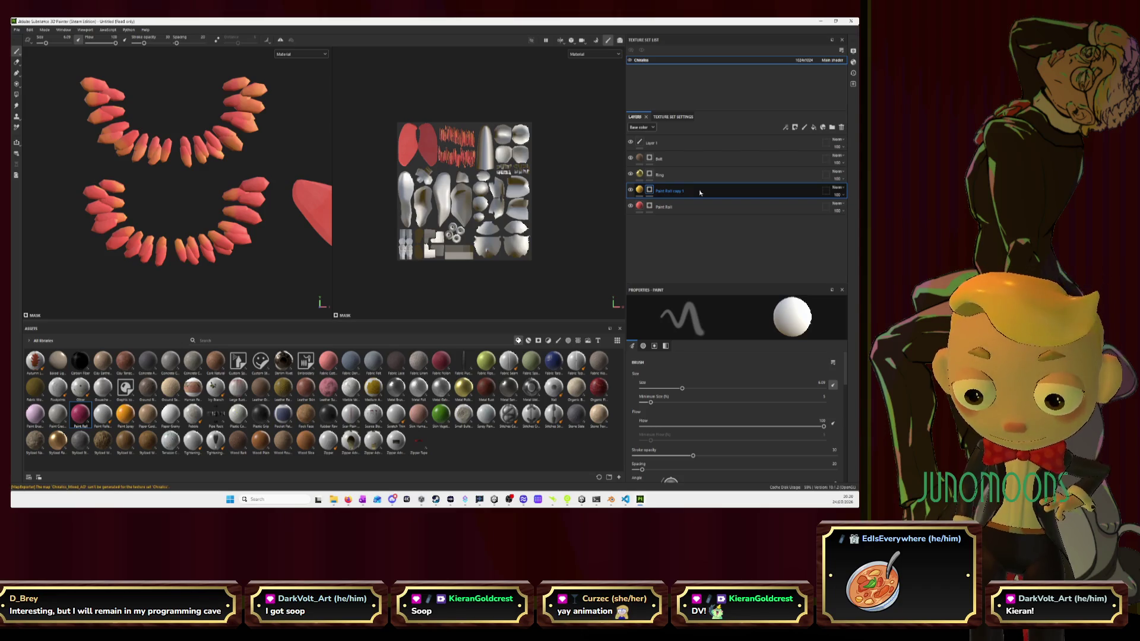
# Duplicate the paint layer and clear the new copy's mask
pyautogui.rightClick(700, 193)
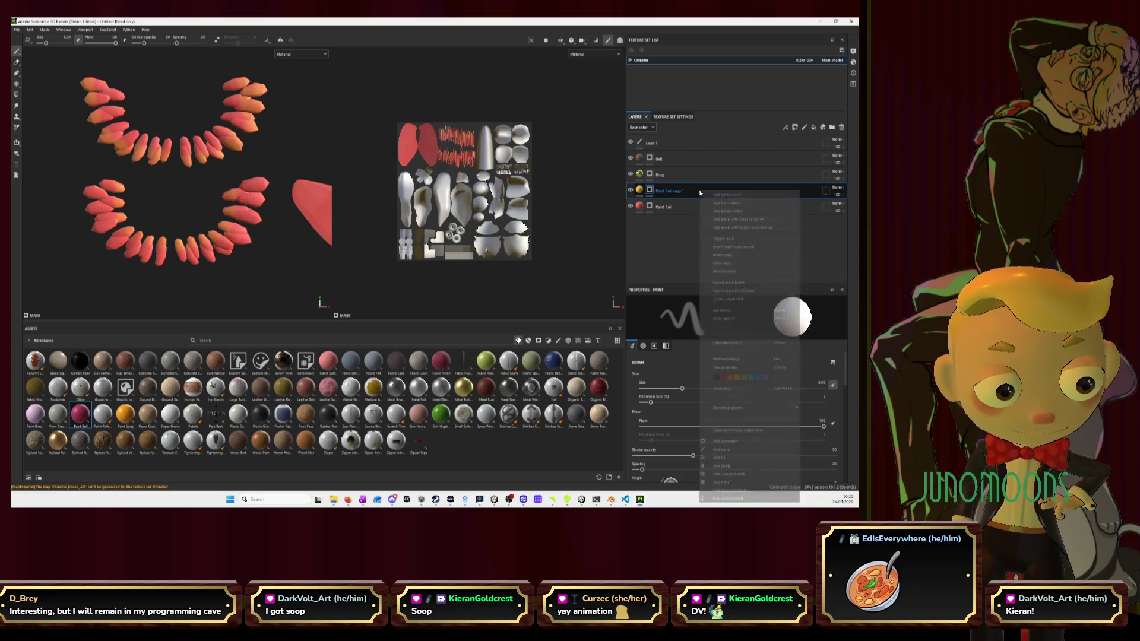
pyautogui.click(734, 346)
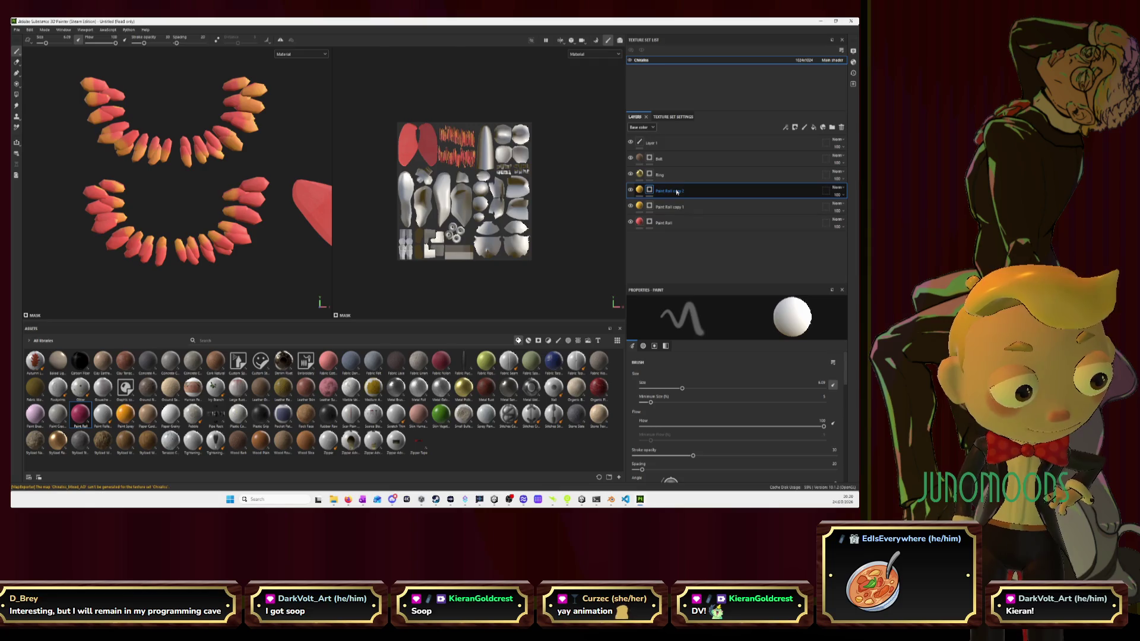
pyautogui.rightClick(677, 192)
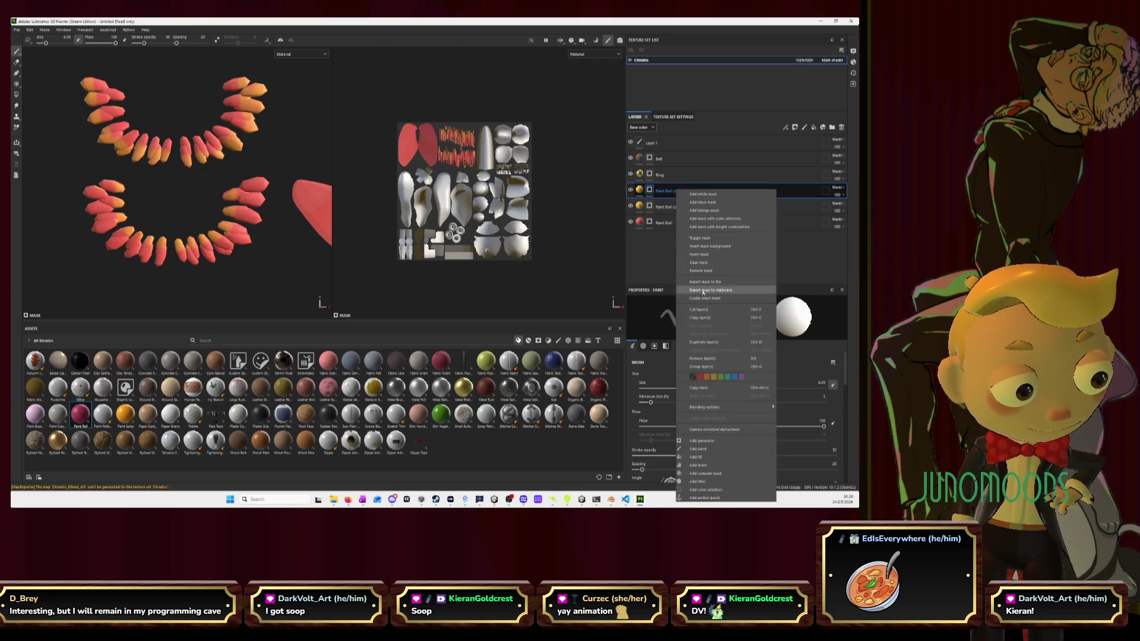
pyautogui.click(700, 264)
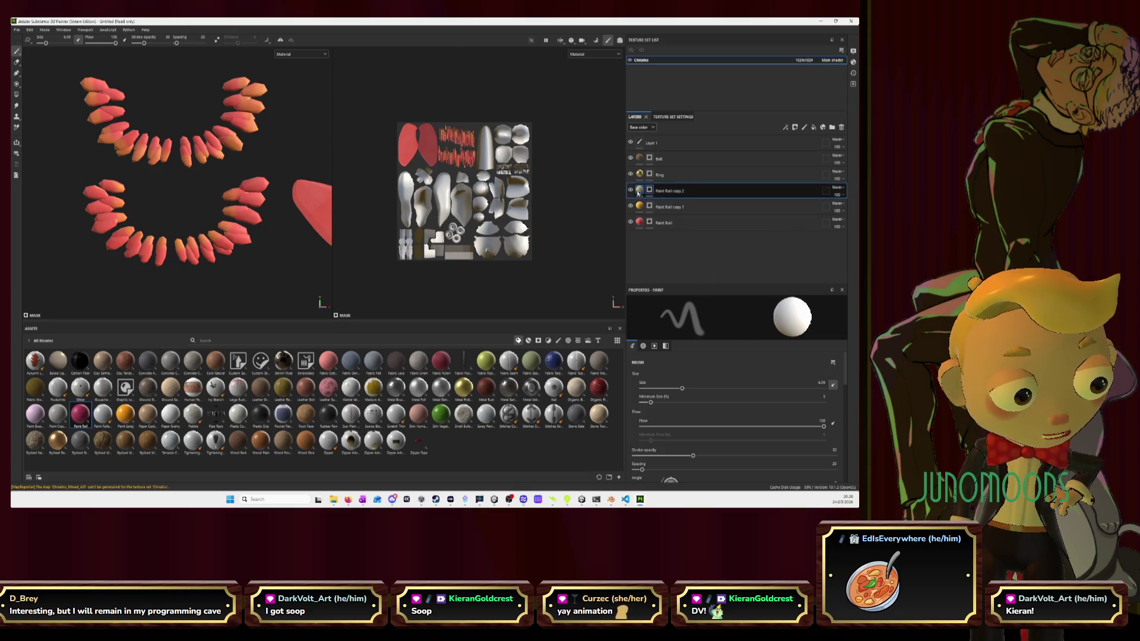
# Open the copy's Paint Color swatch and place Blender on the left side for reference
pyautogui.click(772, 191)
pyautogui.click(764, 339)
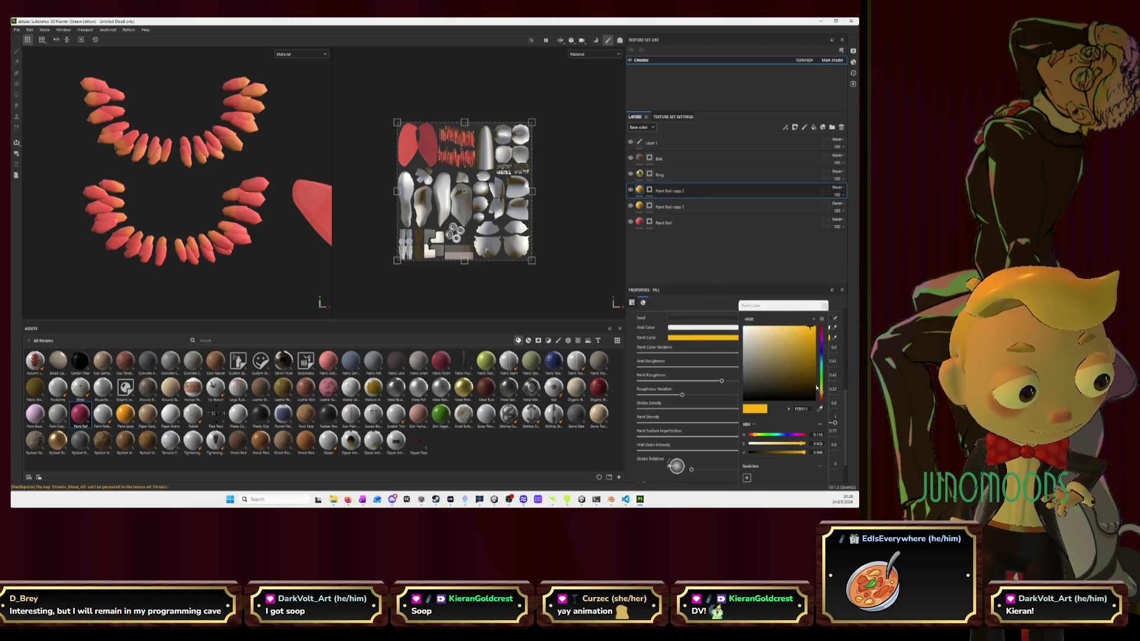
pyautogui.hotkey('alt', 'Tab')
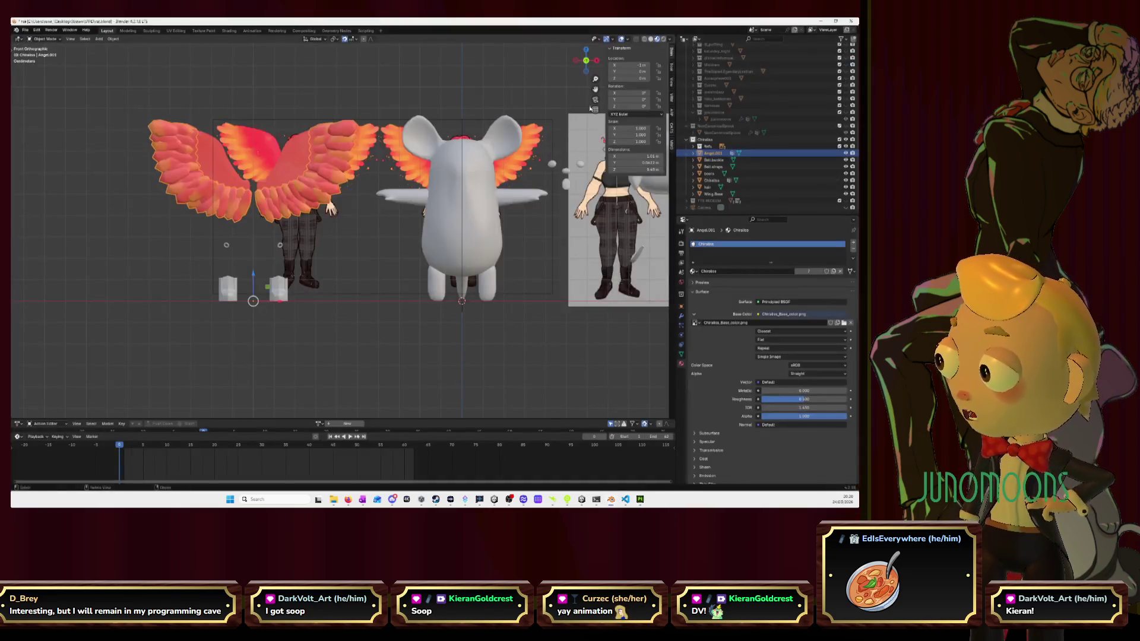
pyautogui.moveTo(320, 22); pyautogui.dragTo(163, 173)
pyautogui.hotkey('alt', 'Tab')
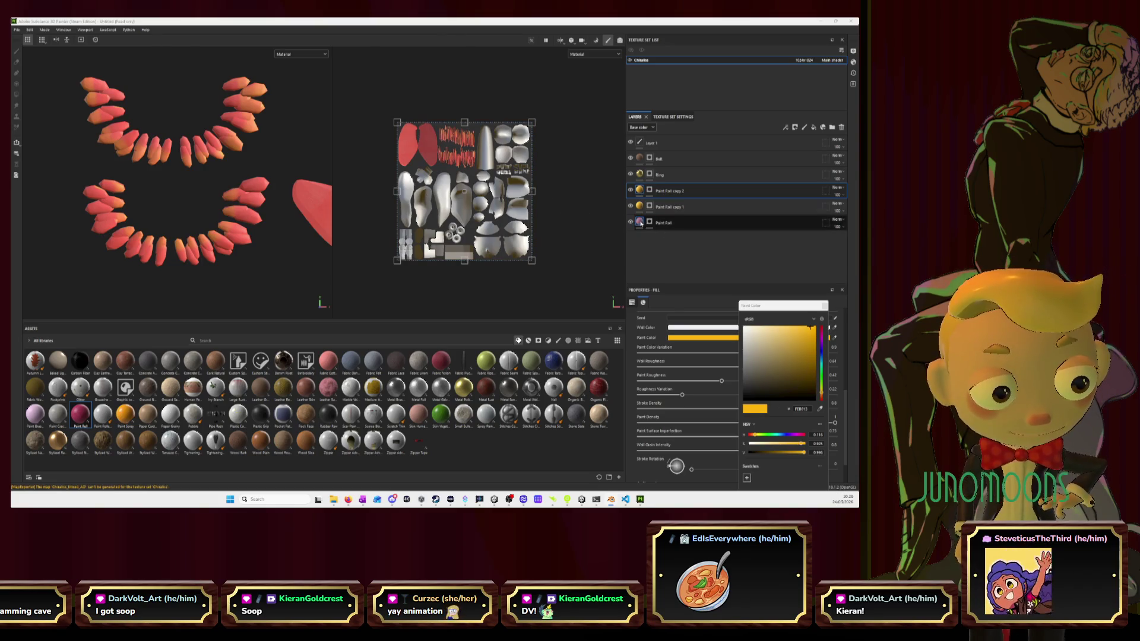
# Change Paint Roll copy 1's paint colour from yellow to orange F77A34
pyautogui.click(660, 223)
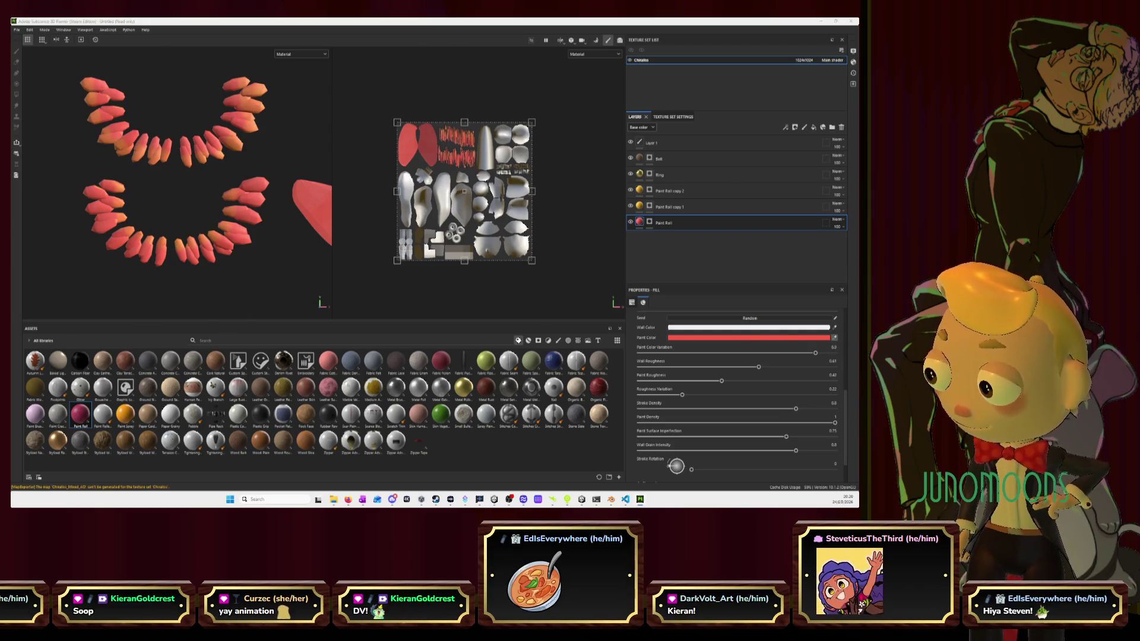
pyautogui.click(674, 208)
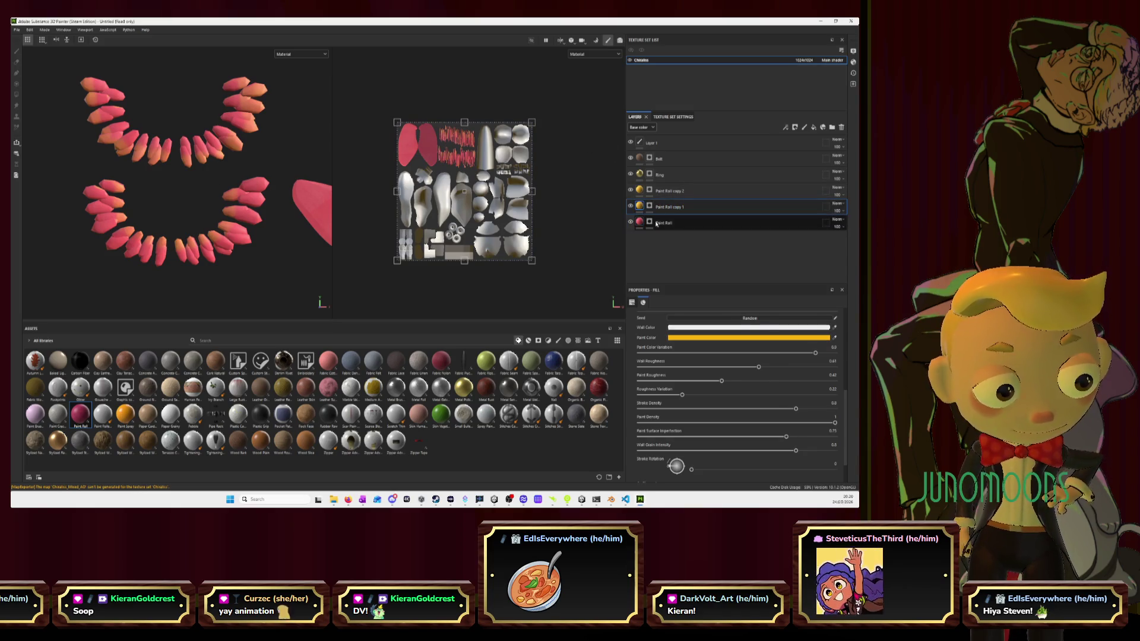
pyautogui.click(831, 341)
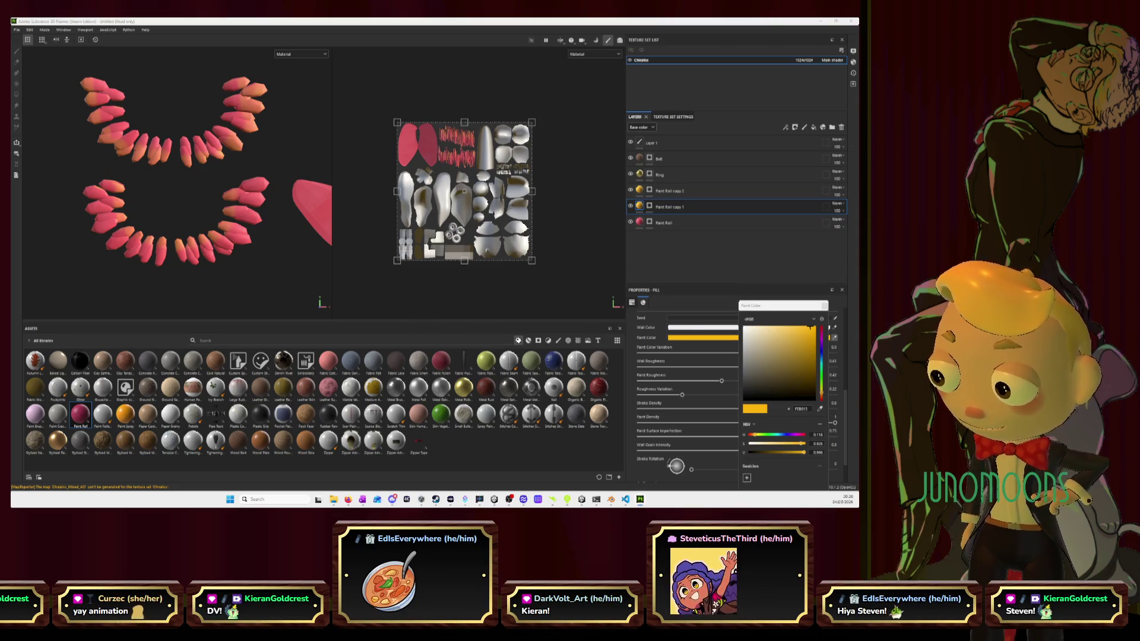
pyautogui.click(799, 328)
# Sample a colour for Paint Roll copy 2 while checking the Blender reference
pyautogui.click(653, 191)
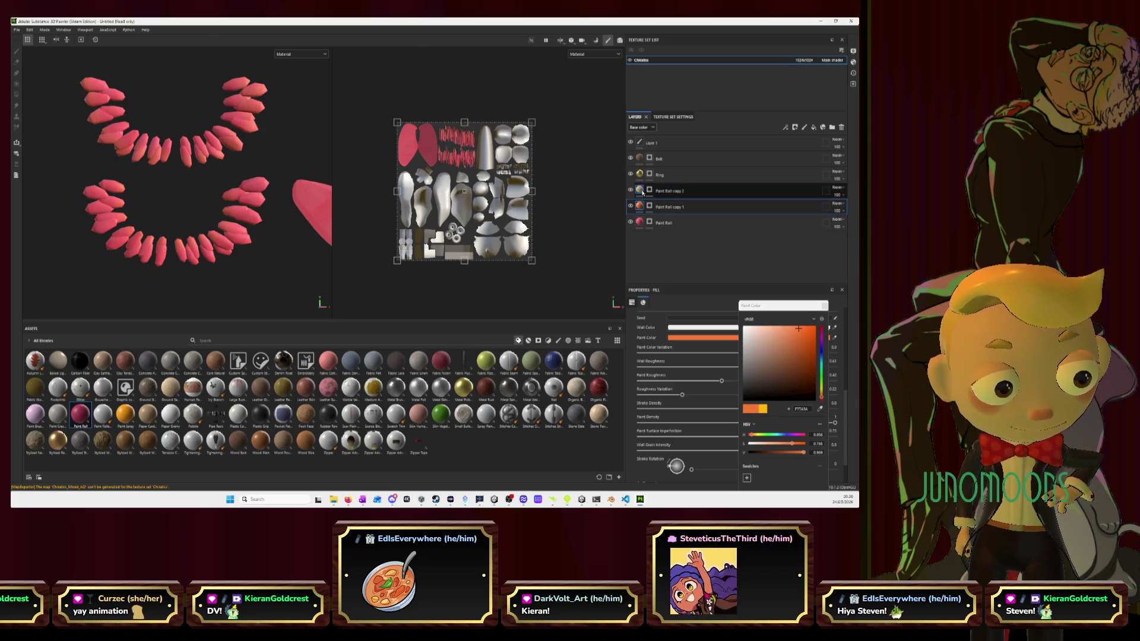
pyautogui.click(834, 337)
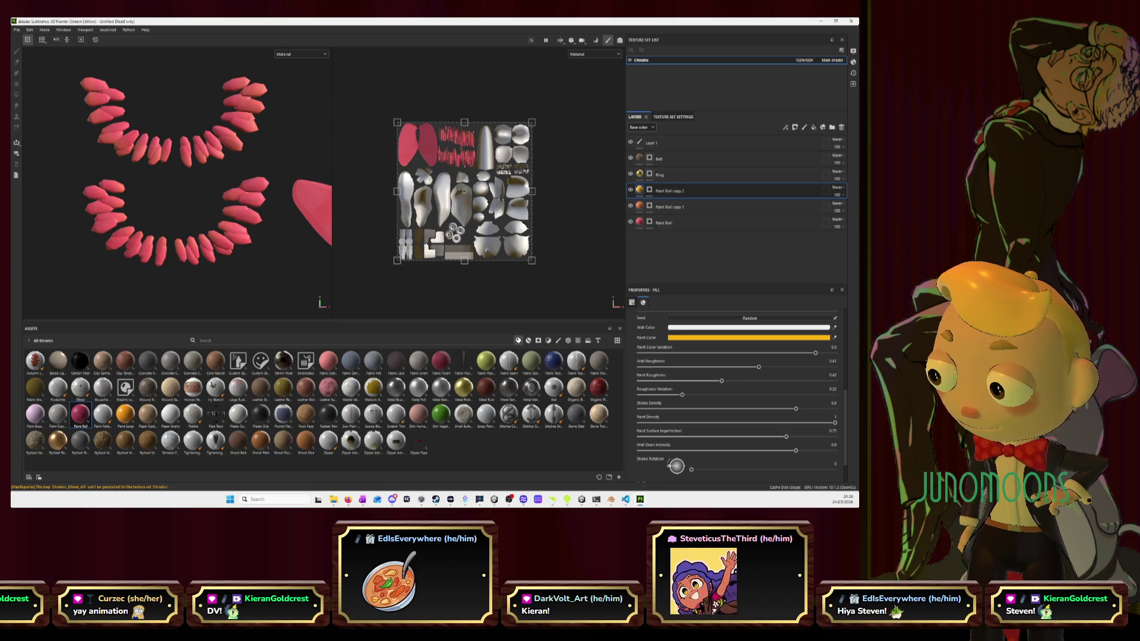
pyautogui.hotkey('alt', 'Tab')
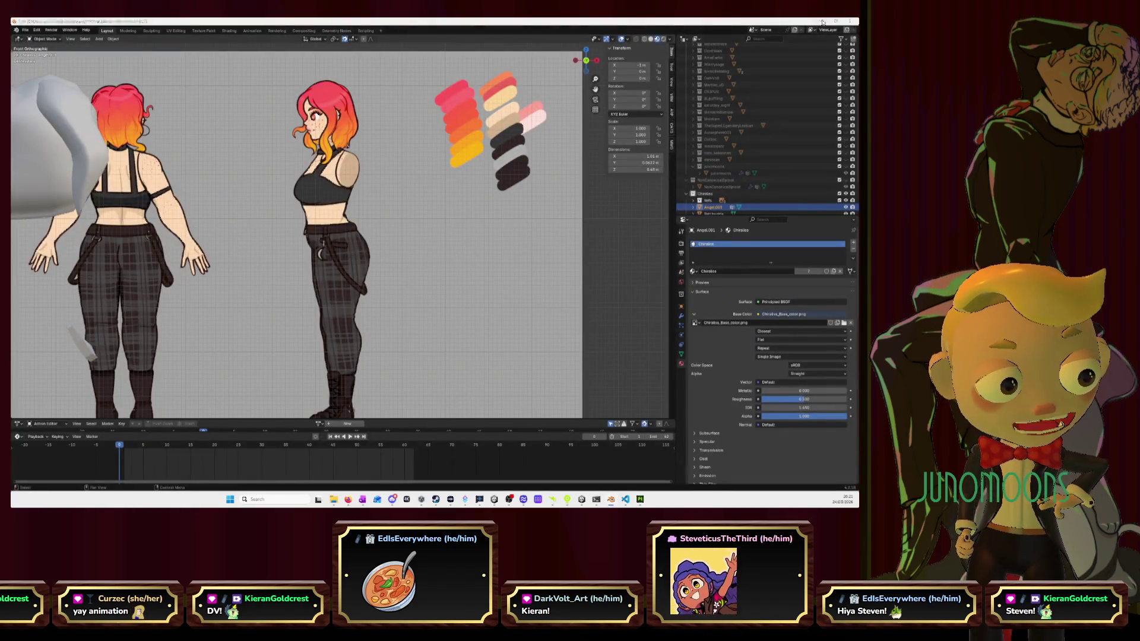
pyautogui.click(821, 20)
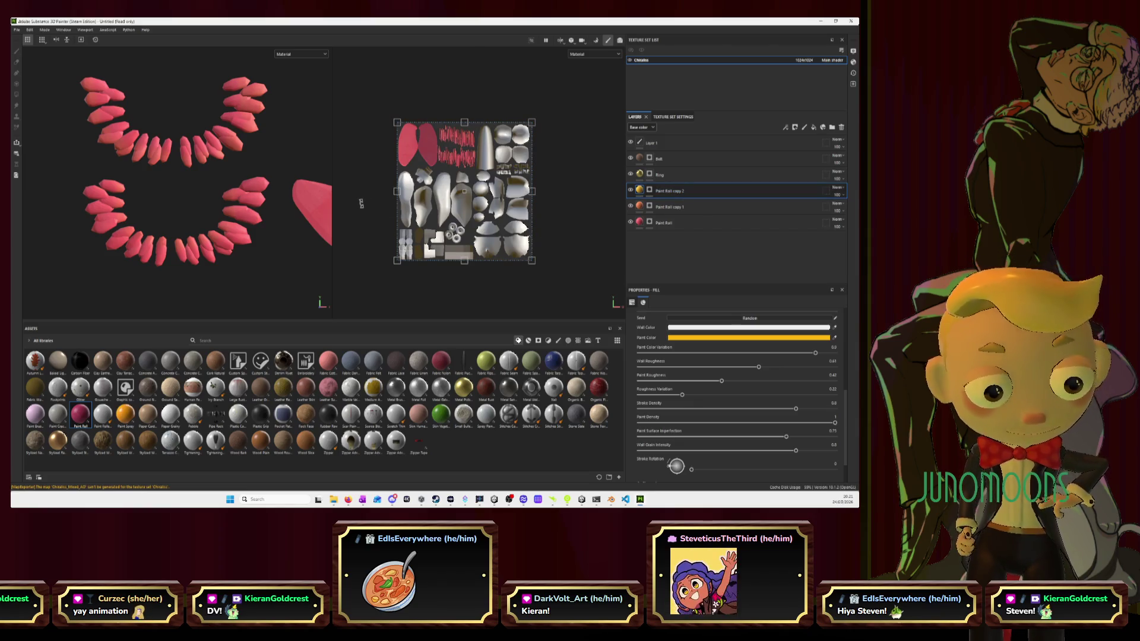
pyautogui.scroll(2, 201, 196)
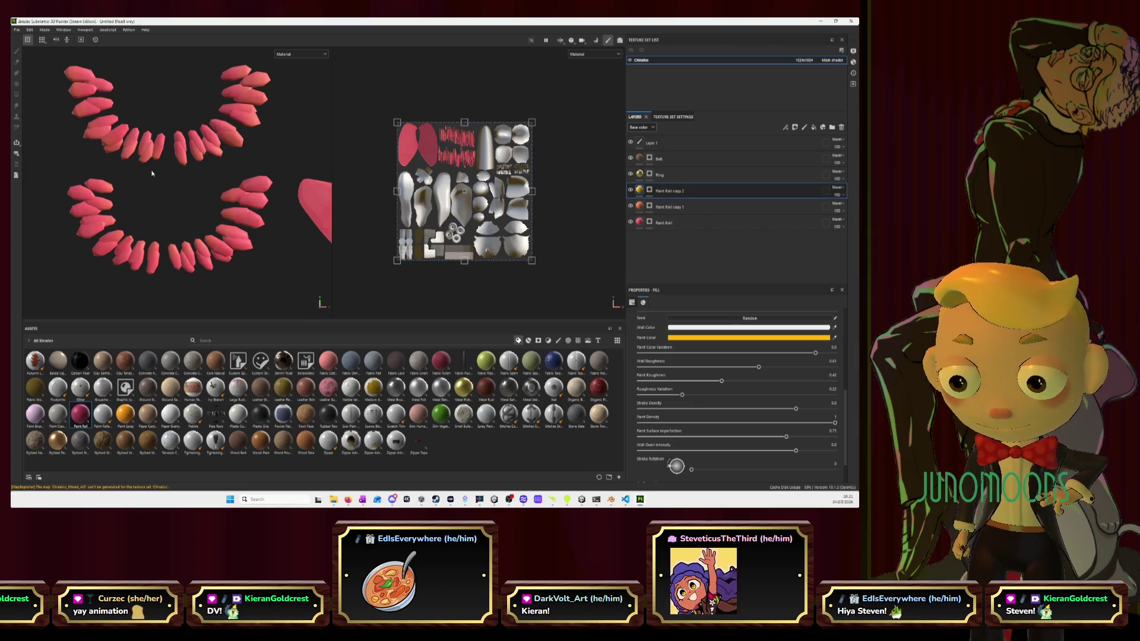
# Select Paint Roll copy 1's mask and activate the paint brush
pyautogui.click(675, 208)
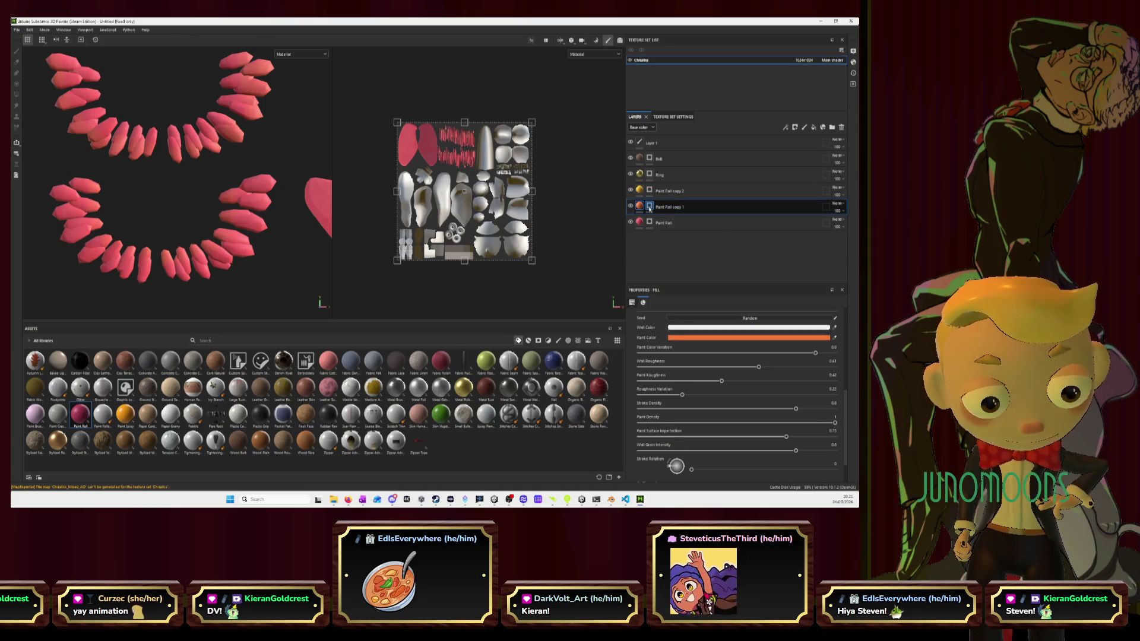
pyautogui.click(650, 207)
pyautogui.click(146, 43)
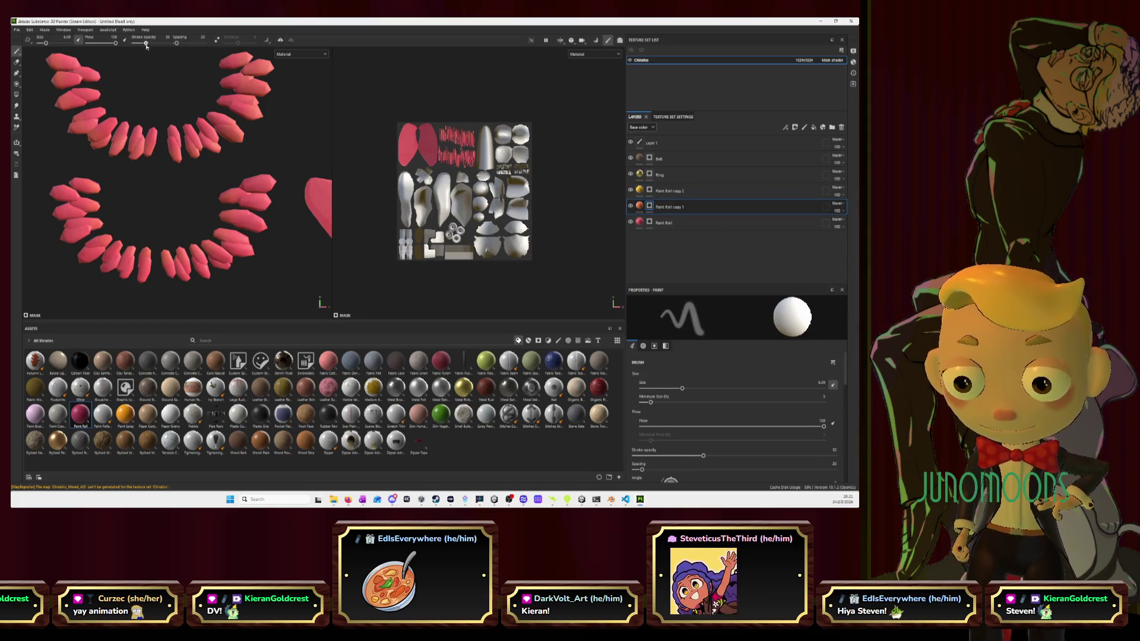
# Set stroke opacity to 60 and paint orange on the lower and top-left feather tips
pyautogui.moveTo(146, 45); pyautogui.dragTo(154, 54)
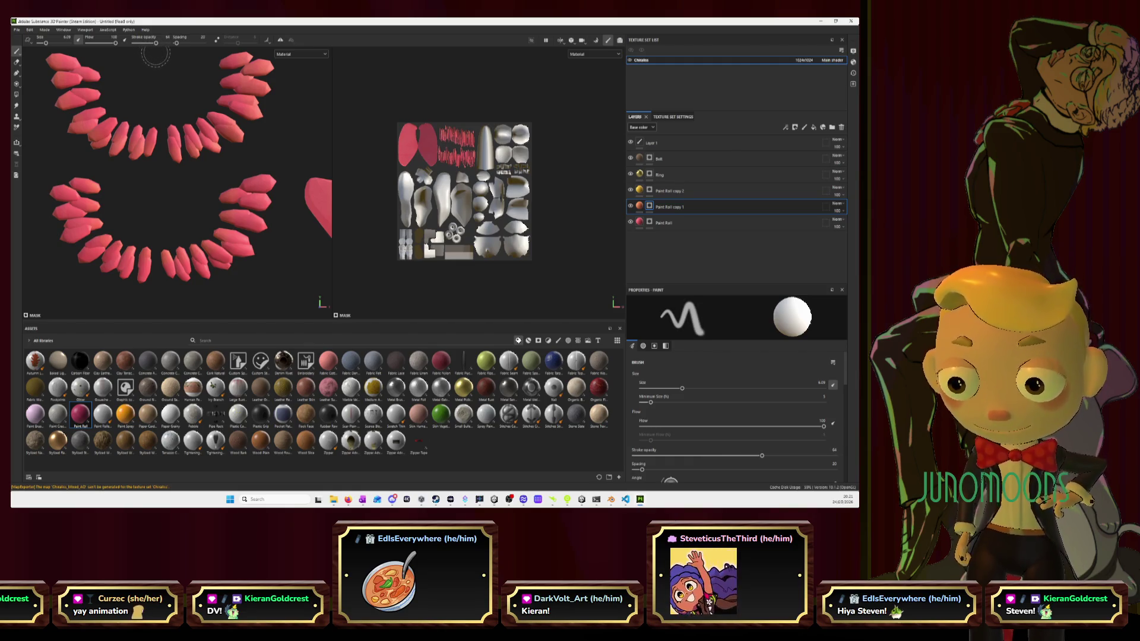
pyautogui.moveTo(97, 195)
pyautogui.mouseDown()
pyautogui.moveTo(108, 228)
pyautogui.moveTo(163, 256)
pyautogui.mouseUp()
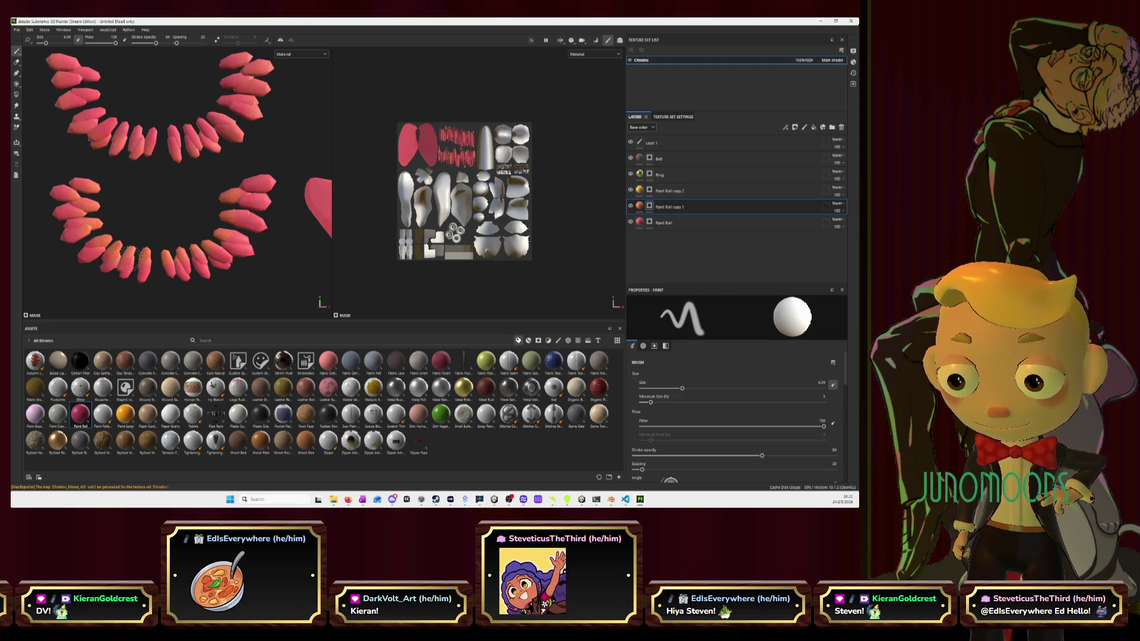
pyautogui.moveTo(132, 262); pyautogui.dragTo(168, 261)
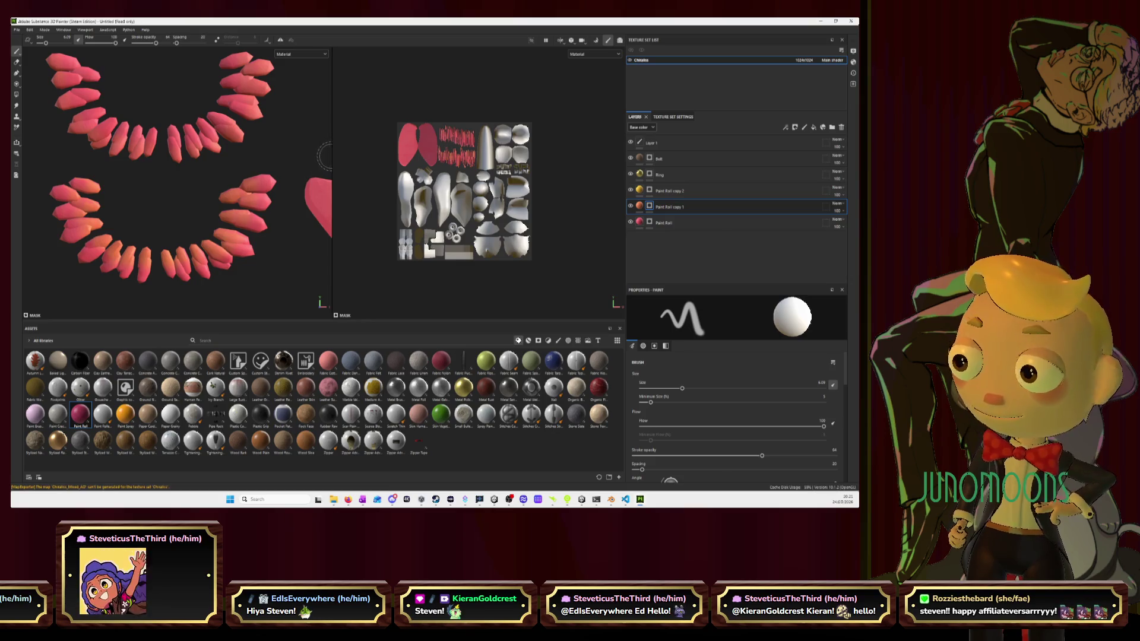
pyautogui.moveTo(334, 159); pyautogui.dragTo(448, 159)
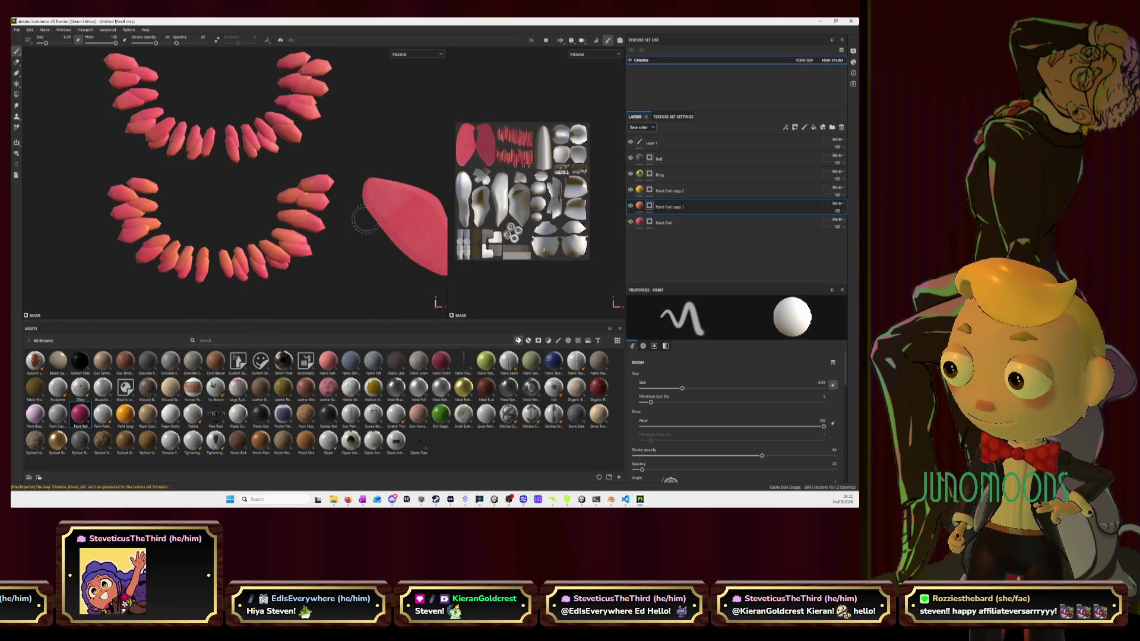
pyautogui.scroll(1, 132, 95)
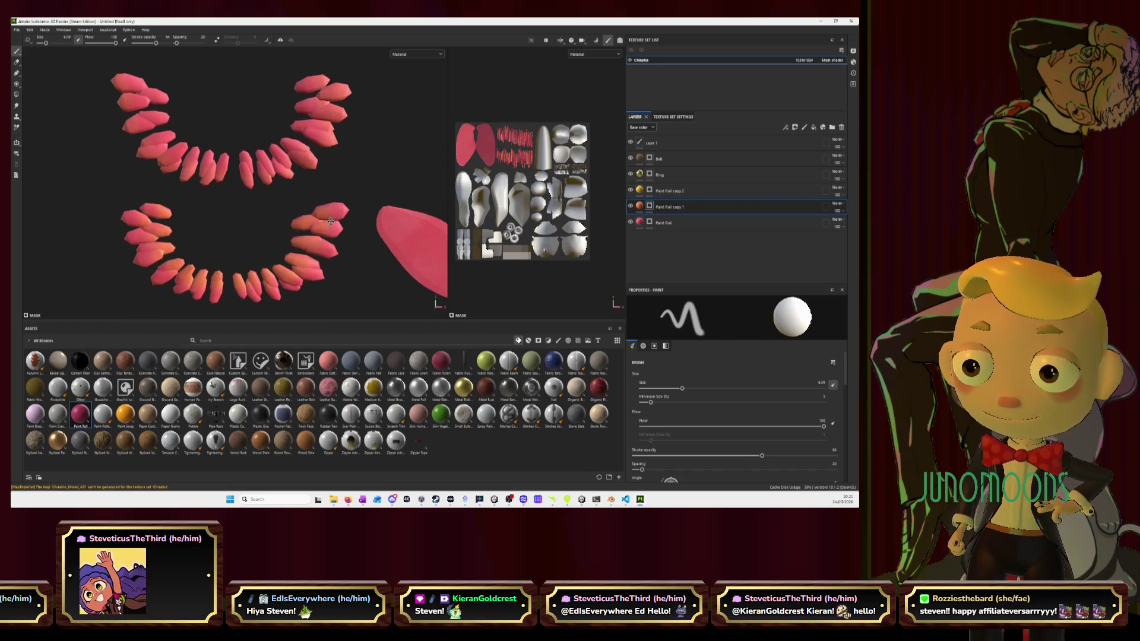
pyautogui.moveTo(134, 95); pyautogui.dragTo(132, 99)
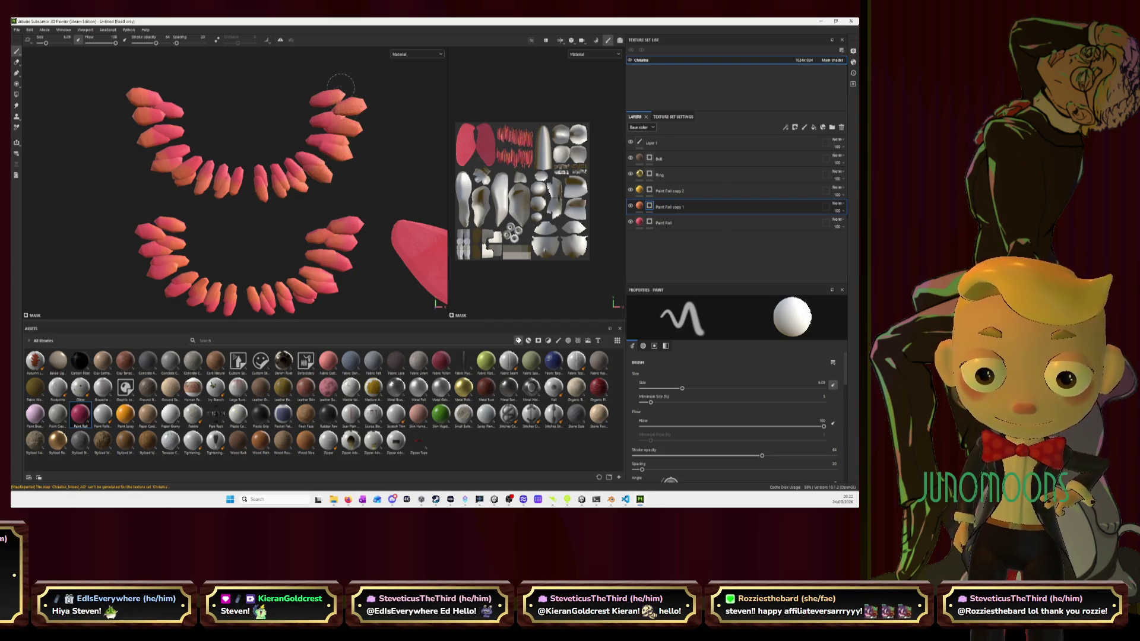
# Reposition the view and paint orange along the upper feather ring tips
pyautogui.moveTo(273, 205)
pyautogui.keyDown('alt'); pyautogui.mouseDown()
pyautogui.moveTo(229, 308)
pyautogui.moveTo(183, 212)
pyautogui.mouseUp(); pyautogui.keyUp('alt')
pyautogui.scroll(-3, 184, 209)
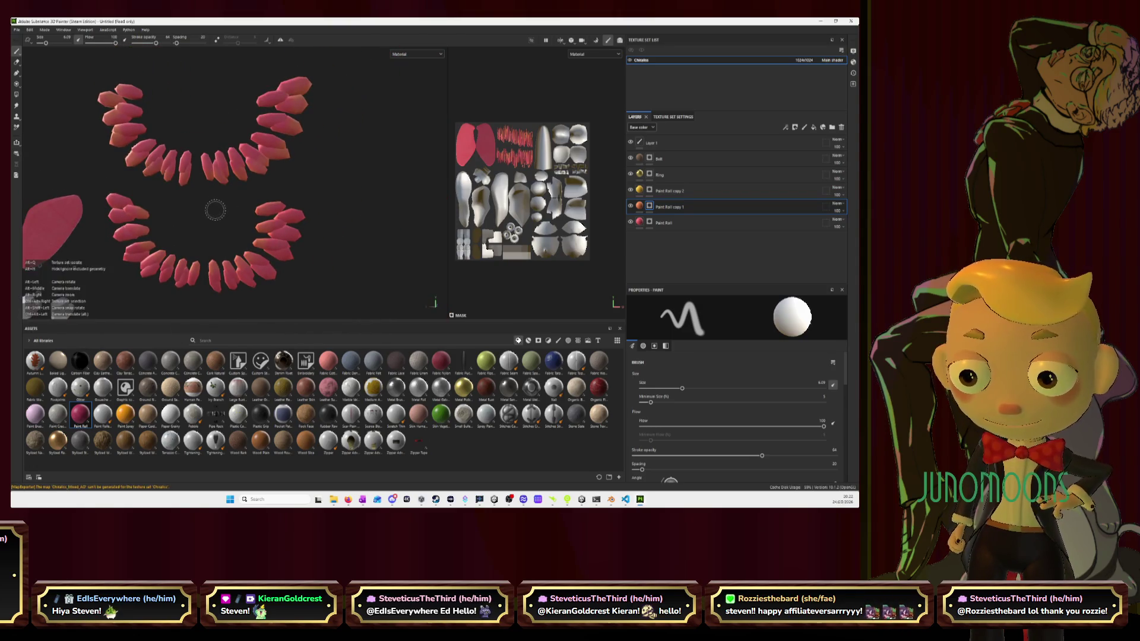
pyautogui.keyDown('alt'); pyautogui.moveTo(214, 209); pyautogui.dragTo(247, 211, button='middle'); pyautogui.keyUp('alt')
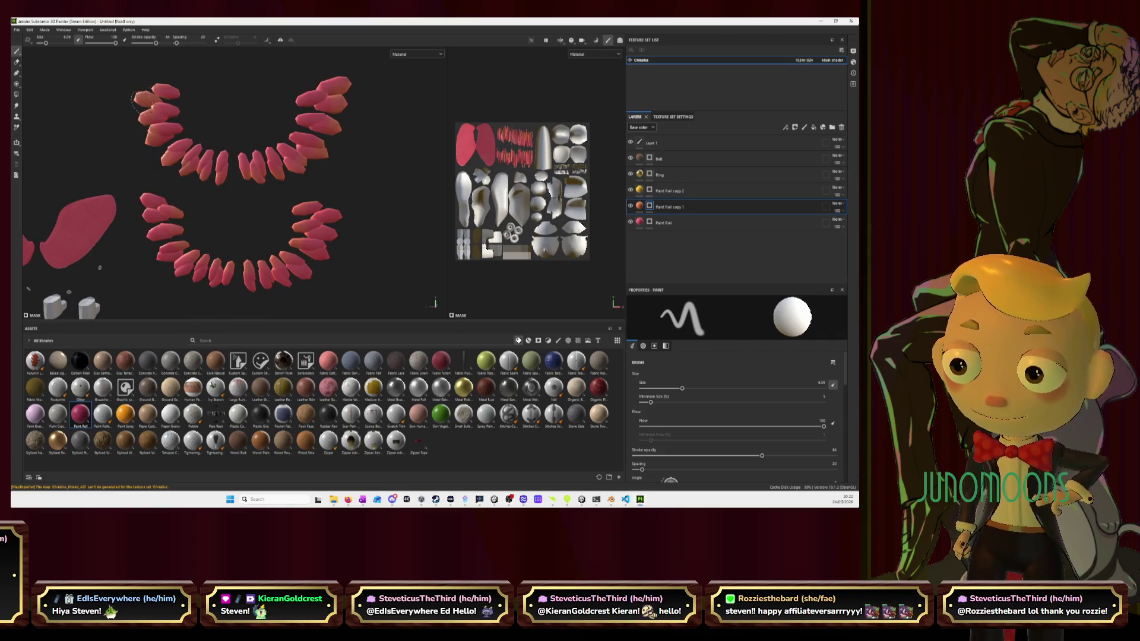
pyautogui.moveTo(145, 135)
pyautogui.mouseDown()
pyautogui.moveTo(168, 169)
pyautogui.moveTo(230, 184)
pyautogui.moveTo(288, 180)
pyautogui.mouseUp()
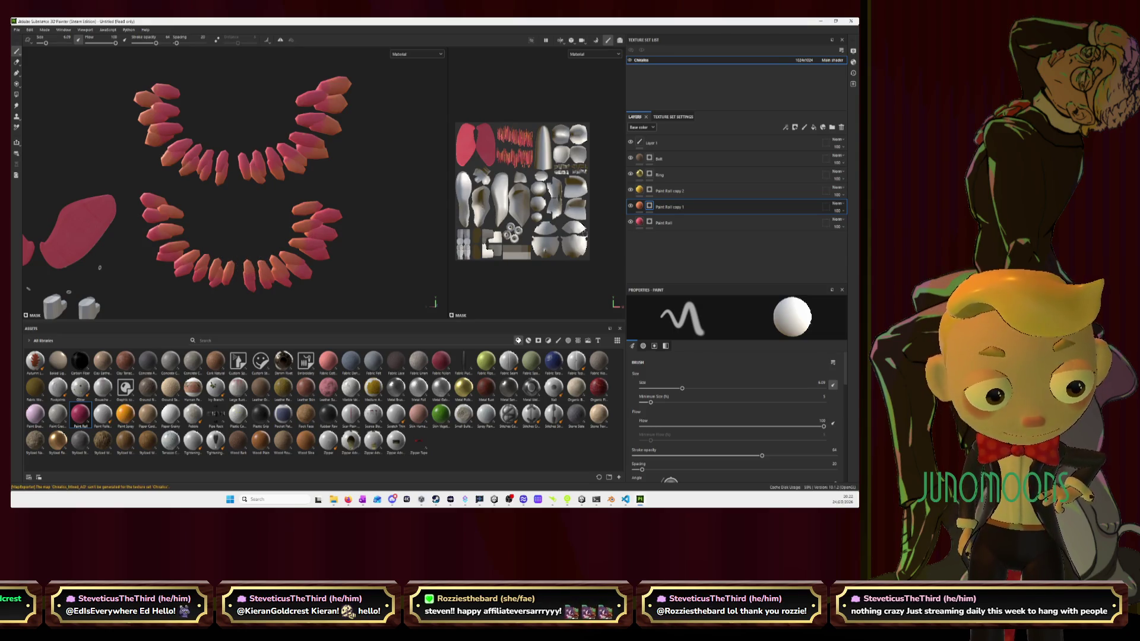
pyautogui.click(705, 192)
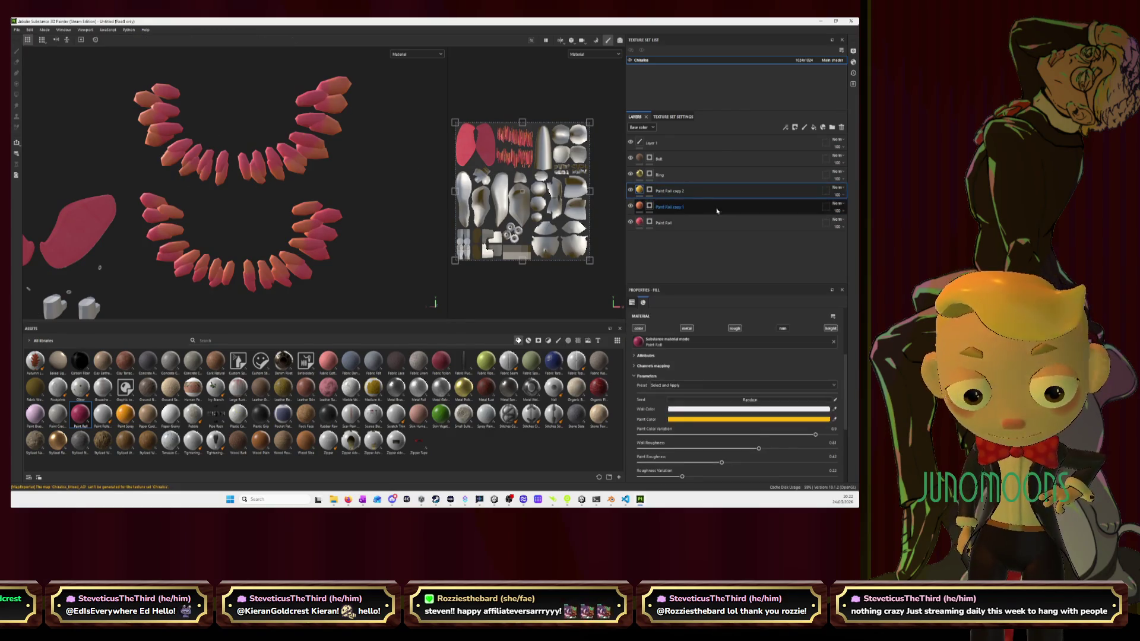
# Paint yellow on the upper and lower feather tips in Paint Roll copy 2's mask
pyautogui.press('1')
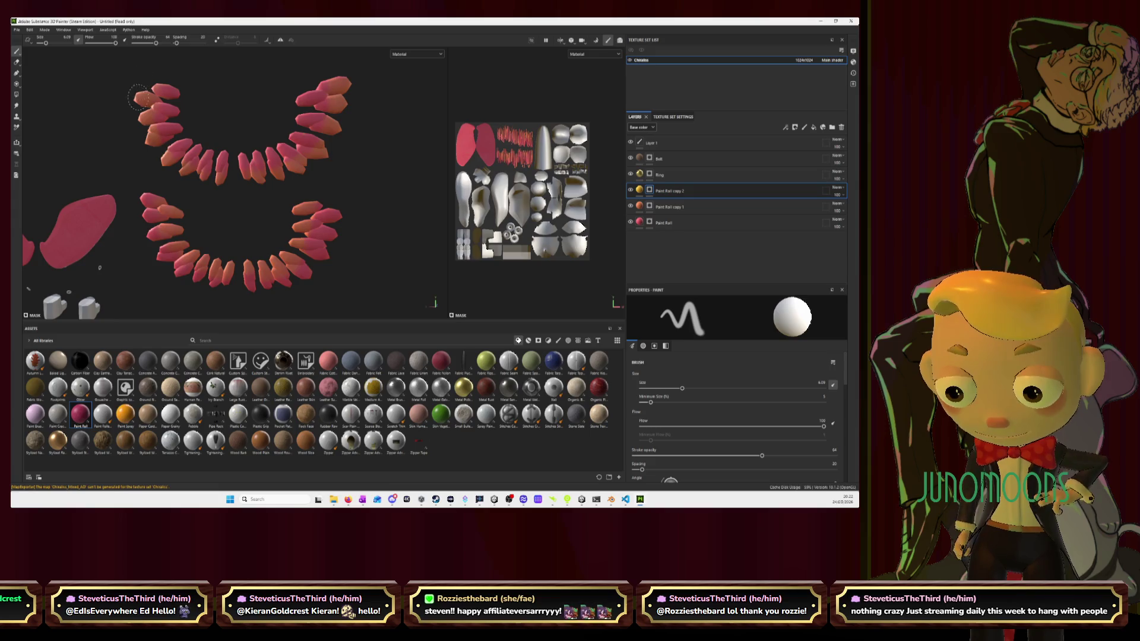
pyautogui.moveTo(136, 109)
pyautogui.mouseDown()
pyautogui.moveTo(139, 146)
pyautogui.moveTo(179, 178)
pyautogui.moveTo(276, 184)
pyautogui.moveTo(324, 149)
pyautogui.moveTo(333, 156)
pyautogui.moveTo(350, 80)
pyautogui.mouseUp()
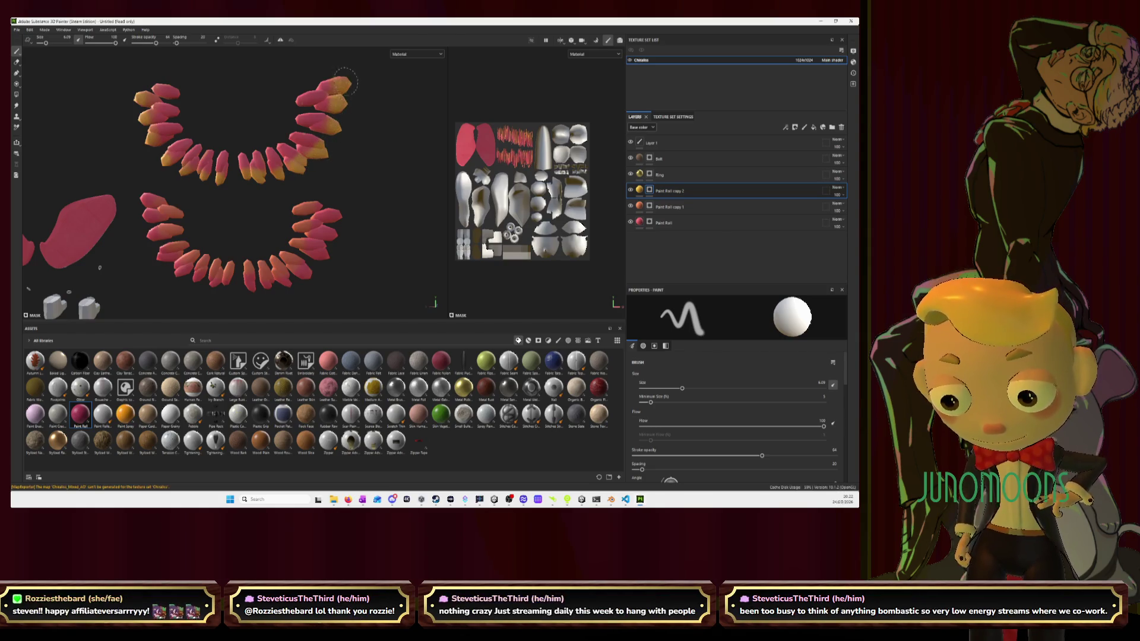
pyautogui.moveTo(181, 215)
pyautogui.mouseDown()
pyautogui.moveTo(193, 212)
pyautogui.moveTo(181, 208)
pyautogui.moveTo(191, 243)
pyautogui.moveTo(238, 266)
pyautogui.moveTo(297, 234)
pyautogui.moveTo(299, 204)
pyautogui.mouseUp()
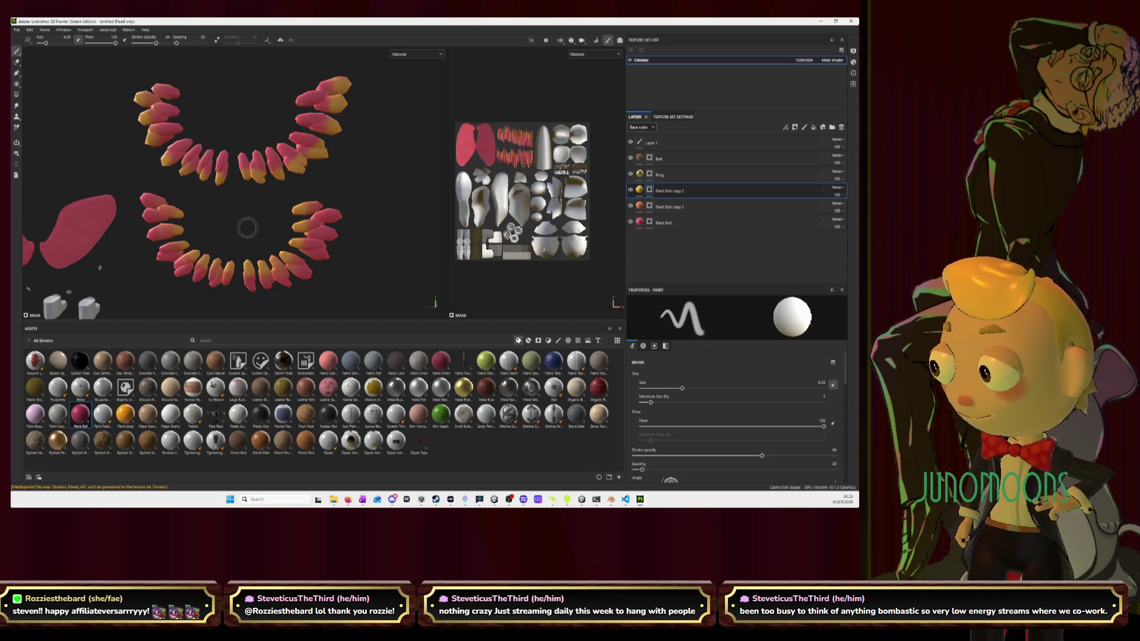
# Orbit and zoom around the feathers, body and cups, ending at a front view
pyautogui.moveTo(209, 236)
pyautogui.keyDown('alt'); pyautogui.mouseDown()
pyautogui.moveTo(369, 231)
pyautogui.moveTo(392, 213)
pyautogui.moveTo(352, 159)
pyautogui.mouseUp(); pyautogui.keyUp('alt')
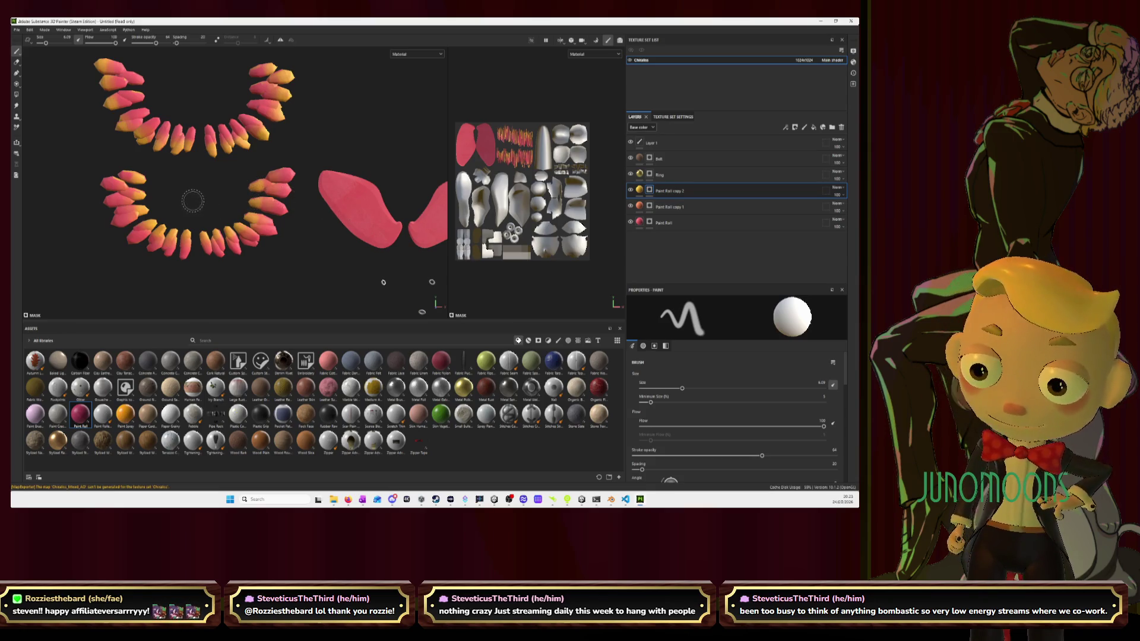
pyautogui.keyDown('alt'); pyautogui.moveTo(193, 201); pyautogui.dragTo(383, 248); pyautogui.keyUp('alt')
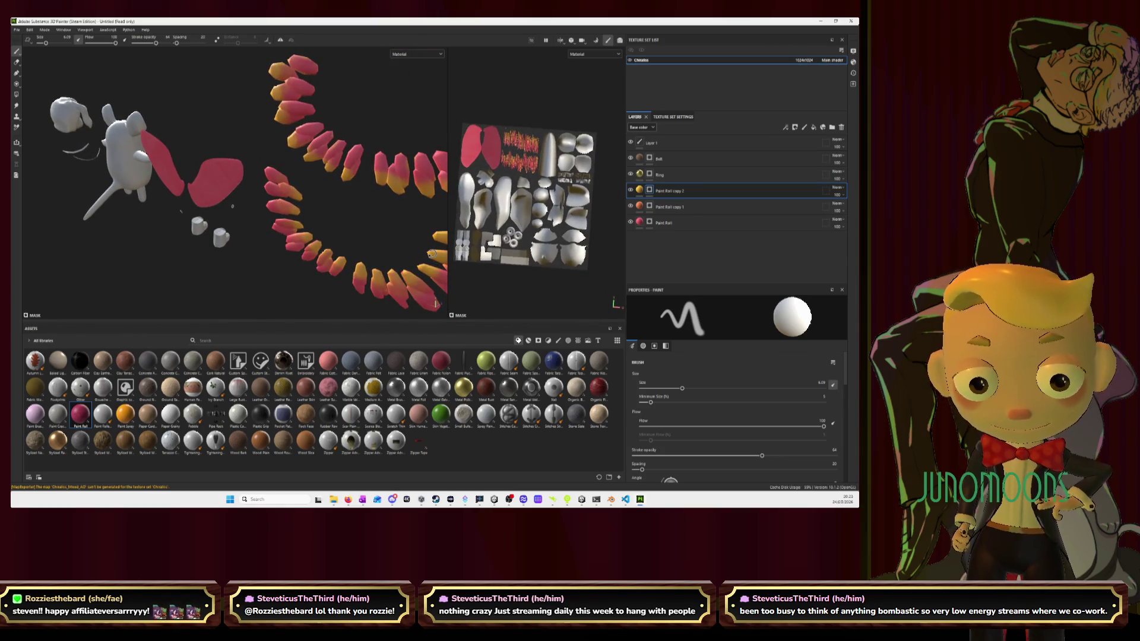
pyautogui.scroll(3, 339, 195)
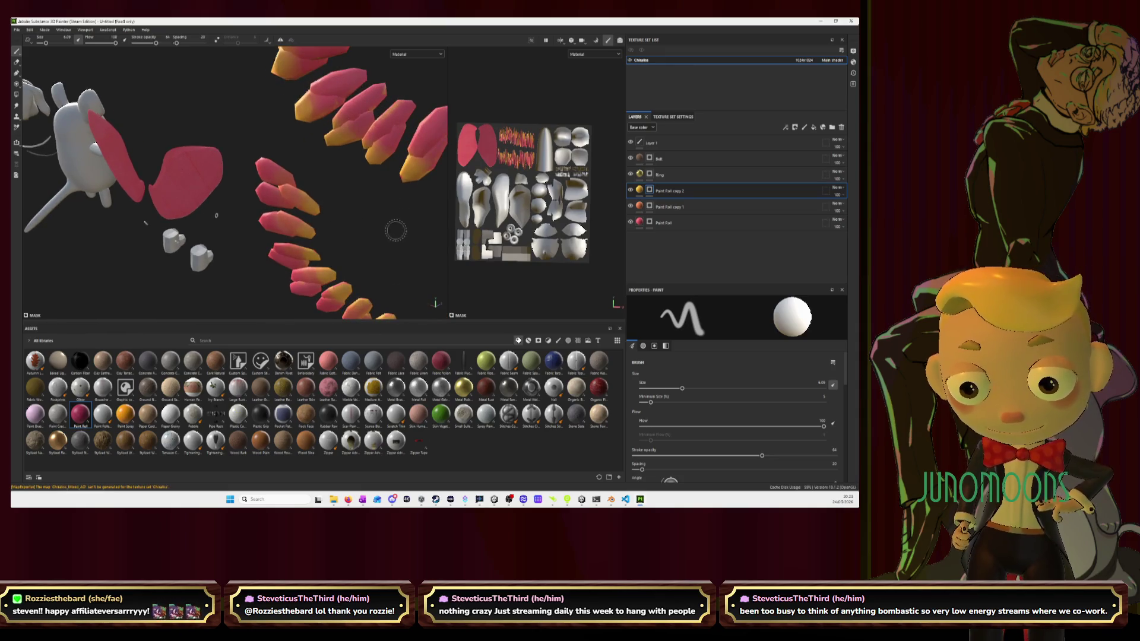
pyautogui.moveTo(396, 231)
pyautogui.keyDown('alt'); pyautogui.mouseDown()
pyautogui.moveTo(317, 207)
pyautogui.moveTo(251, 204)
pyautogui.mouseUp(); pyautogui.keyUp('alt')
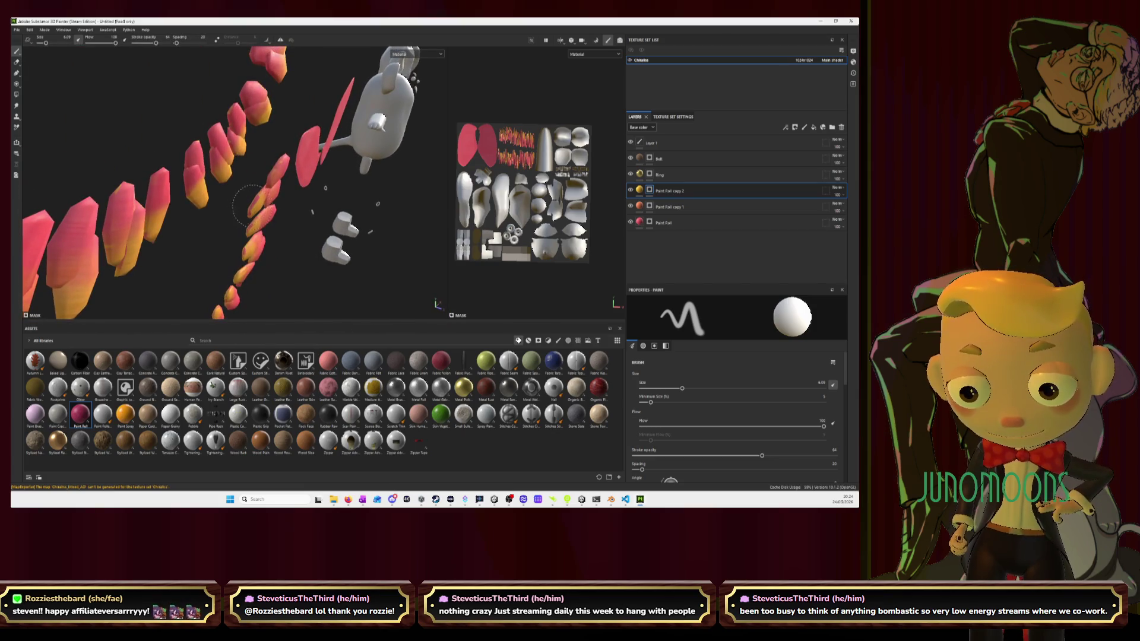
pyautogui.scroll(5, 249, 208)
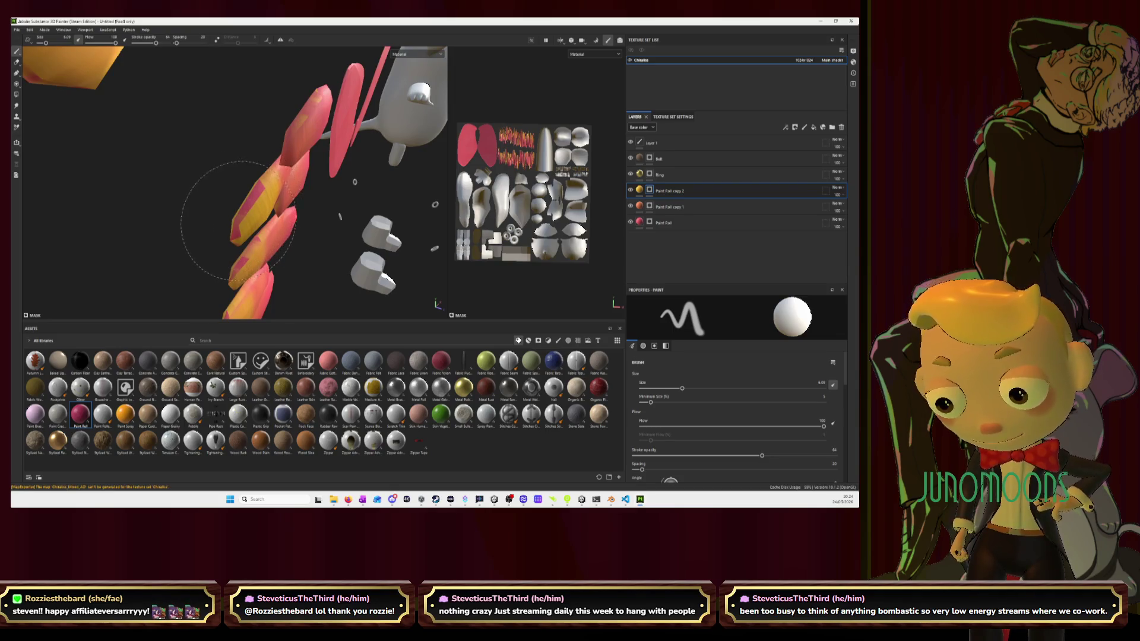
pyautogui.scroll(-5, 238, 221)
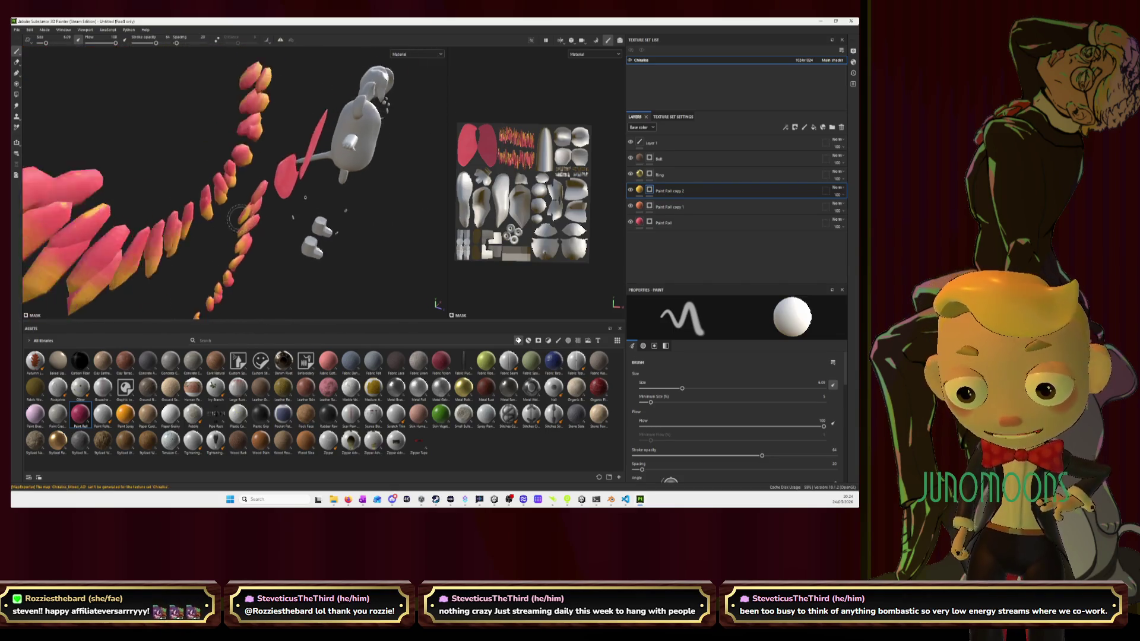
pyautogui.keyDown('alt'); pyautogui.moveTo(238, 220); pyautogui.dragTo(242, 171); pyautogui.keyUp('alt')
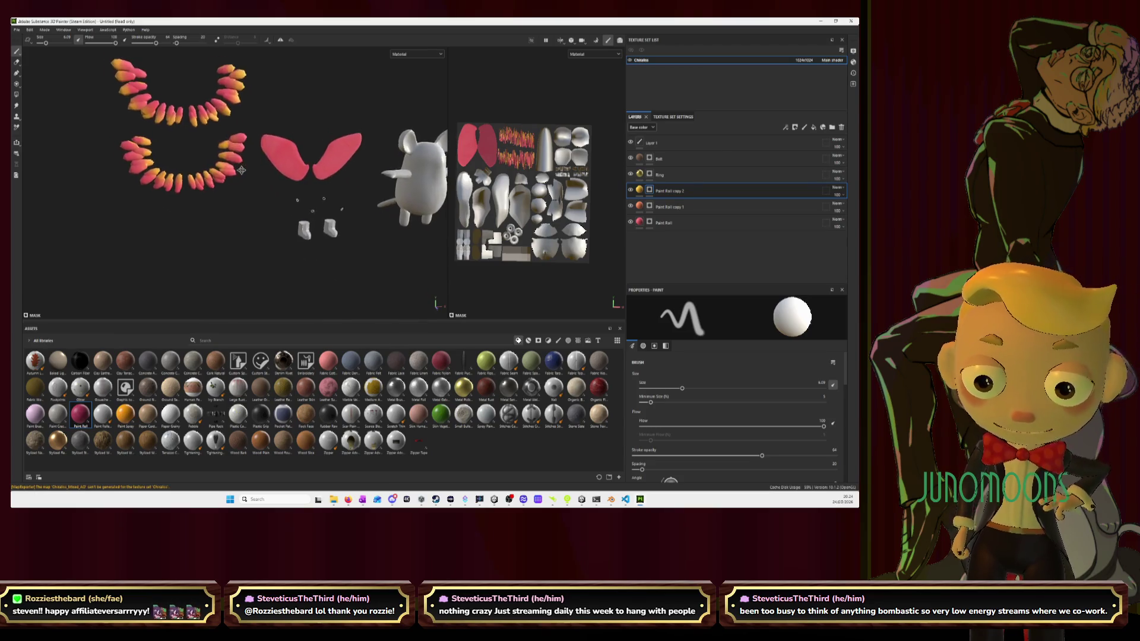
pyautogui.keyDown('alt'); pyautogui.moveTo(241, 170); pyautogui.dragTo(248, 177, button='middle'); pyautogui.keyUp('alt')
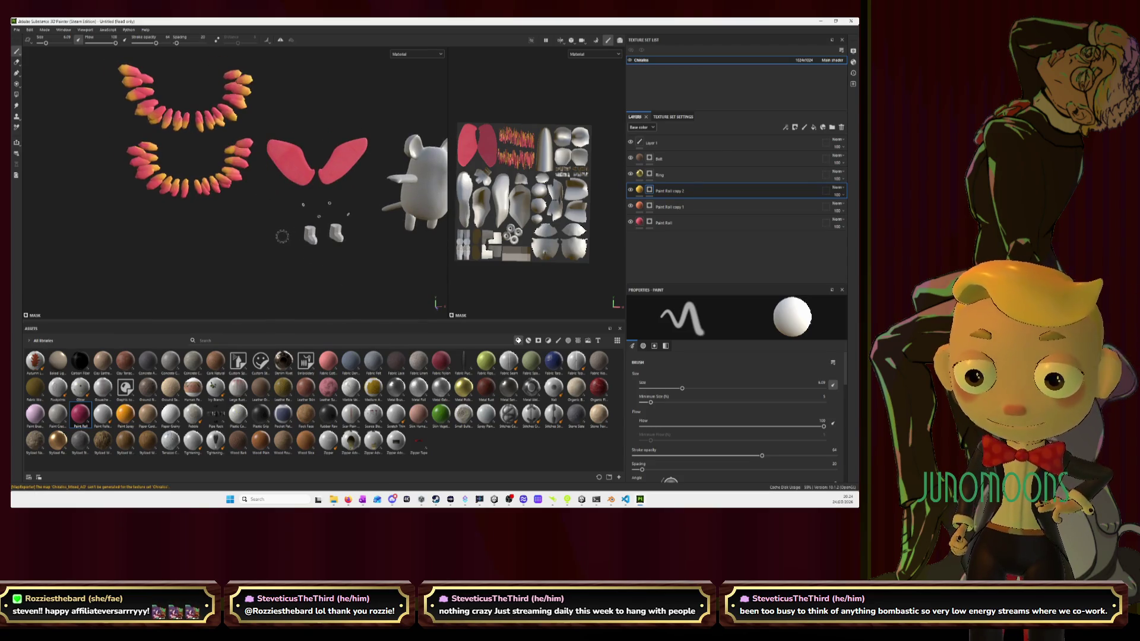
# Raise the fill tiling to about 1.31 on Paint Roll copy 2 and the base Paint Roll layer
pyautogui.click(639, 195)
pyautogui.scroll(3, 692, 375)
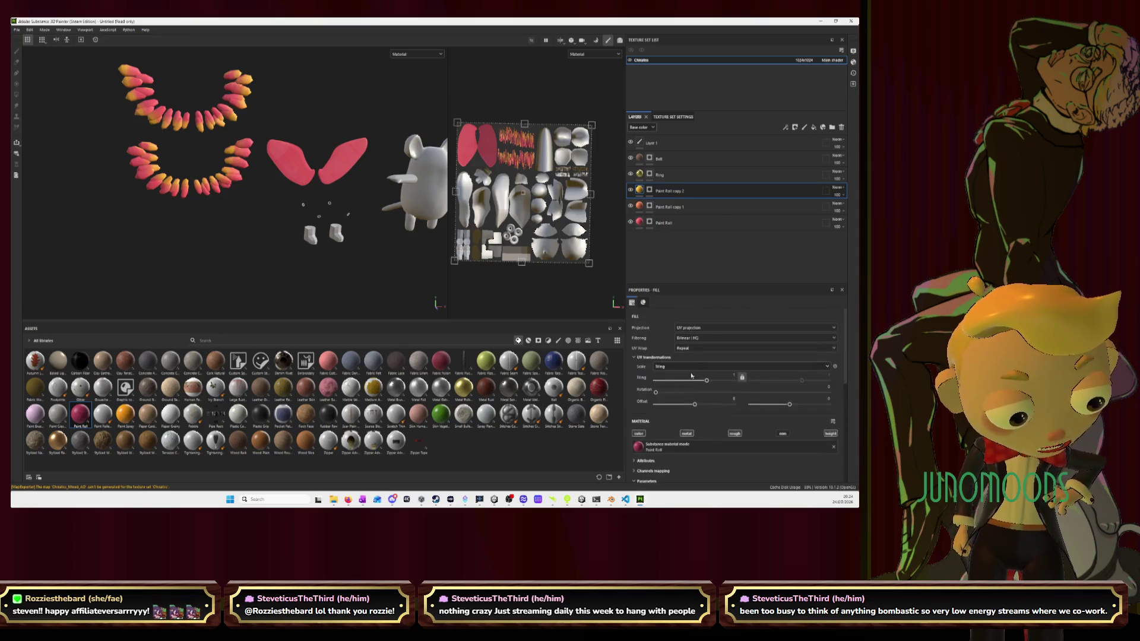
pyautogui.moveTo(707, 380); pyautogui.dragTo(709, 382)
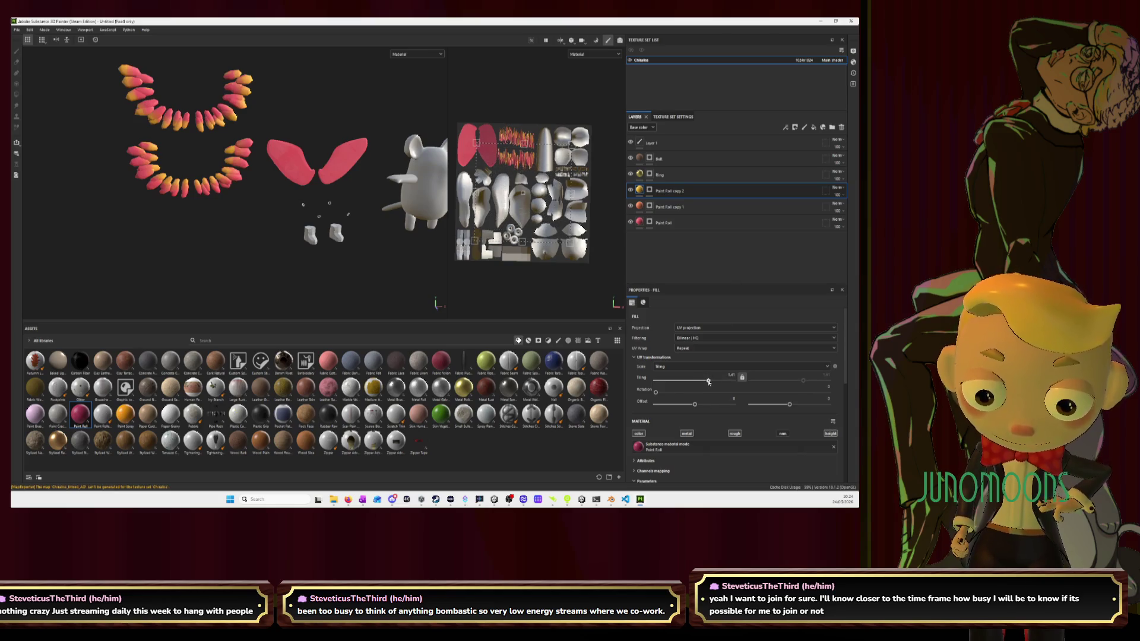
pyautogui.click(642, 223)
pyautogui.scroll(5, 387, 282)
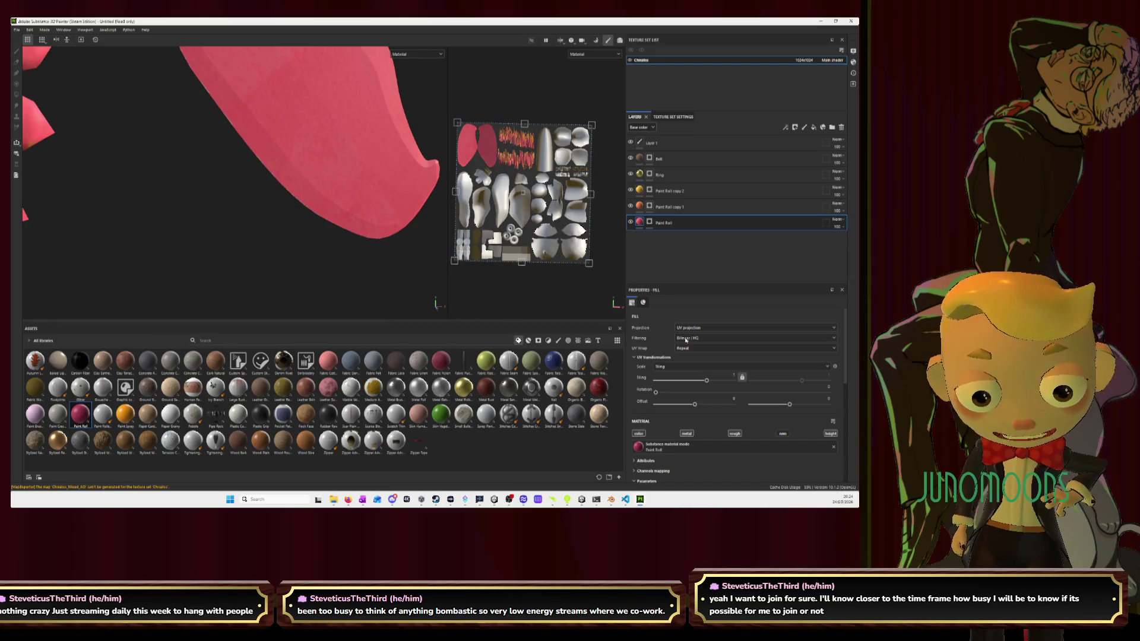
pyautogui.moveTo(705, 382); pyautogui.dragTo(714, 381)
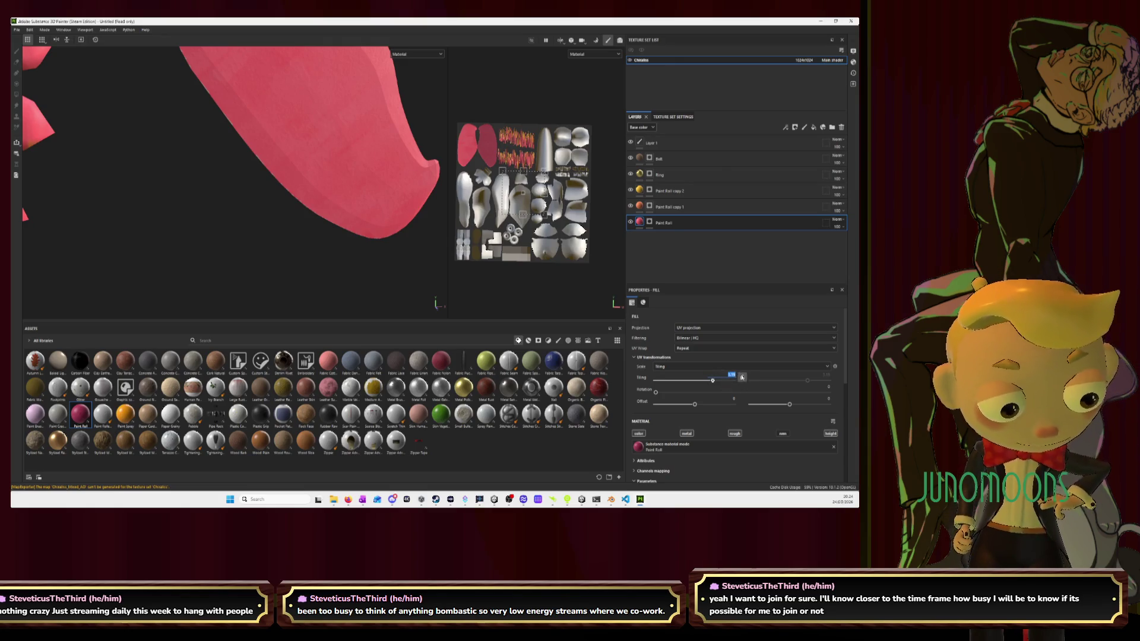
pyautogui.moveTo(713, 381); pyautogui.dragTo(715, 380)
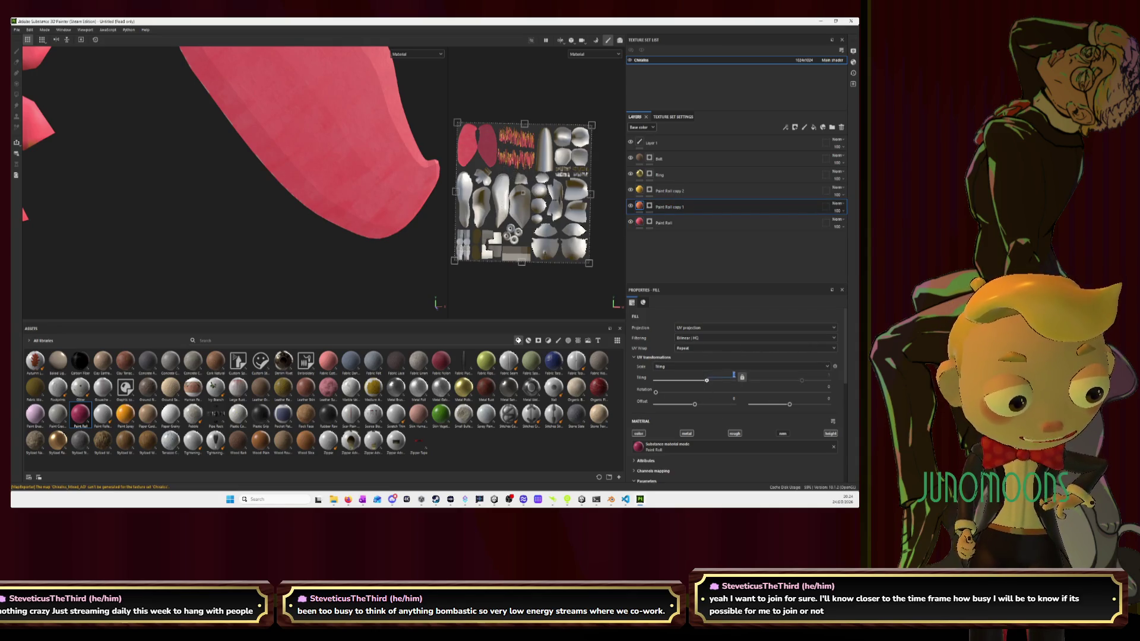
# Set Paint Roll copy 2's fill tiling to exactly 2
pyautogui.click(671, 191)
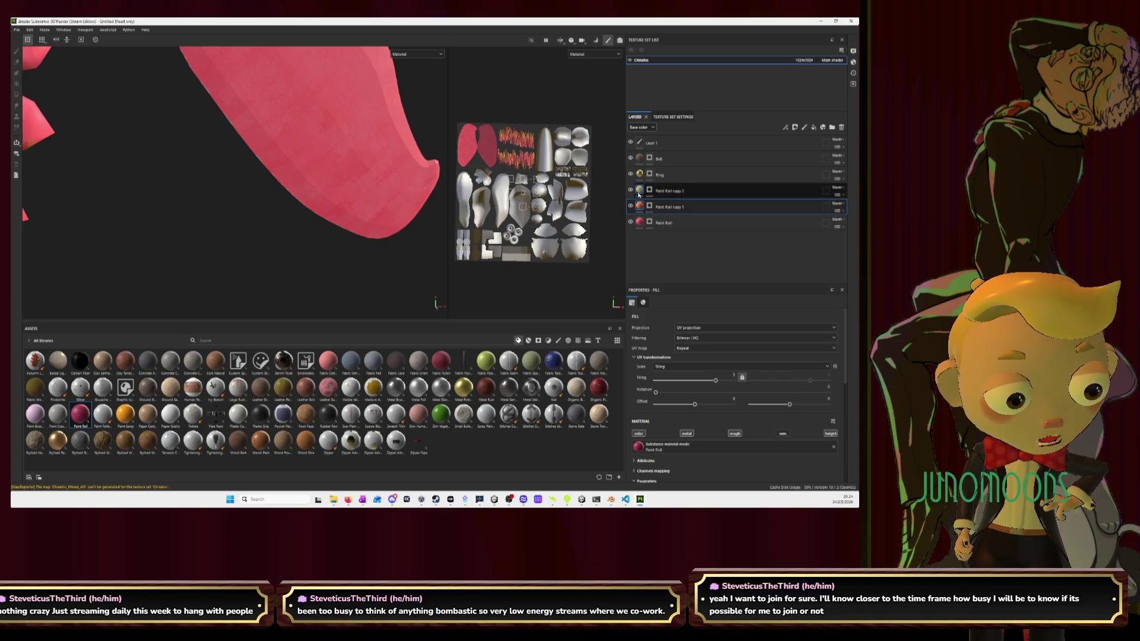
pyautogui.click(732, 374)
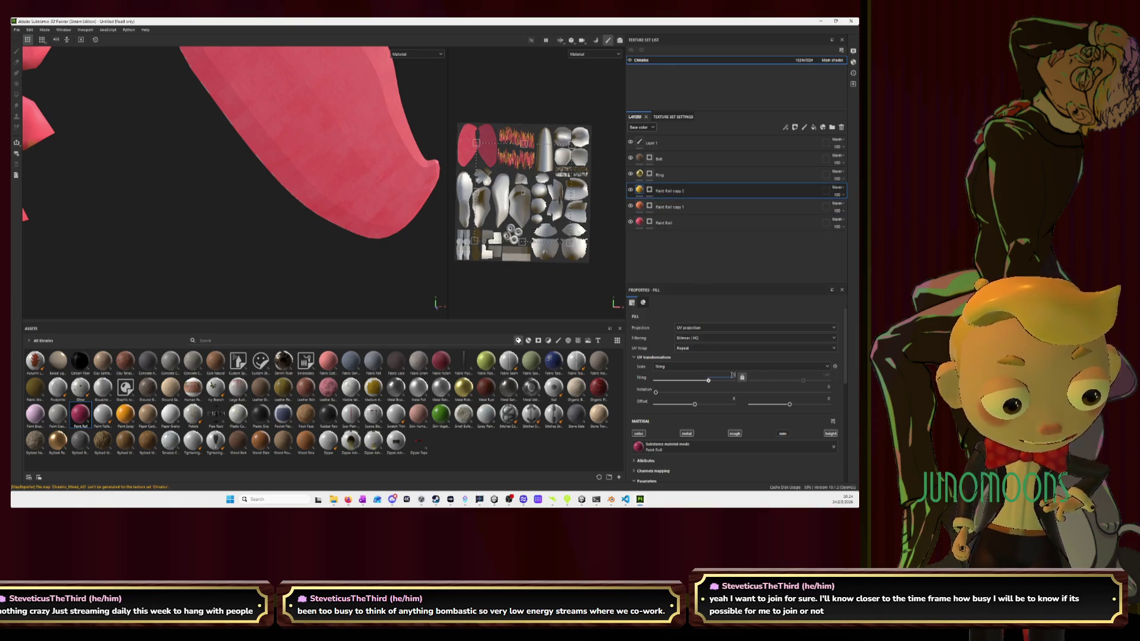
pyautogui.write('2')
pyautogui.press('Return')
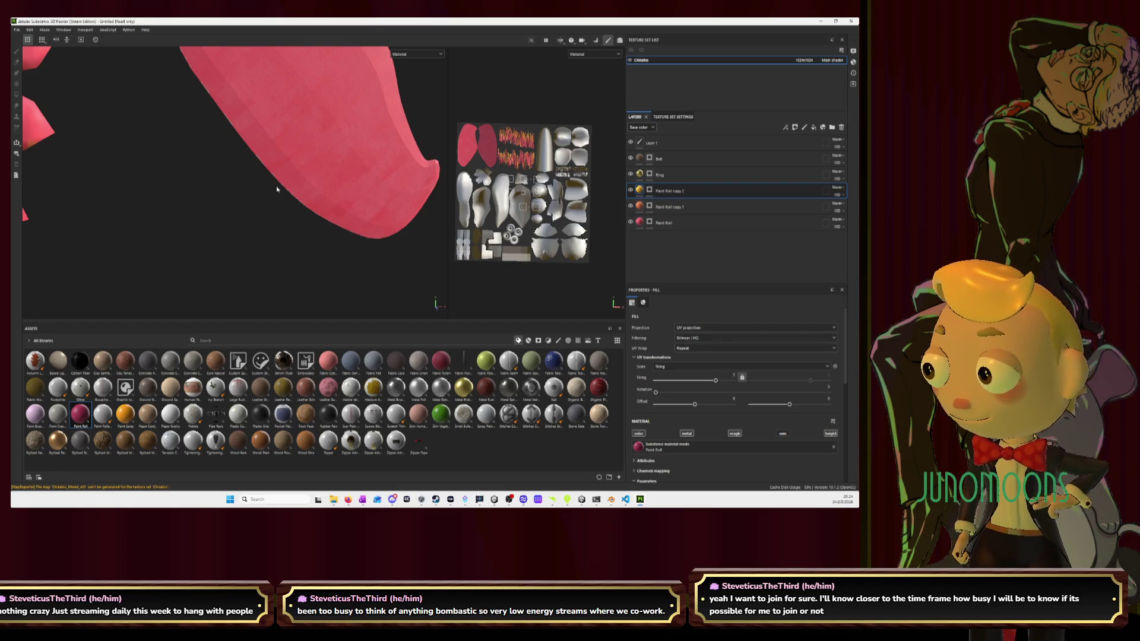
# Zoom out and pan to bring the mouse body into view, then open the File menu
pyautogui.scroll(-3, 276, 189)
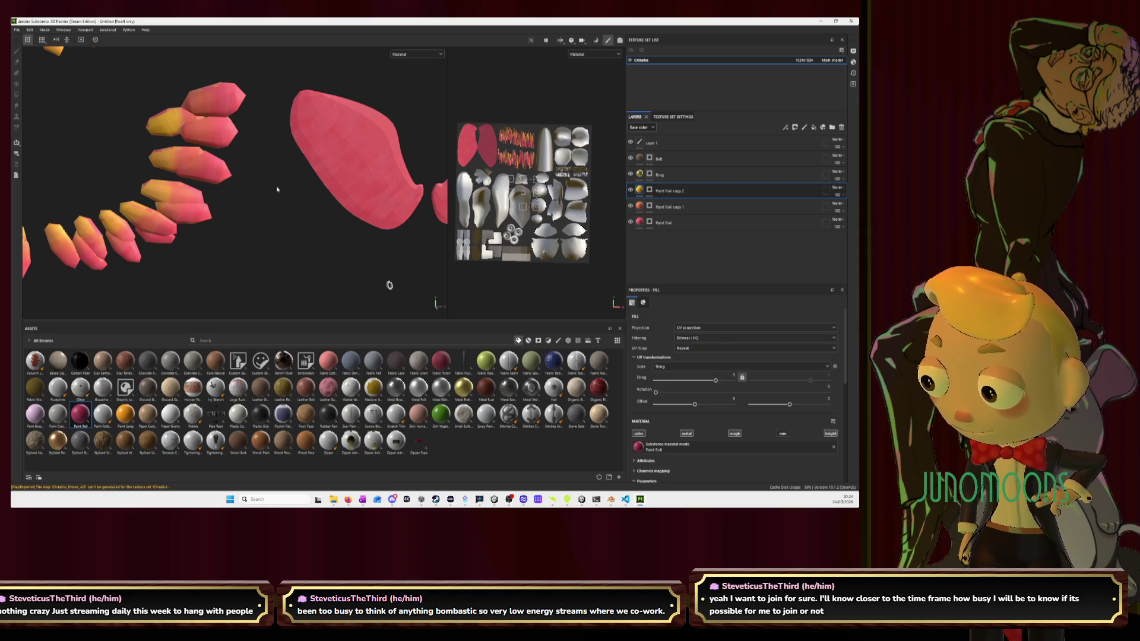
pyautogui.scroll(-2, 277, 189)
pyautogui.scroll(-2, 285, 184)
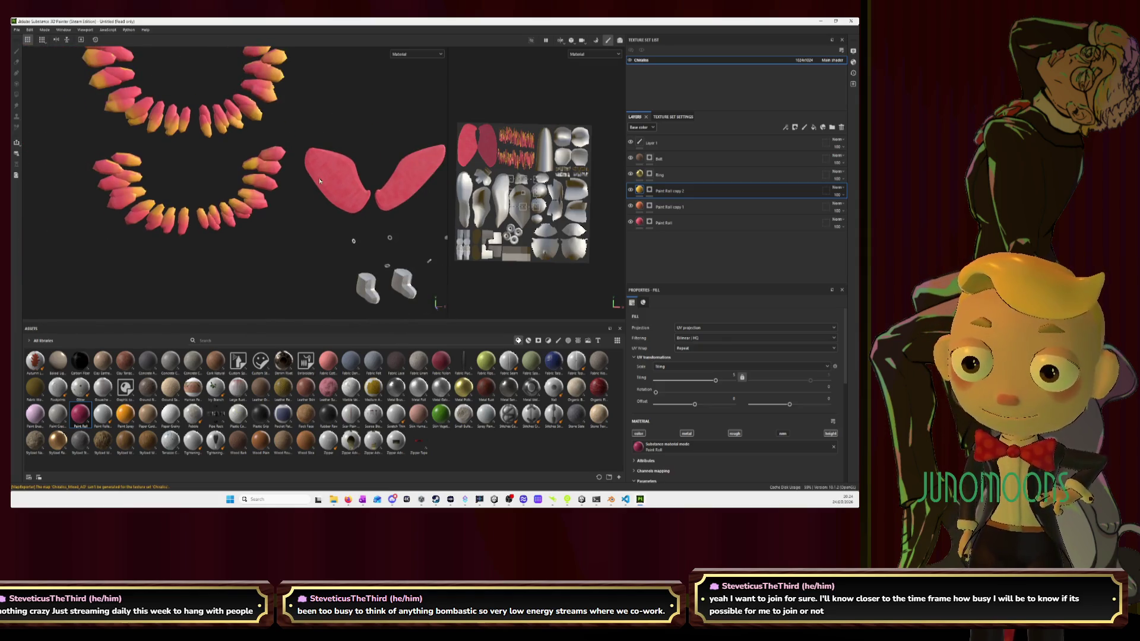
pyautogui.scroll(-2, 320, 181)
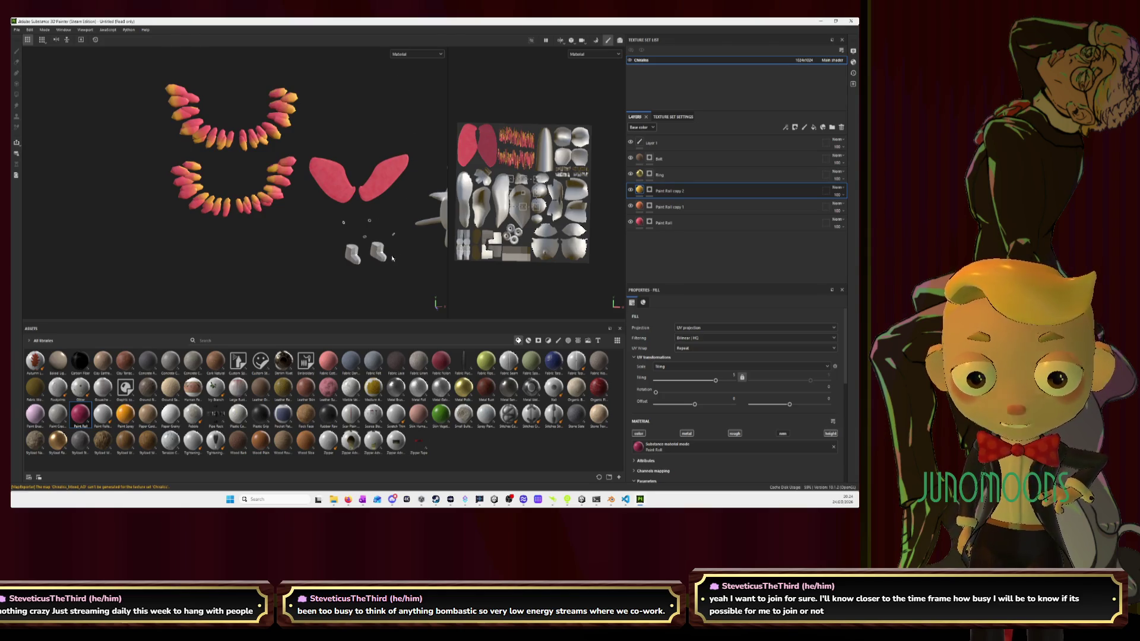
pyautogui.moveTo(398, 251); pyautogui.dragTo(323, 226, button='middle')
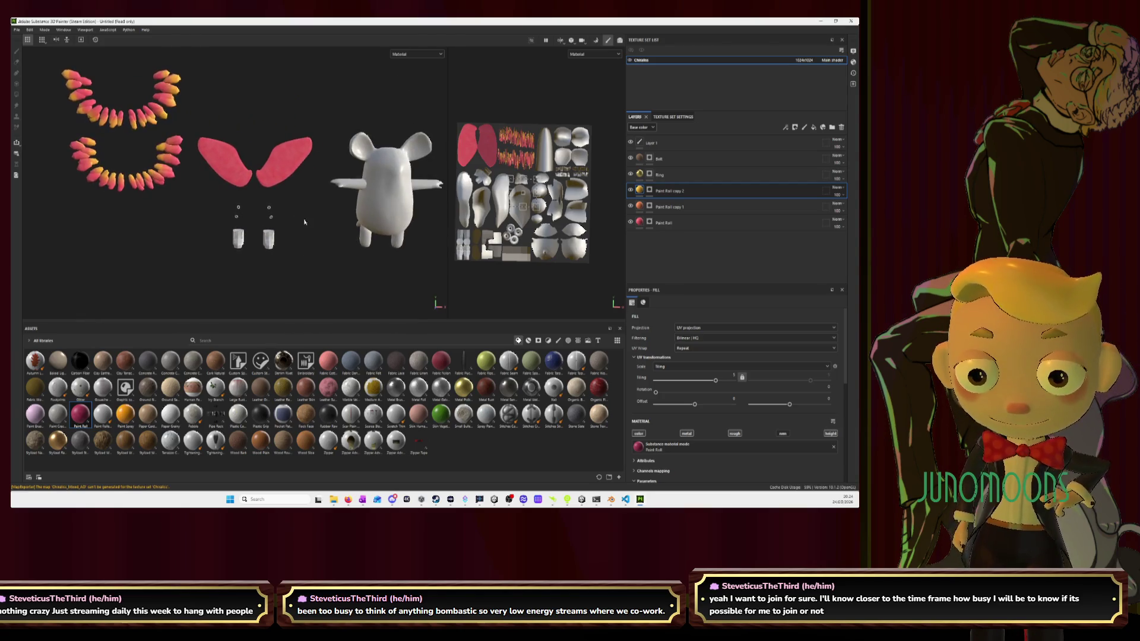
pyautogui.scroll(-1, 331, 221)
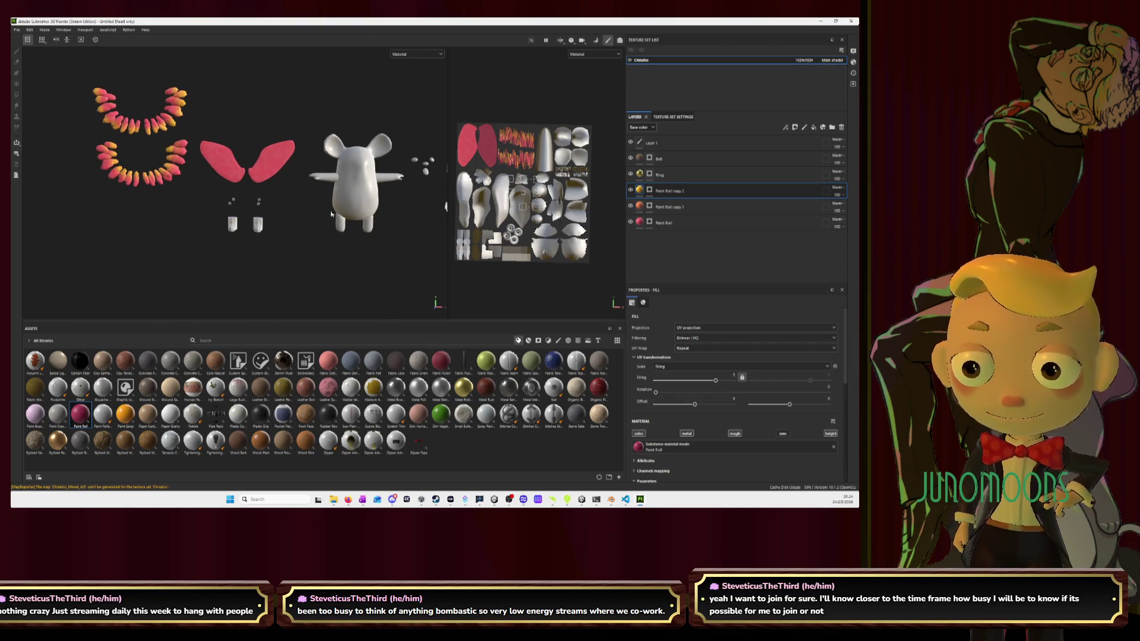
pyautogui.click(20, 31)
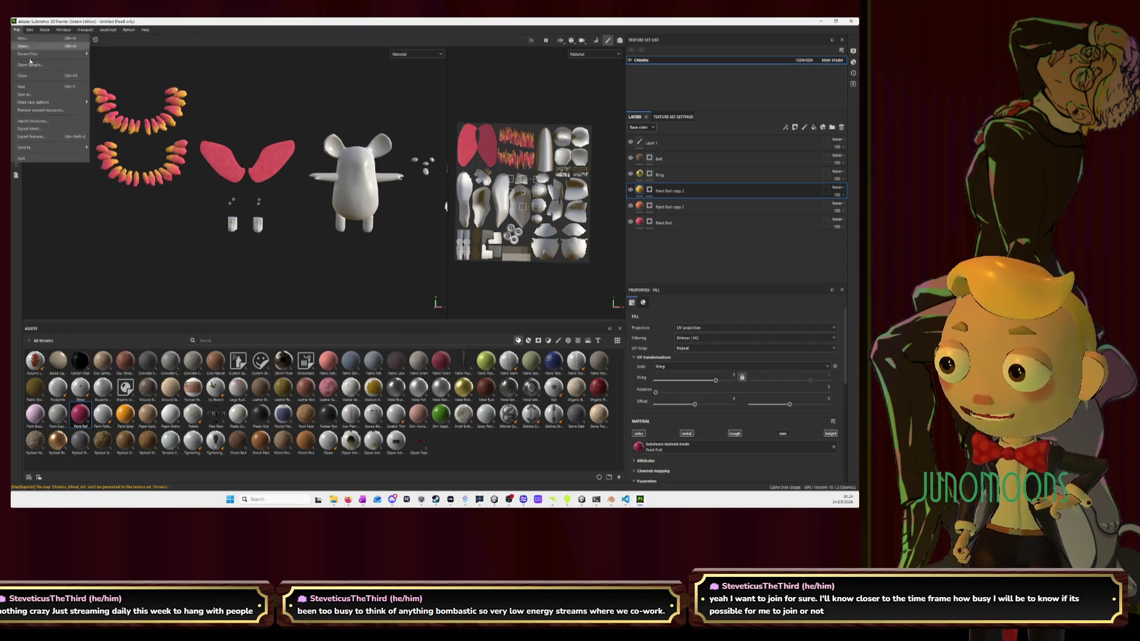
# Export all painted texture maps to disk and close the export window
pyautogui.click(44, 139)
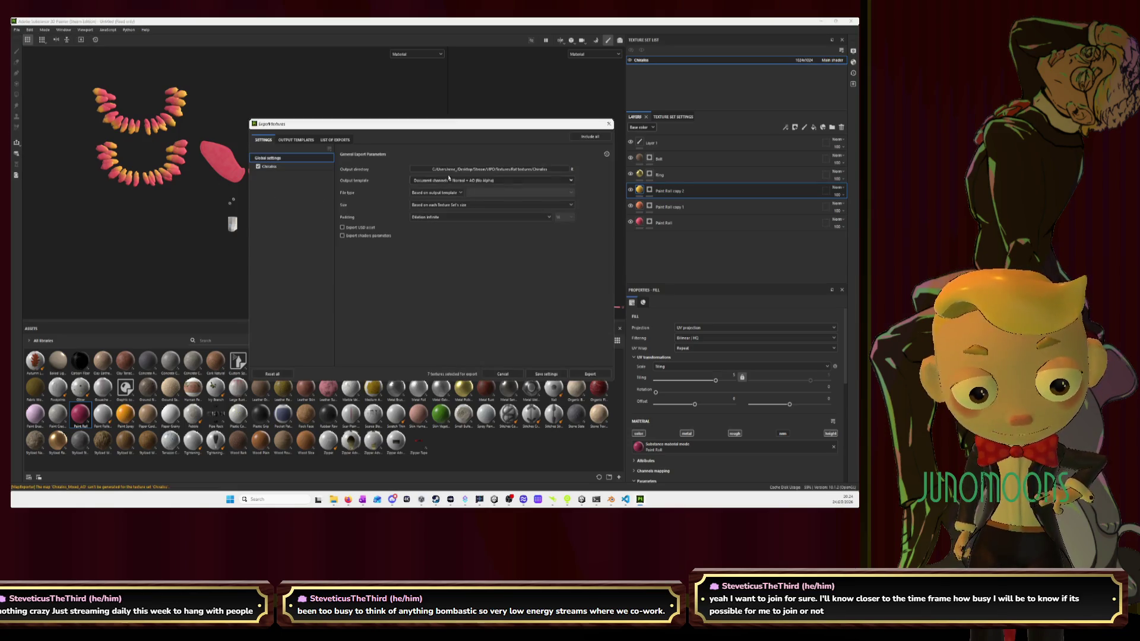
pyautogui.click(589, 374)
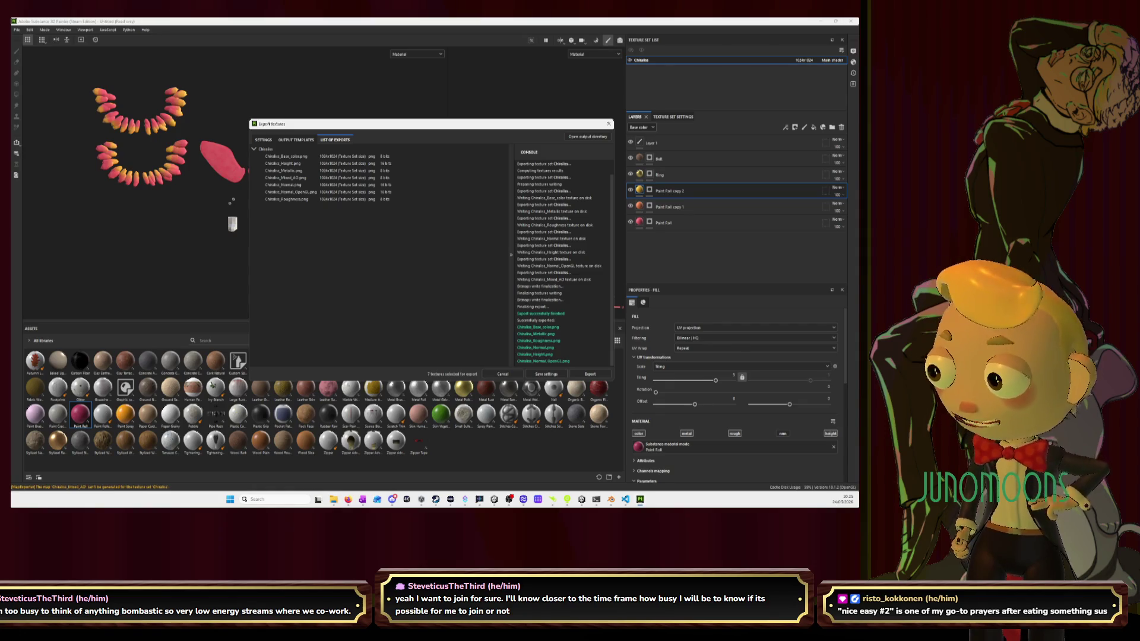
pyautogui.click(610, 124)
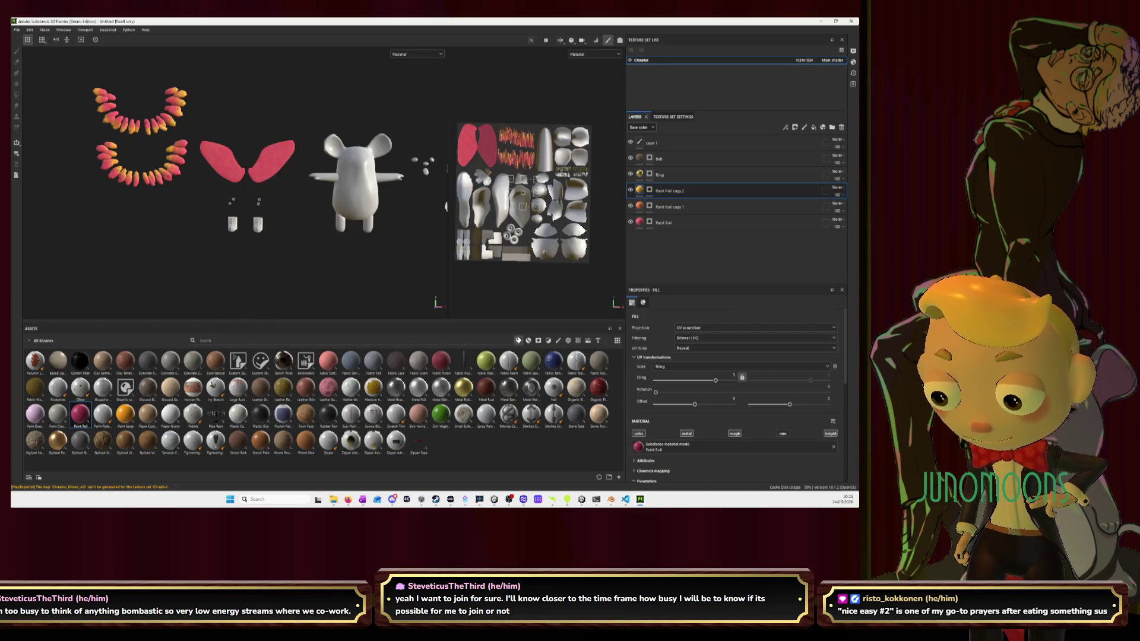
pyautogui.hotkey('alt', 'Tab')
# Load Chiralss_Base_color.png as the material's Base Color image
pyautogui.scroll(-5, 377, 285)
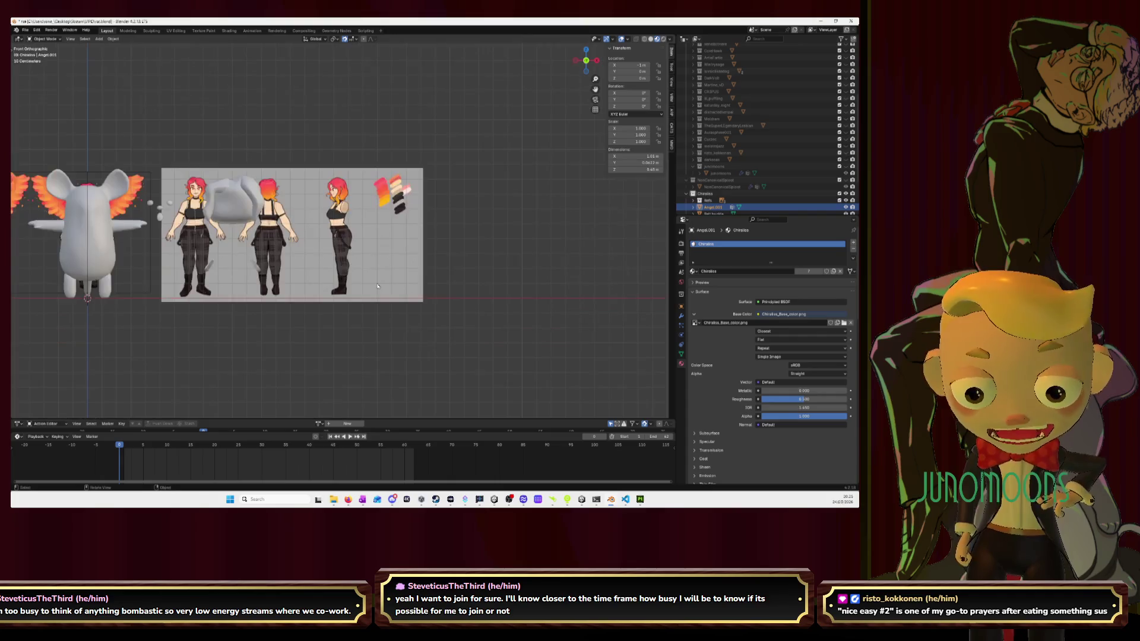
pyautogui.scroll(-3, 377, 286)
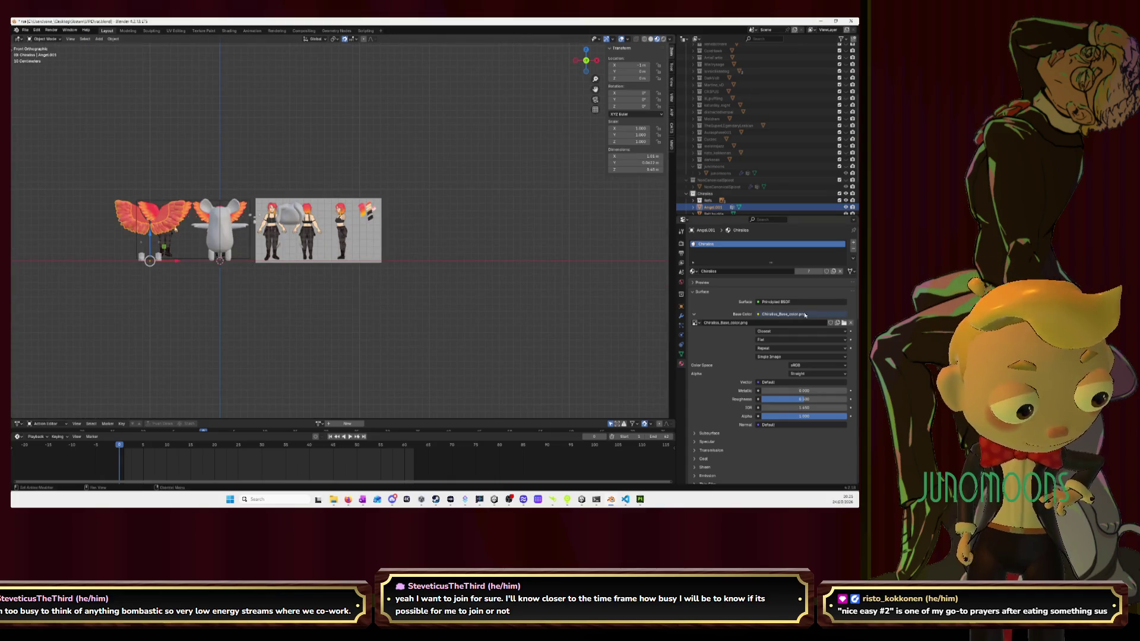
pyautogui.click(844, 324)
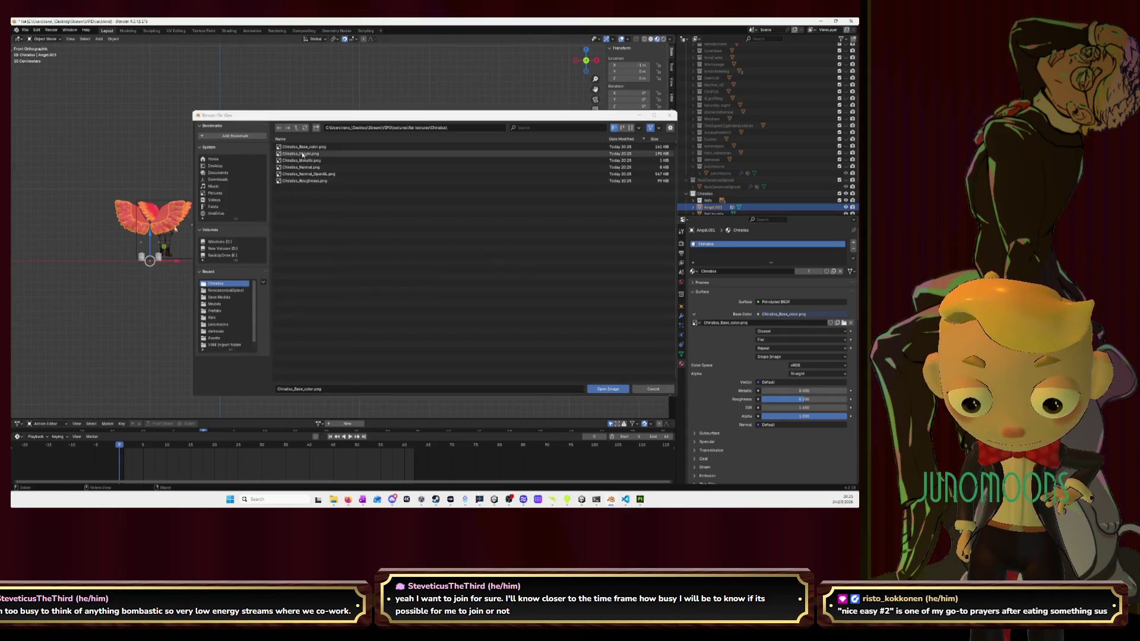
pyautogui.click(596, 392)
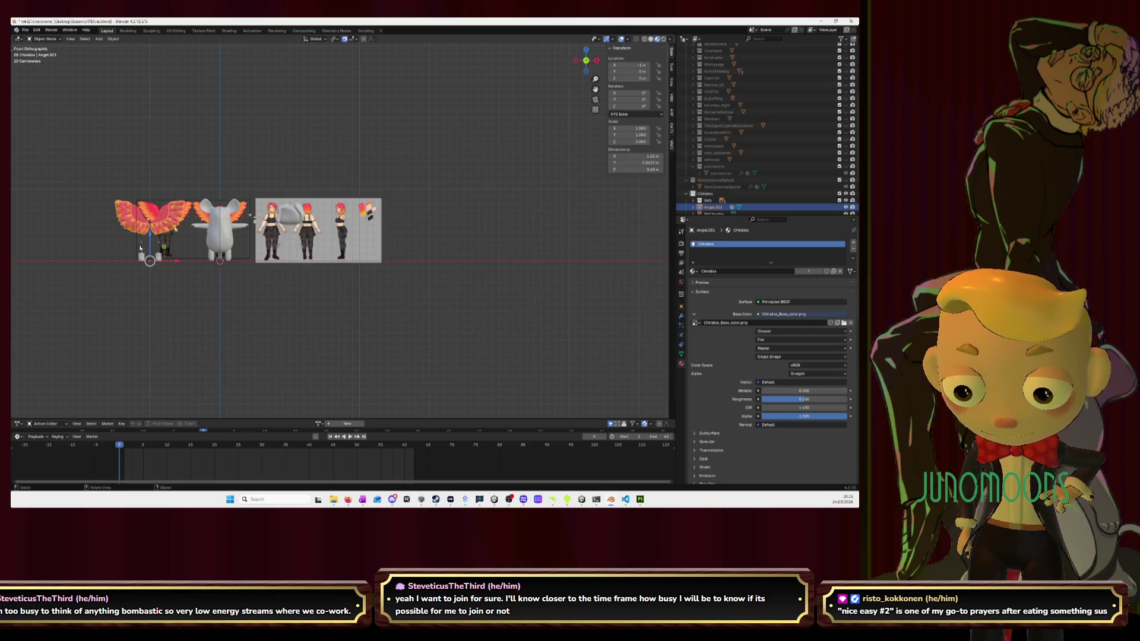
# Inspect the wings' pink feathers and orange-yellow tips from several angles
pyautogui.scroll(4, 398, 216)
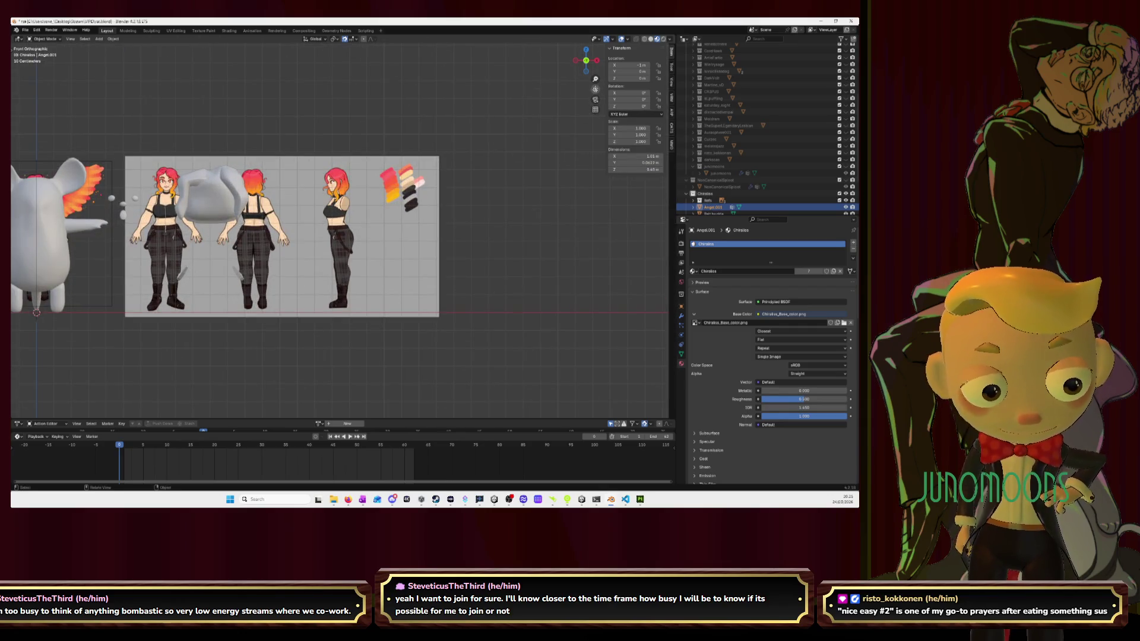
pyautogui.moveTo(596, 89)
pyautogui.mouseDown()
pyautogui.moveTo(993, 158)
pyautogui.moveTo(1010, 106)
pyautogui.mouseUp()
pyautogui.moveTo(329, 116); pyautogui.dragTo(349, 126)
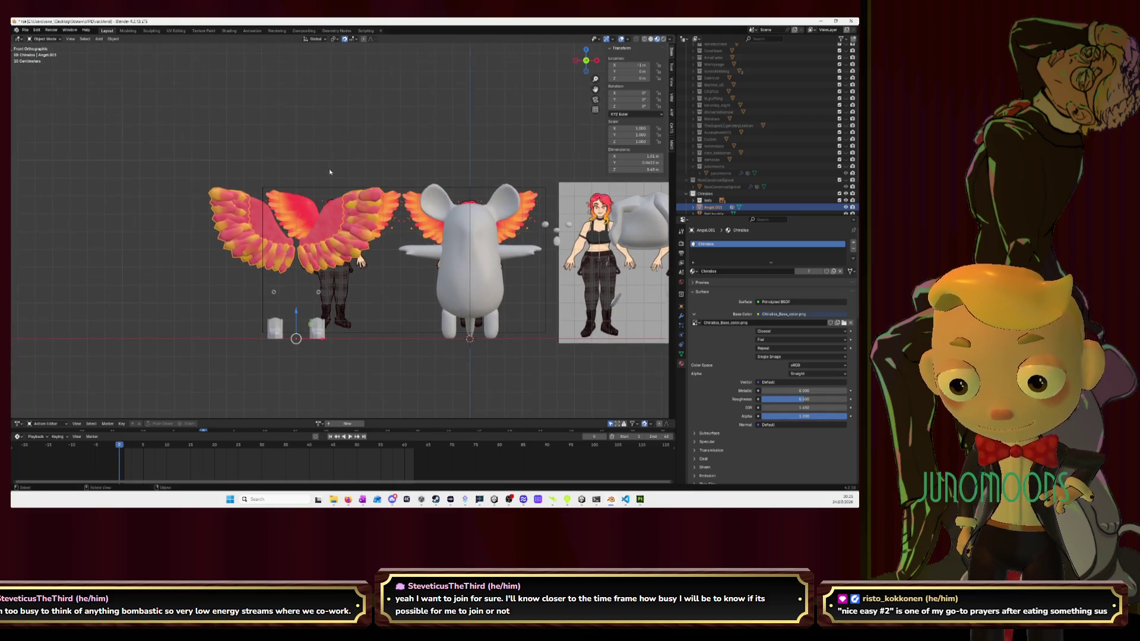
pyautogui.scroll(4, 329, 172)
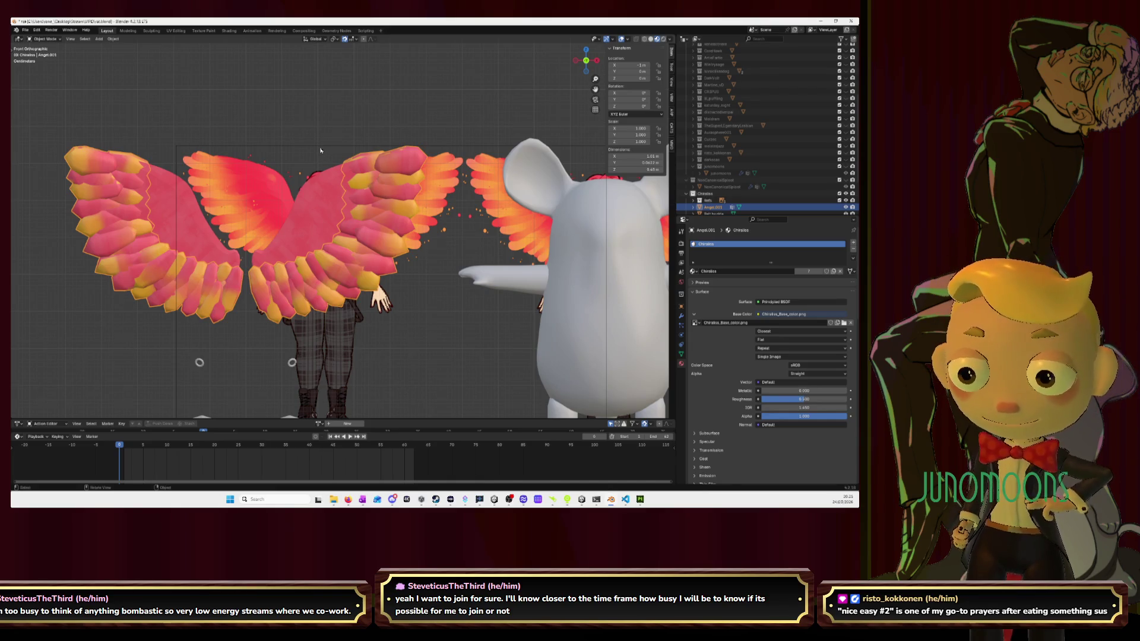
pyautogui.scroll(-4, 320, 150)
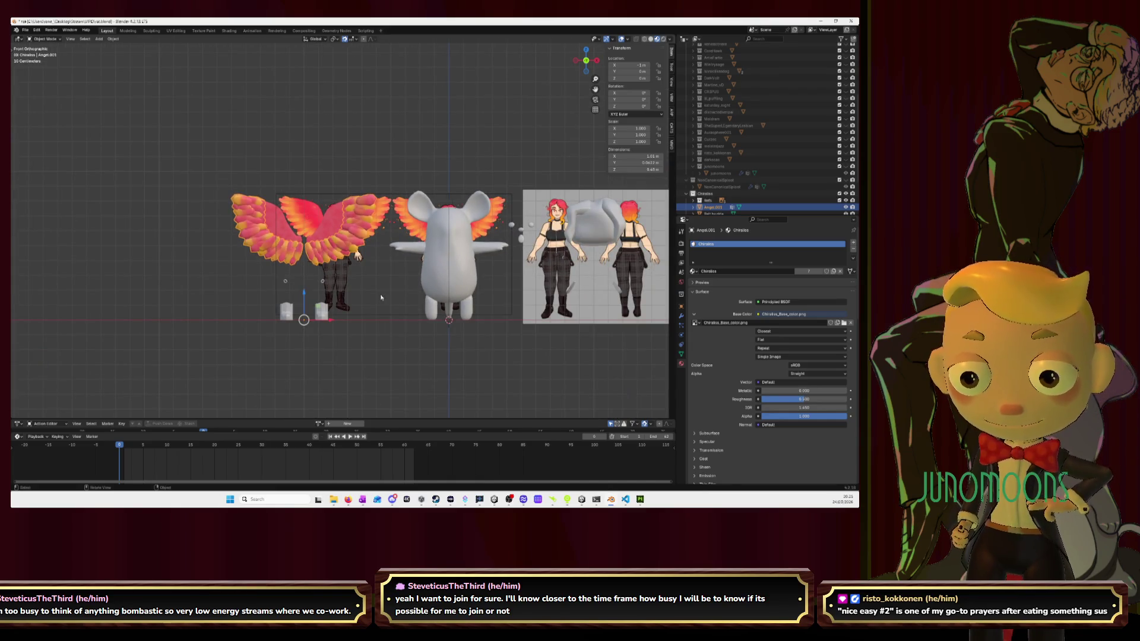
pyautogui.moveTo(381, 298)
pyautogui.mouseDown(button='middle')
pyautogui.moveTo(436, 323)
pyautogui.moveTo(344, 325)
pyautogui.mouseUp(button='middle')
pyautogui.press('Tab')
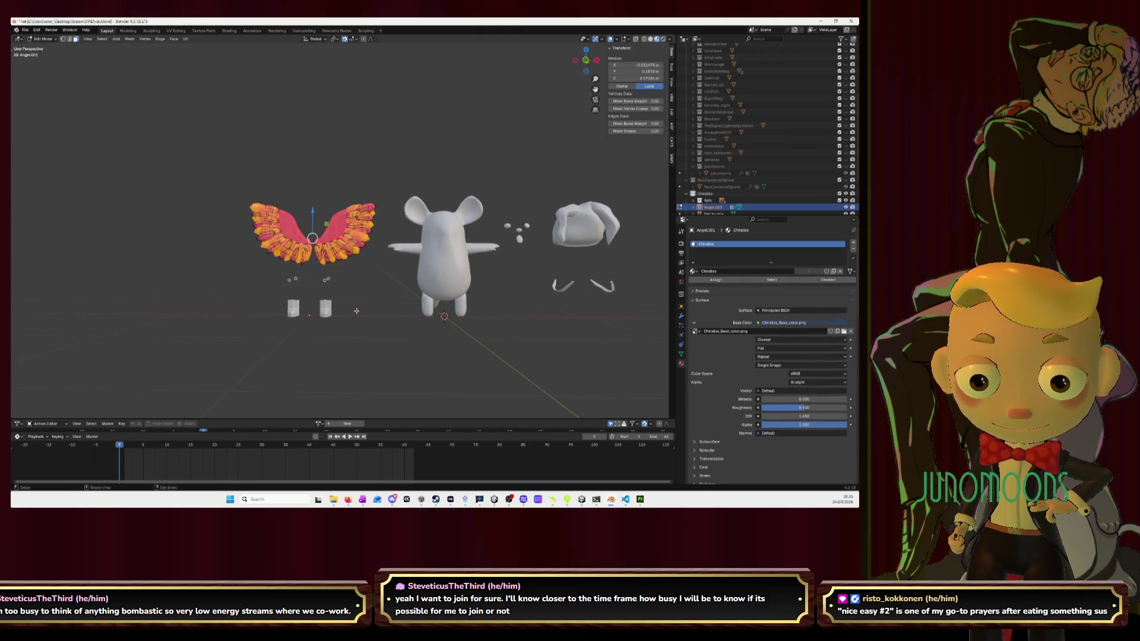
pyautogui.press('Tab')
pyautogui.click(382, 336)
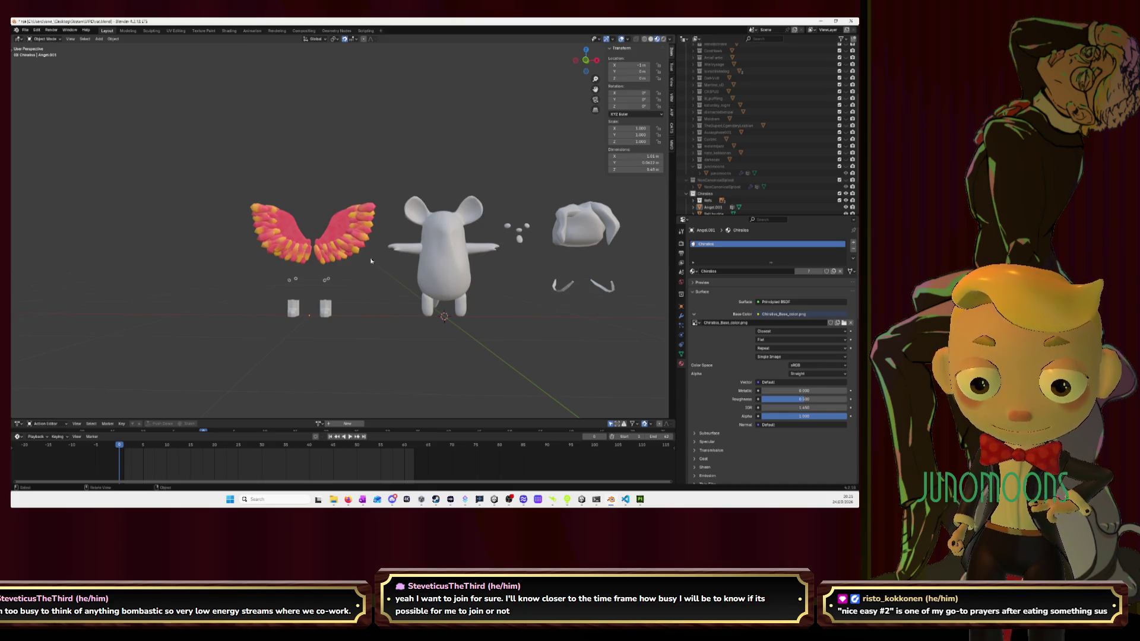
pyautogui.moveTo(370, 261); pyautogui.dragTo(381, 285, button='middle')
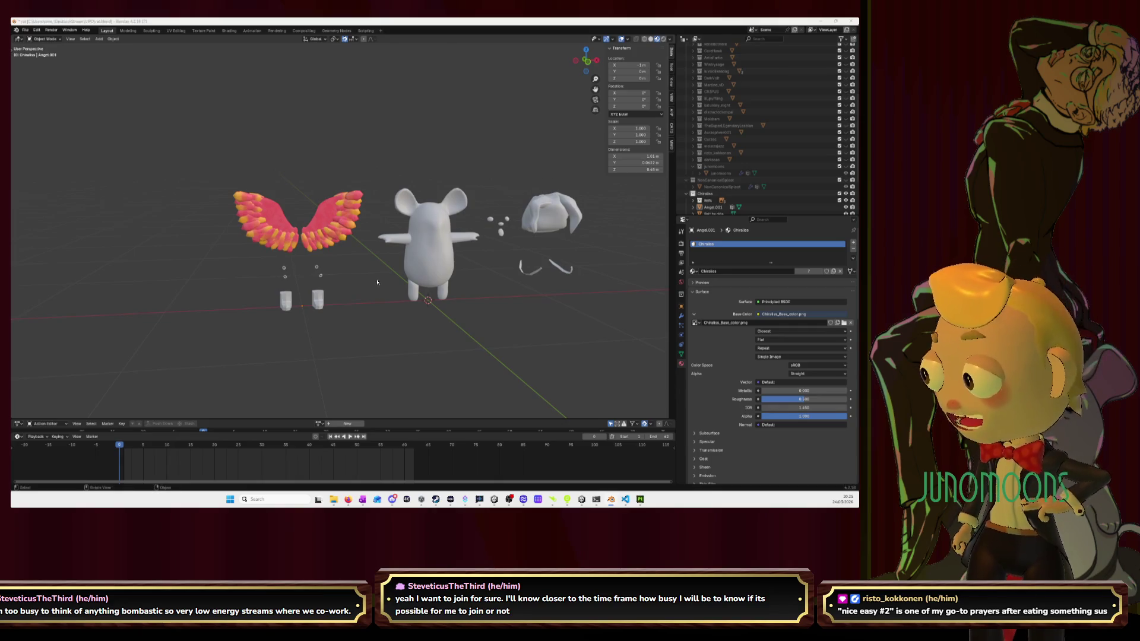
pyautogui.hotkey('alt', 'Tab')
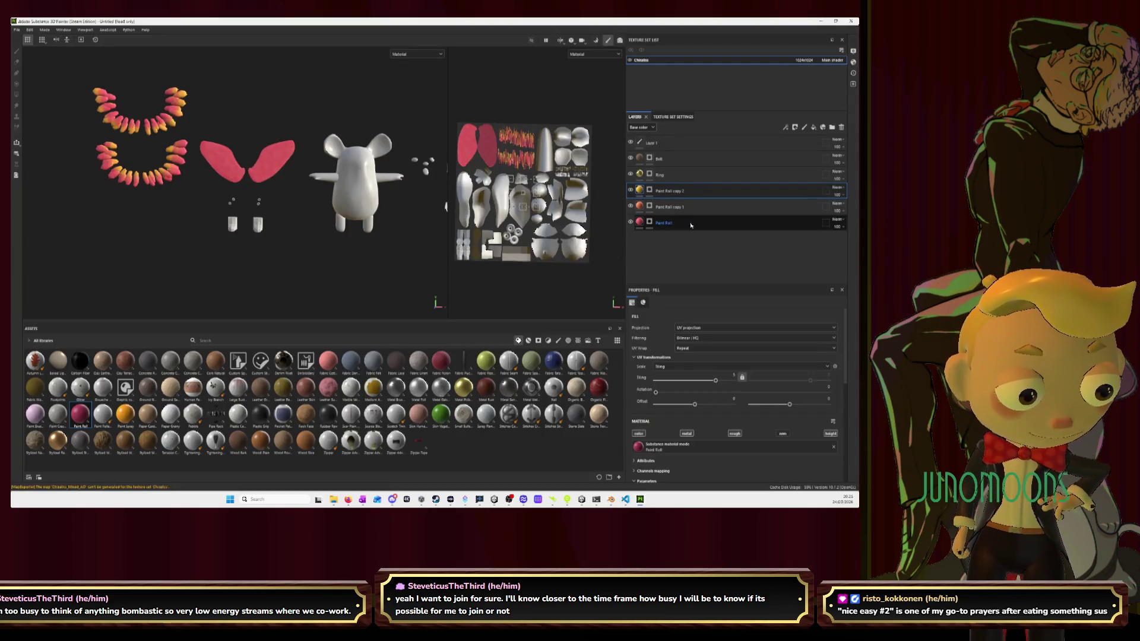
# Lower the Paint Roll layers' opacity to faint values, setting the base layer to 5
pyautogui.click(692, 225)
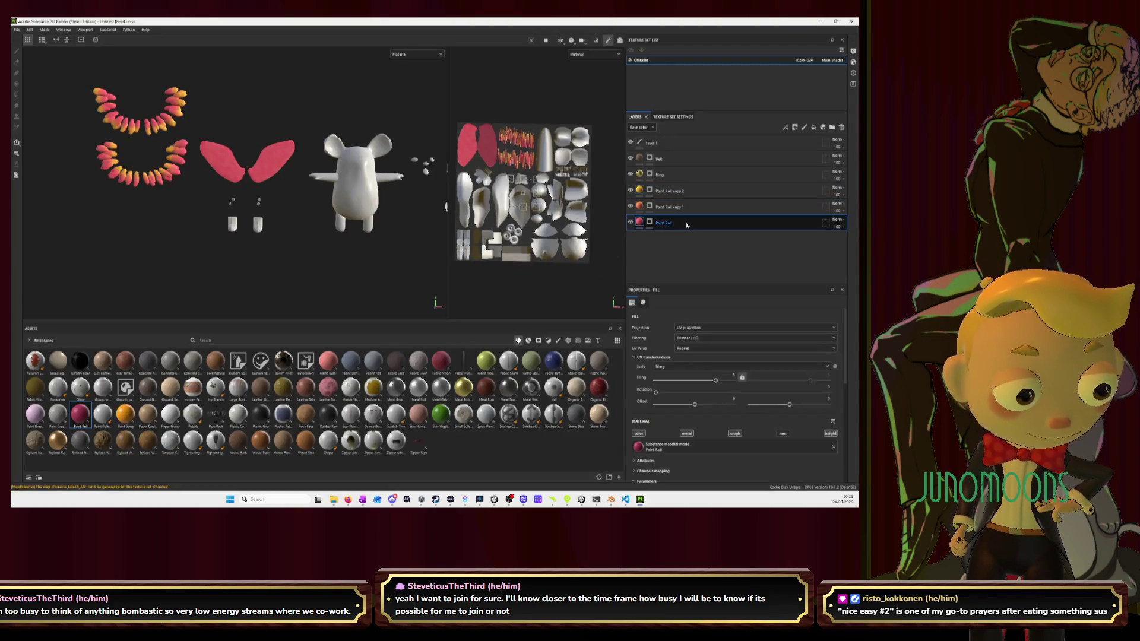
pyautogui.click(649, 223)
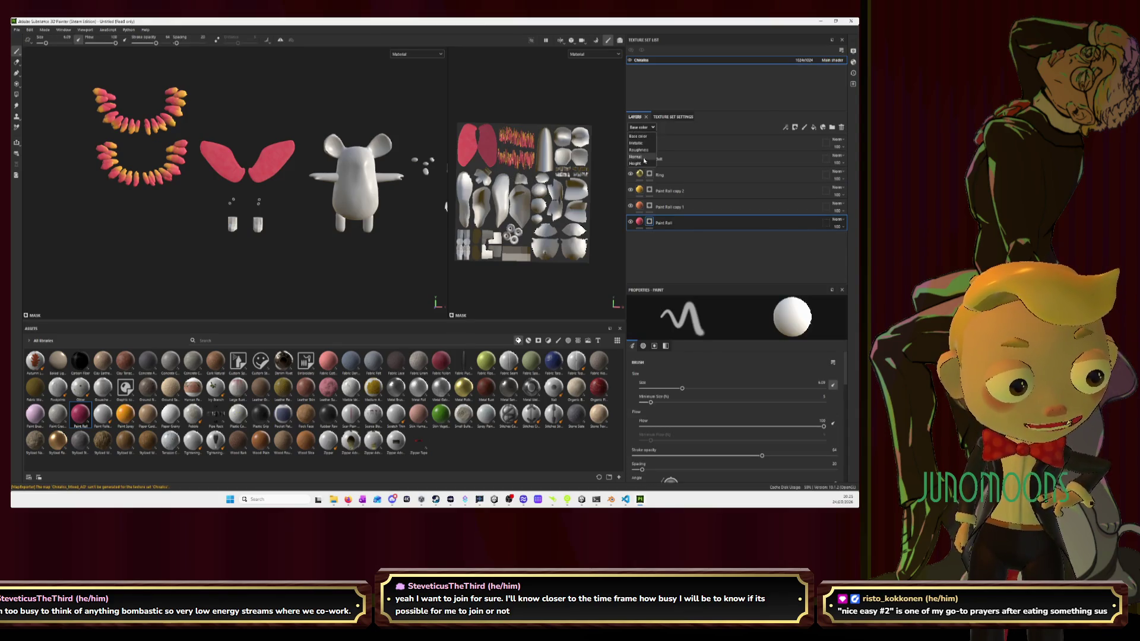
pyautogui.scroll(-1, 643, 127)
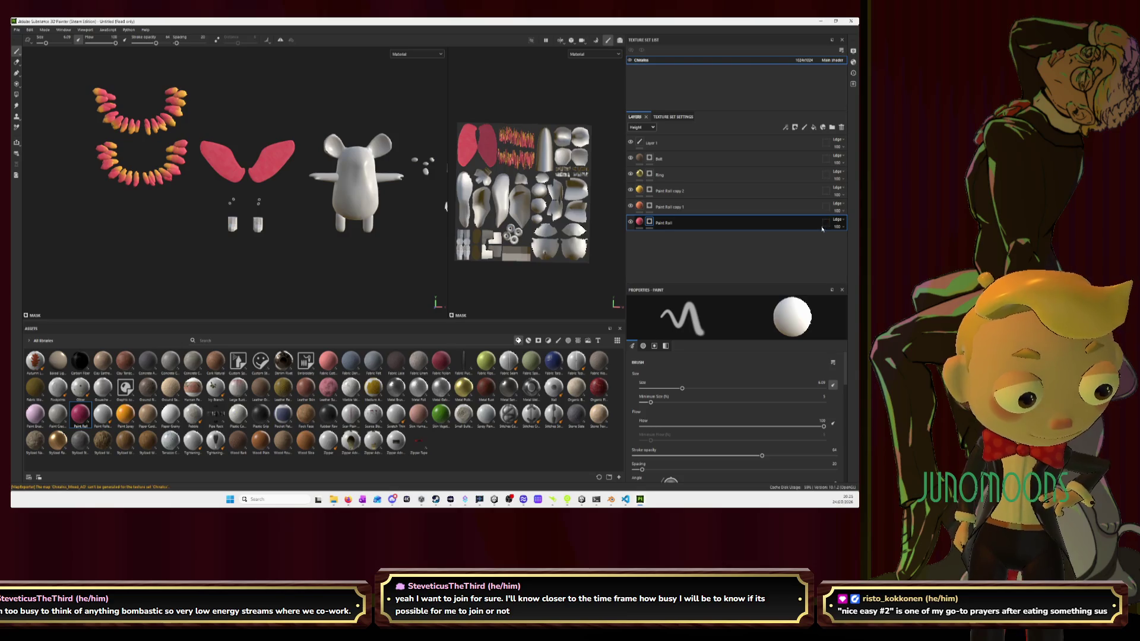
pyautogui.click(845, 231)
pyautogui.moveTo(856, 239); pyautogui.dragTo(828, 239)
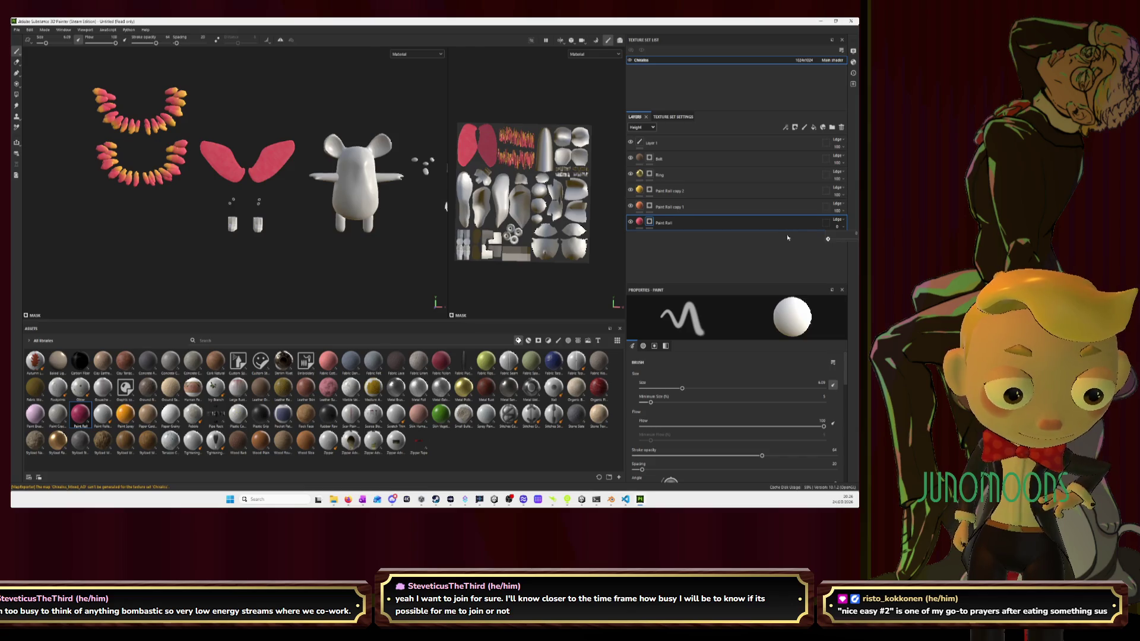
pyautogui.click(846, 227)
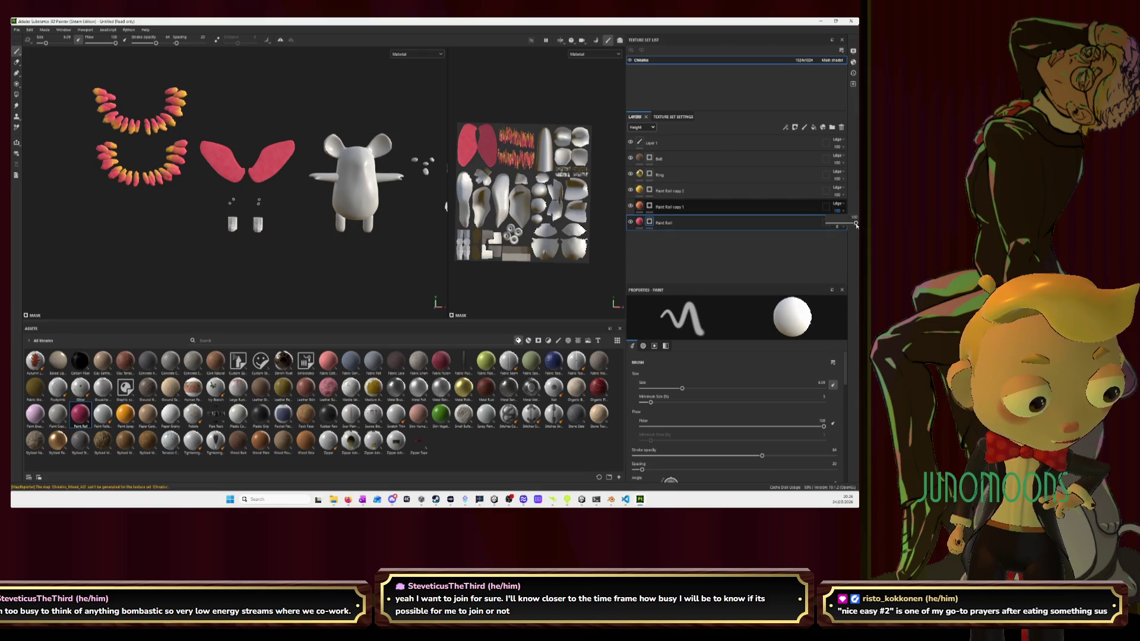
pyautogui.click(854, 210)
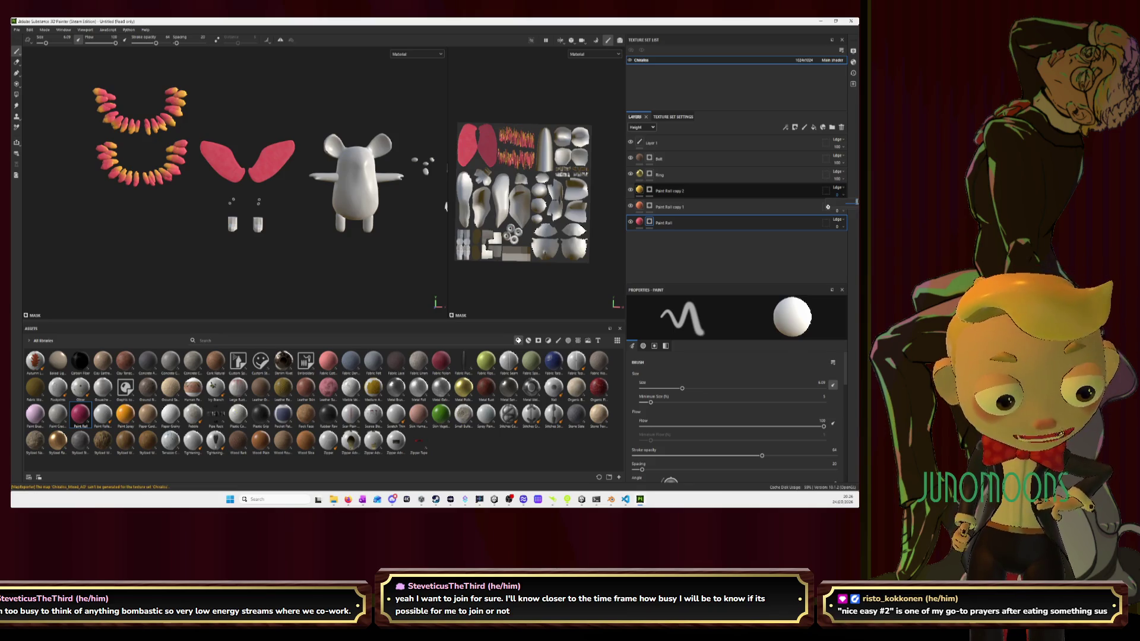
pyautogui.moveTo(829, 207); pyautogui.dragTo(830, 207)
pyautogui.click(854, 209)
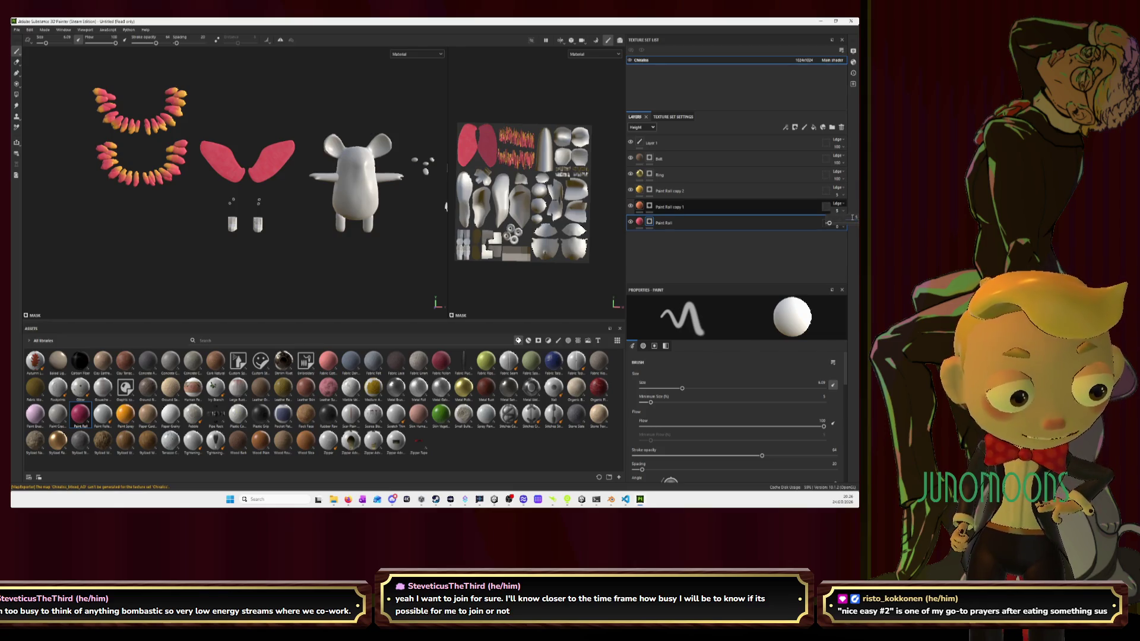
pyautogui.click(843, 221)
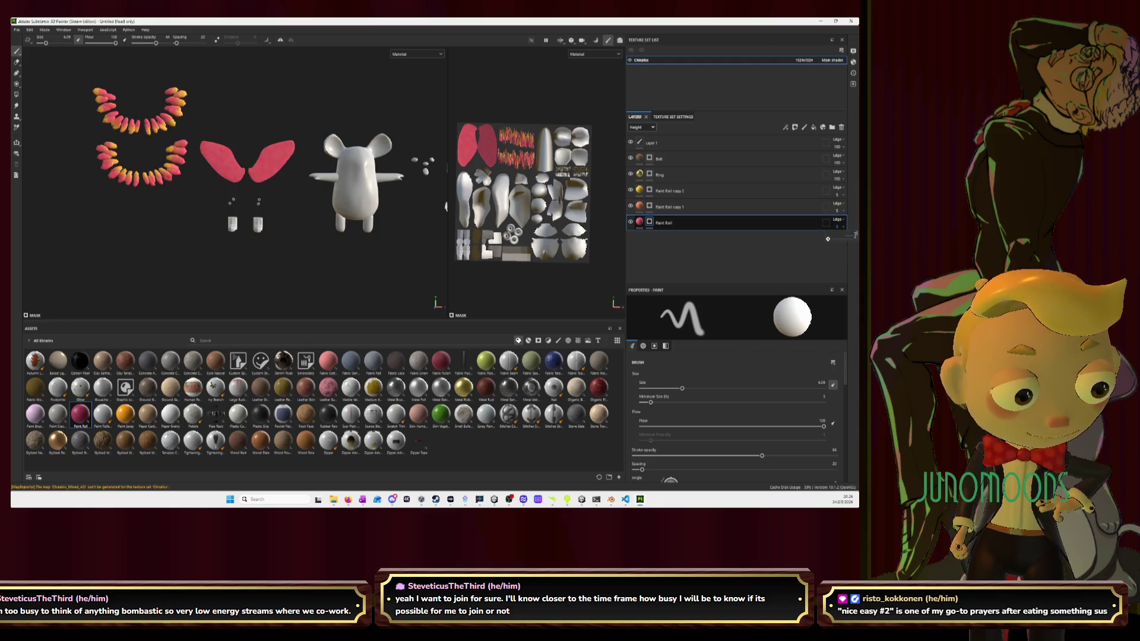
pyautogui.write('5')
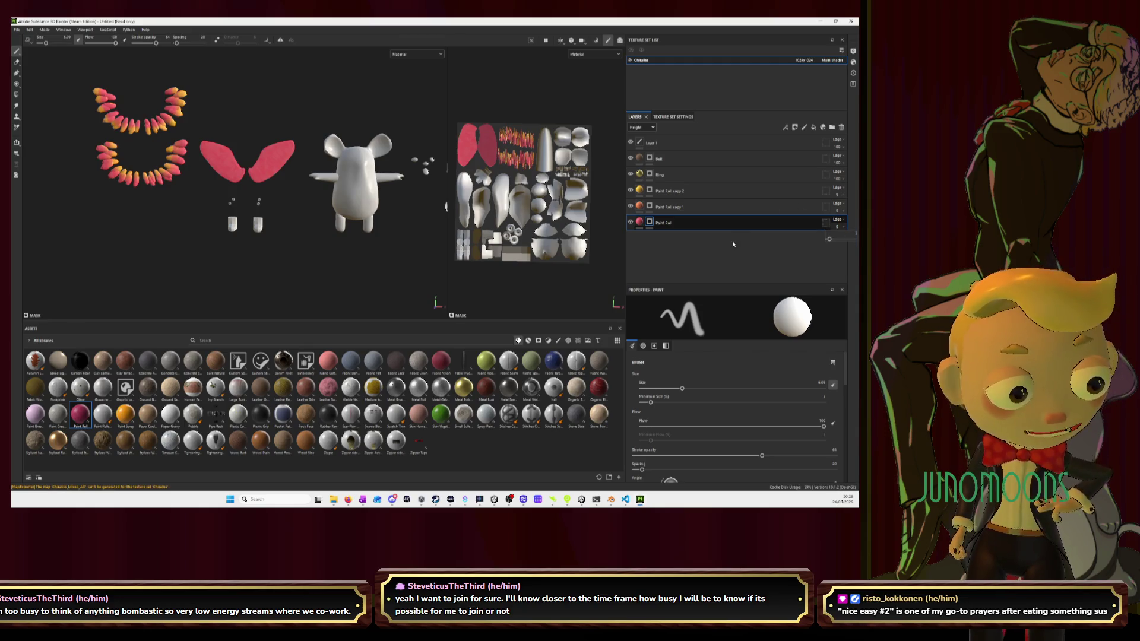
# Review the base Paint Roll layer's fill colour parameters and begin renaming it
pyautogui.click(640, 228)
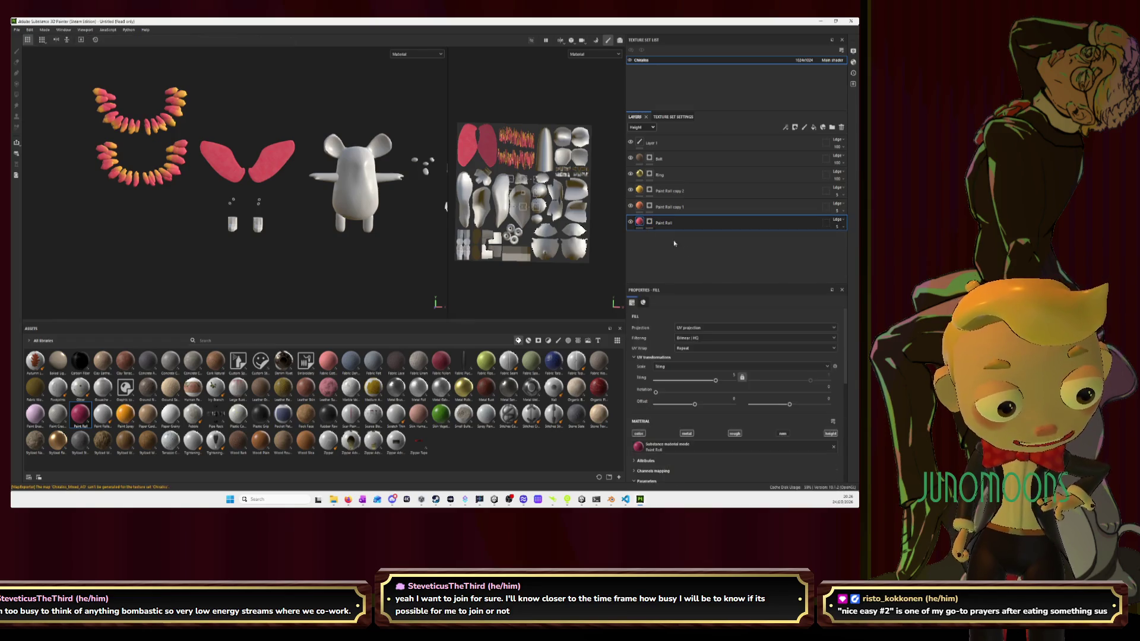
pyautogui.scroll(-3, 695, 353)
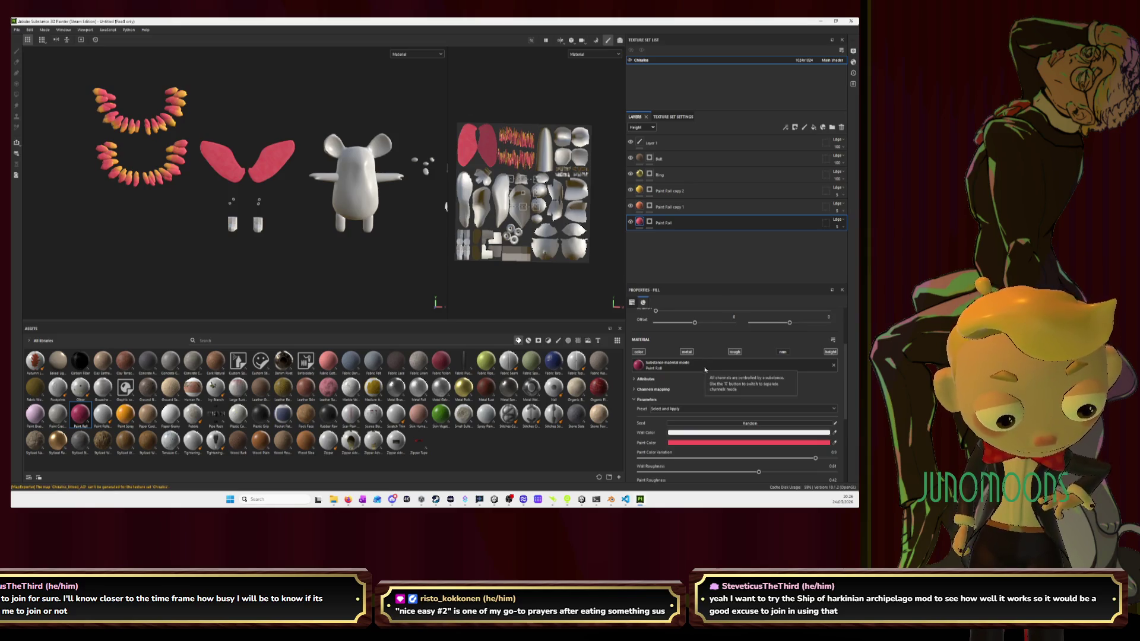
pyautogui.scroll(-2, 673, 403)
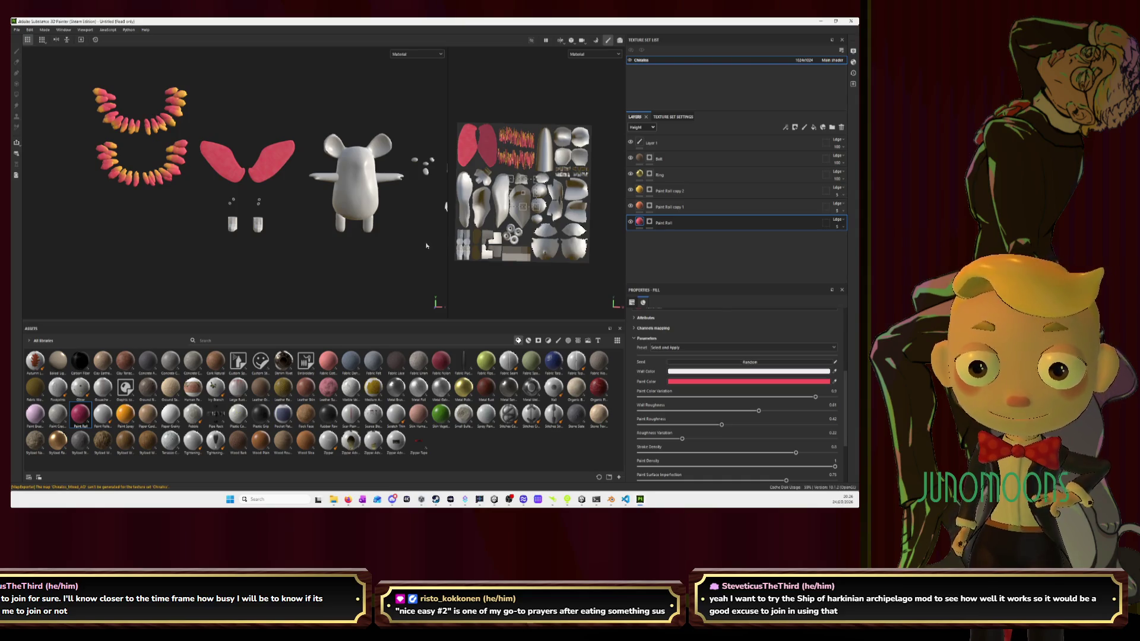
pyautogui.doubleClick(664, 223)
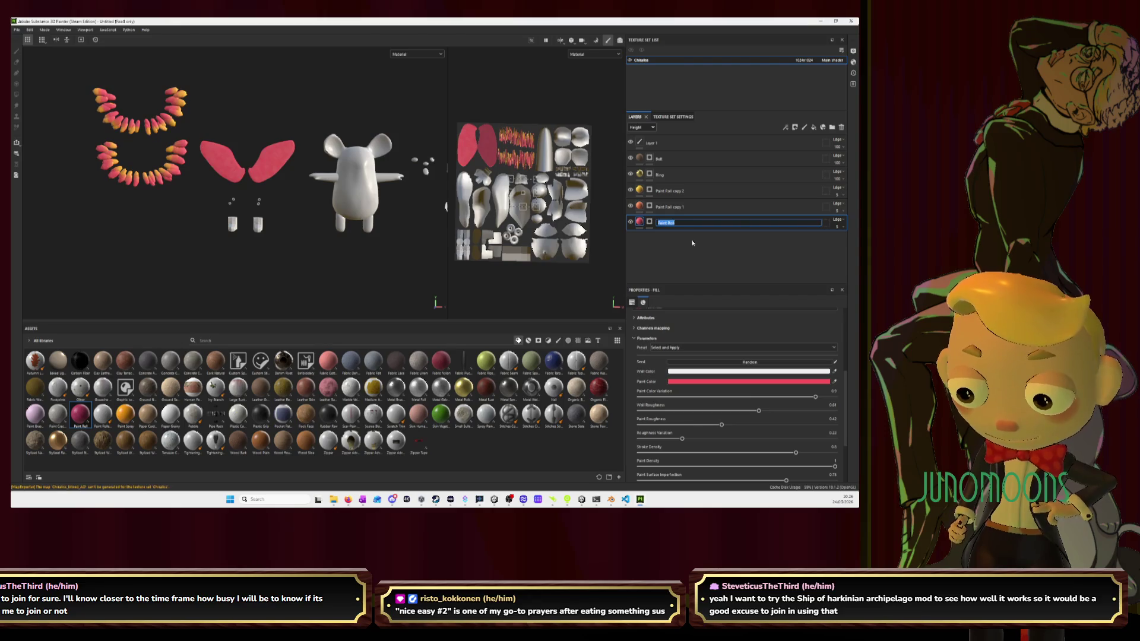
# Rename the three paint layers Red, Orange and Yellow
pyautogui.write('d')
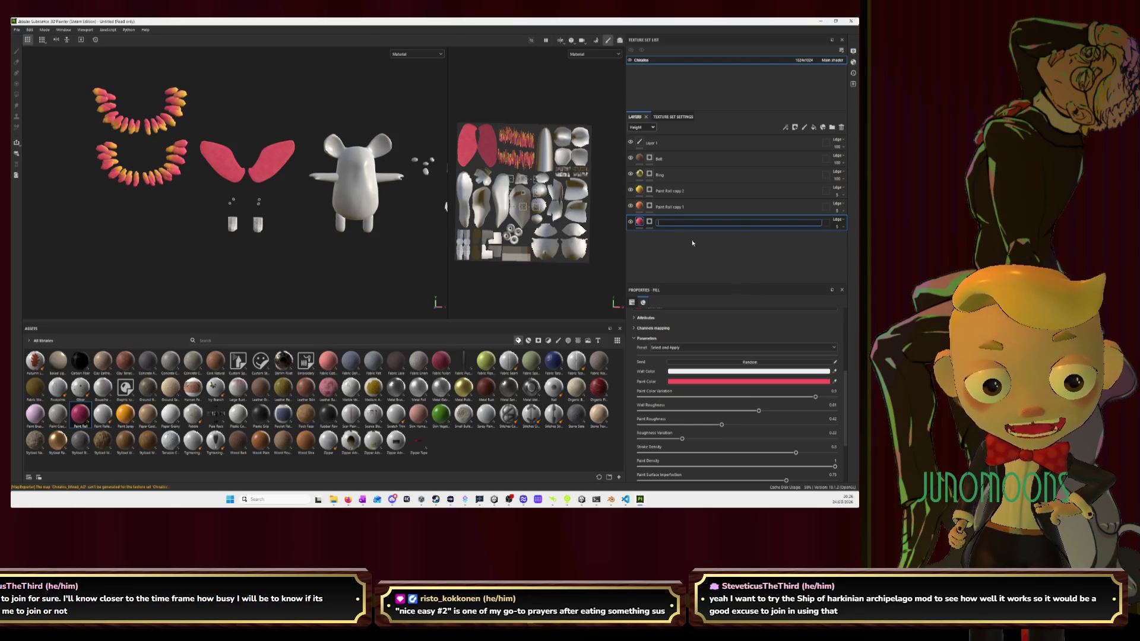
pyautogui.press('Return')
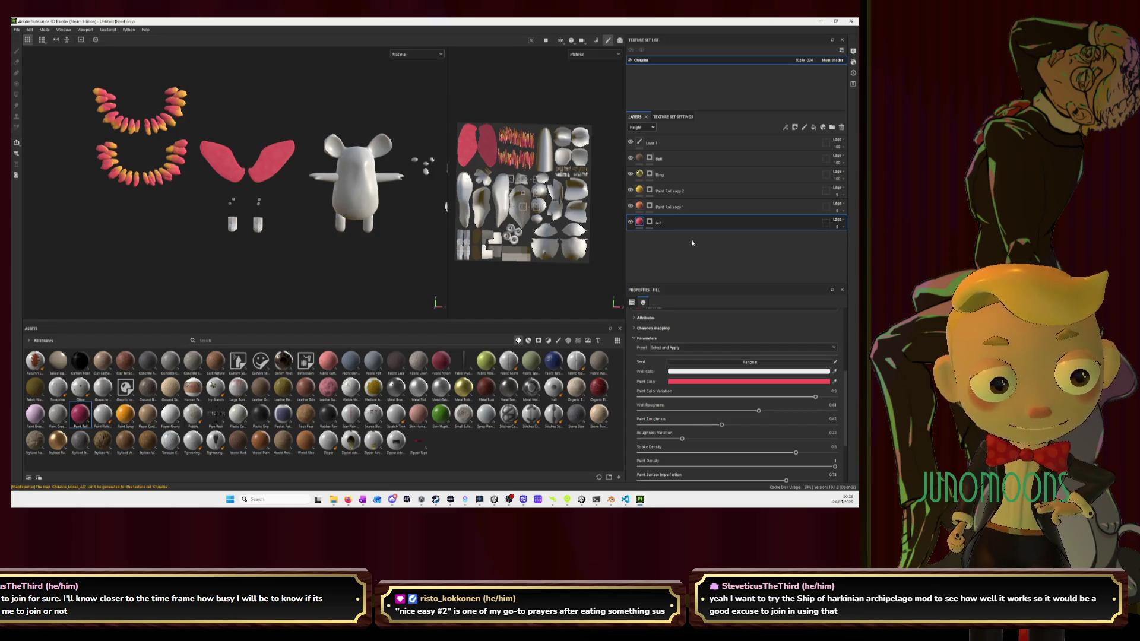
pyautogui.doubleClick(675, 227)
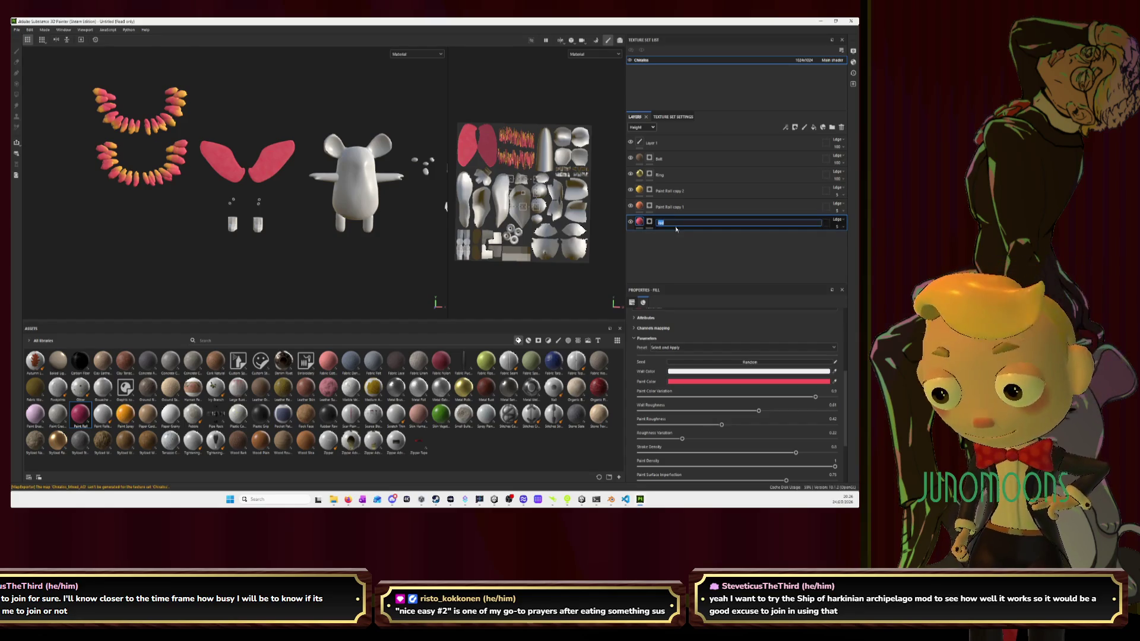
pyautogui.write('Red')
pyautogui.press('Return')
pyautogui.click(668, 208)
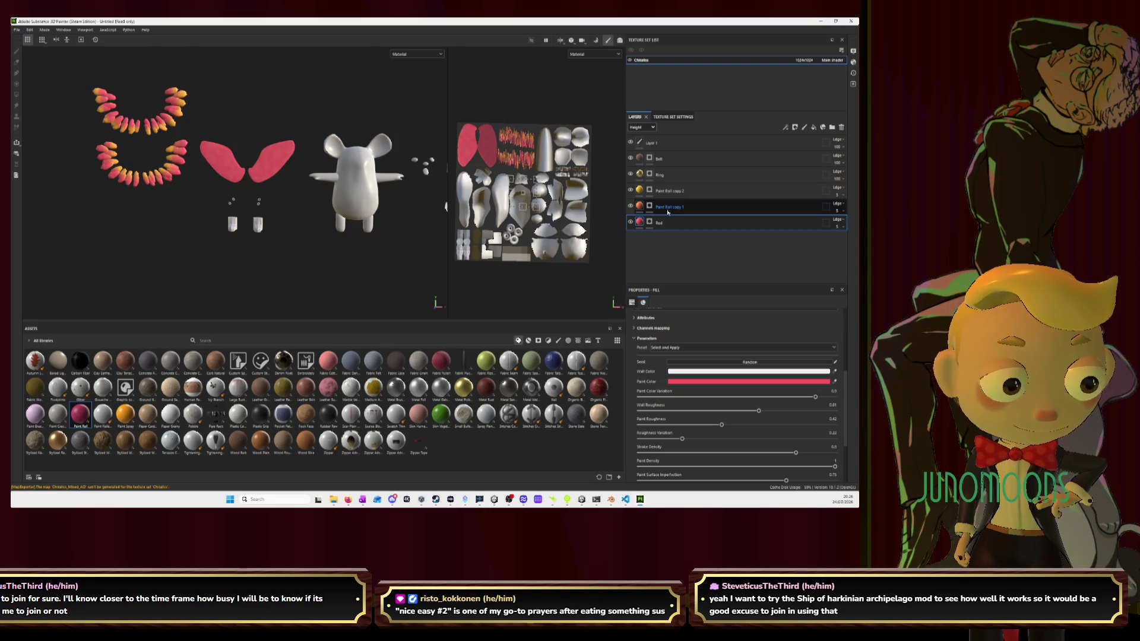
pyautogui.doubleClick(667, 208)
pyautogui.write('O')
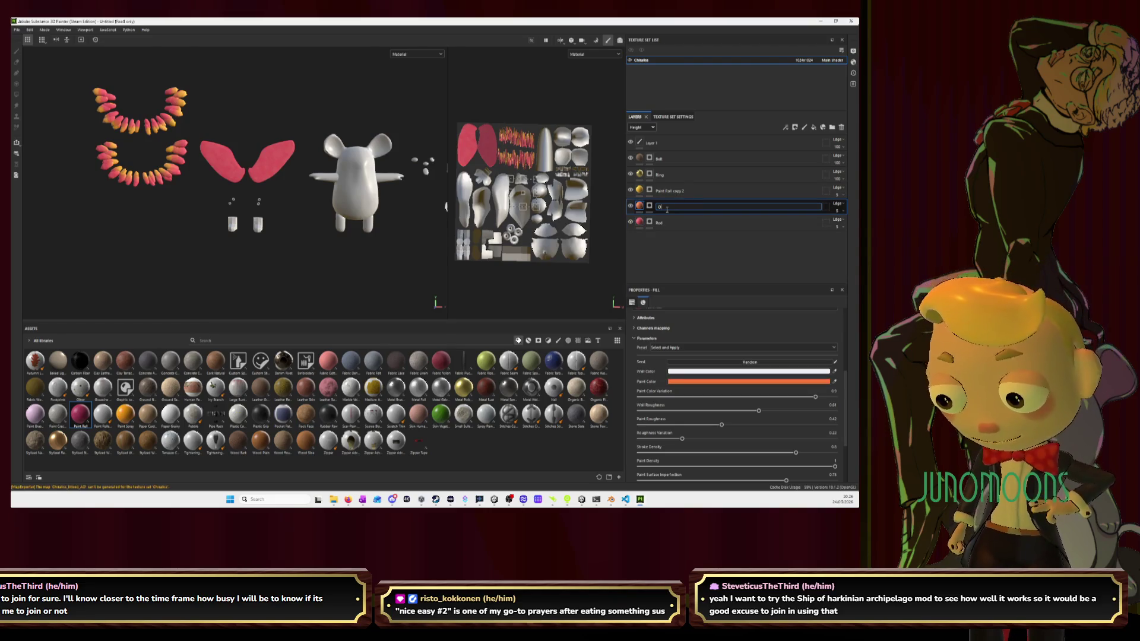
pyautogui.write('range')
pyautogui.press('Return')
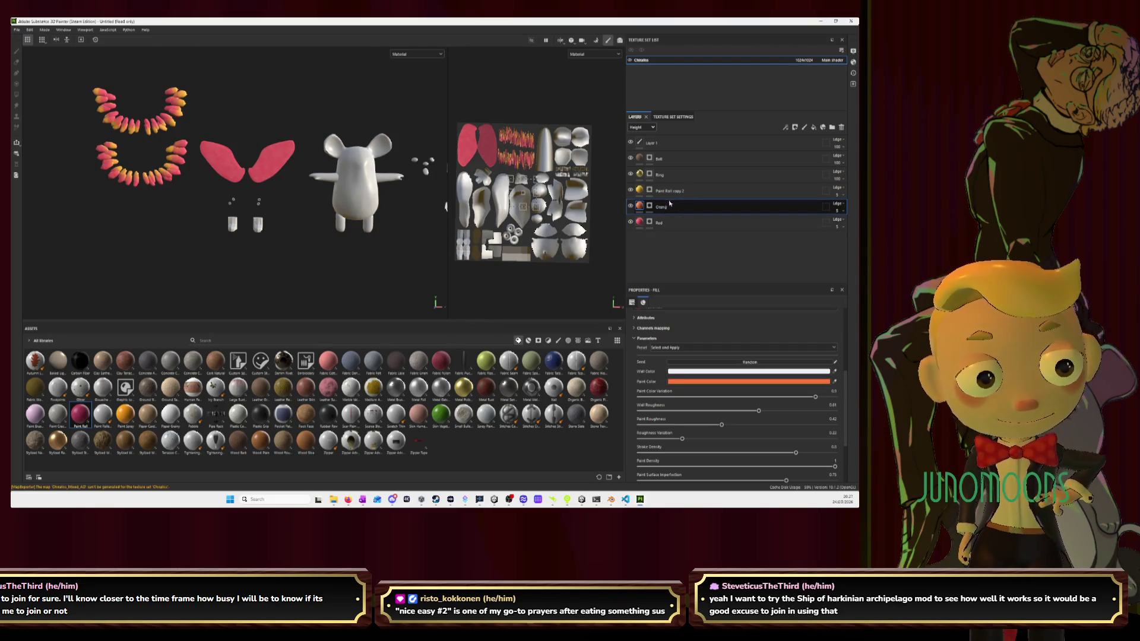
pyautogui.doubleClick(669, 191)
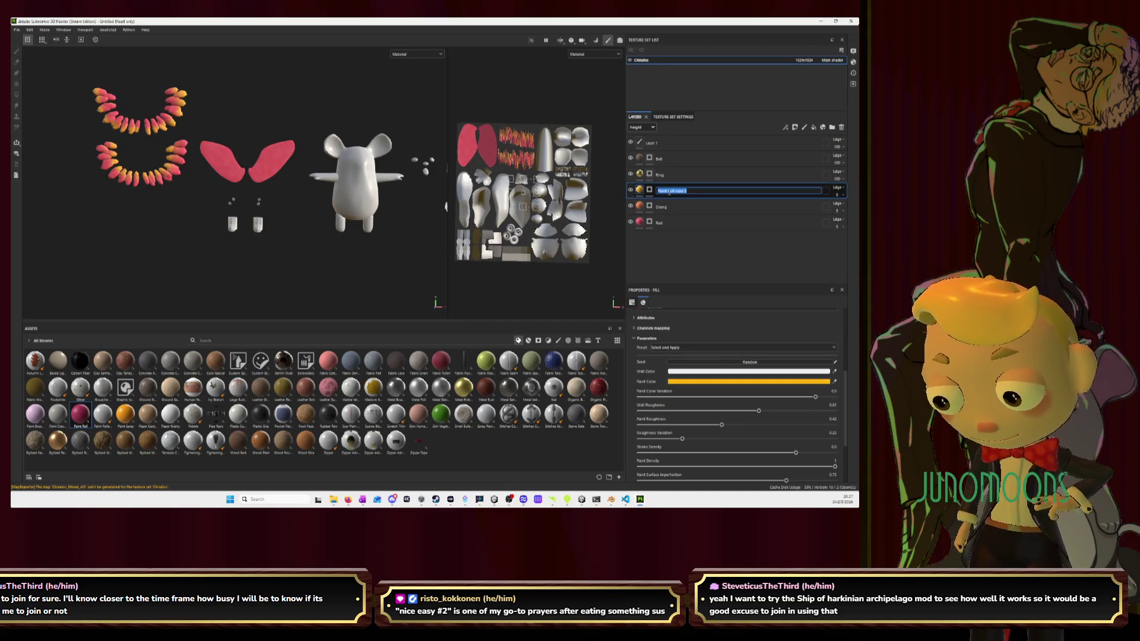
pyautogui.write('Yellow')
pyautogui.press('Return')
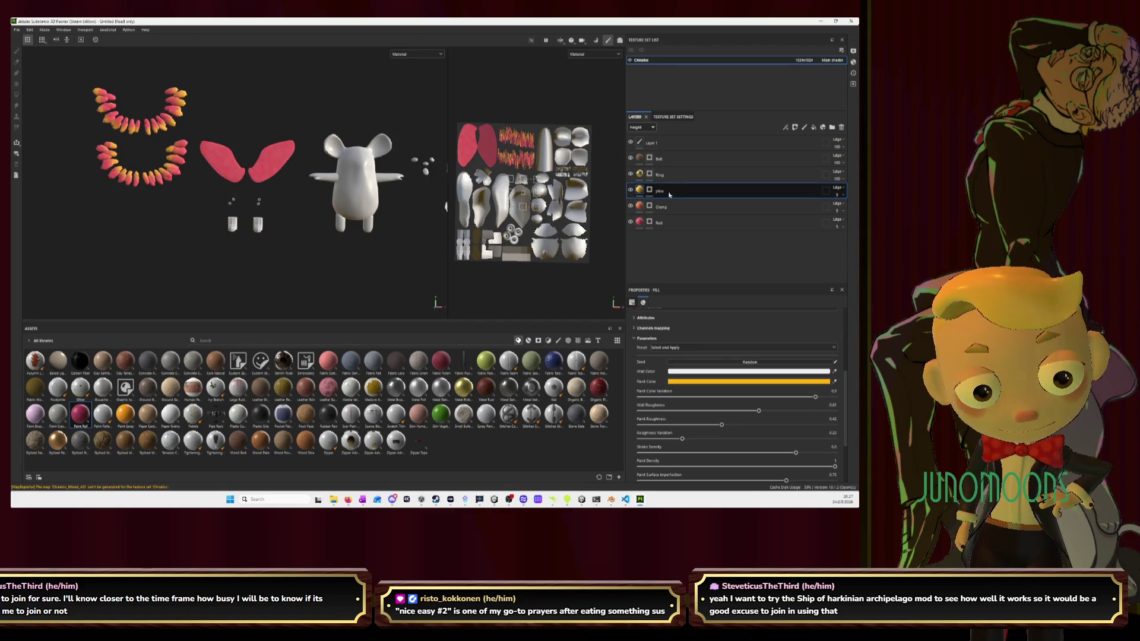
# Shift the 3D view toward the second mesh
pyautogui.keyDown('alt'); pyautogui.moveTo(389, 233); pyautogui.dragTo(363, 238, button='middle'); pyautogui.keyUp('alt')
pyautogui.scroll(2, 363, 237)
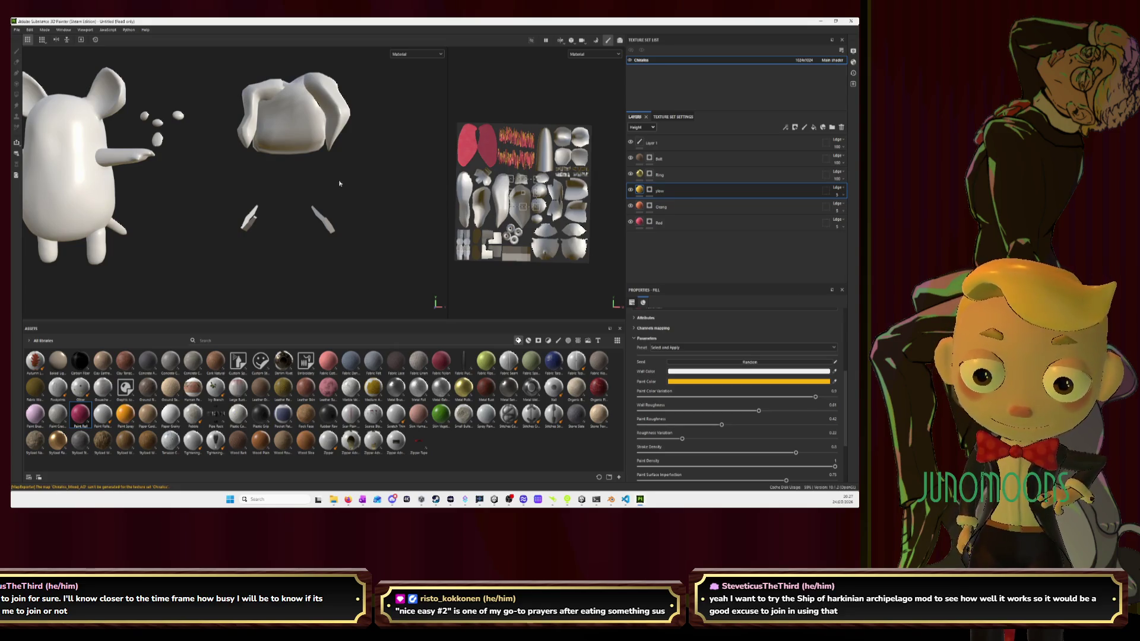
pyautogui.hotkey('alt', 'Tab')
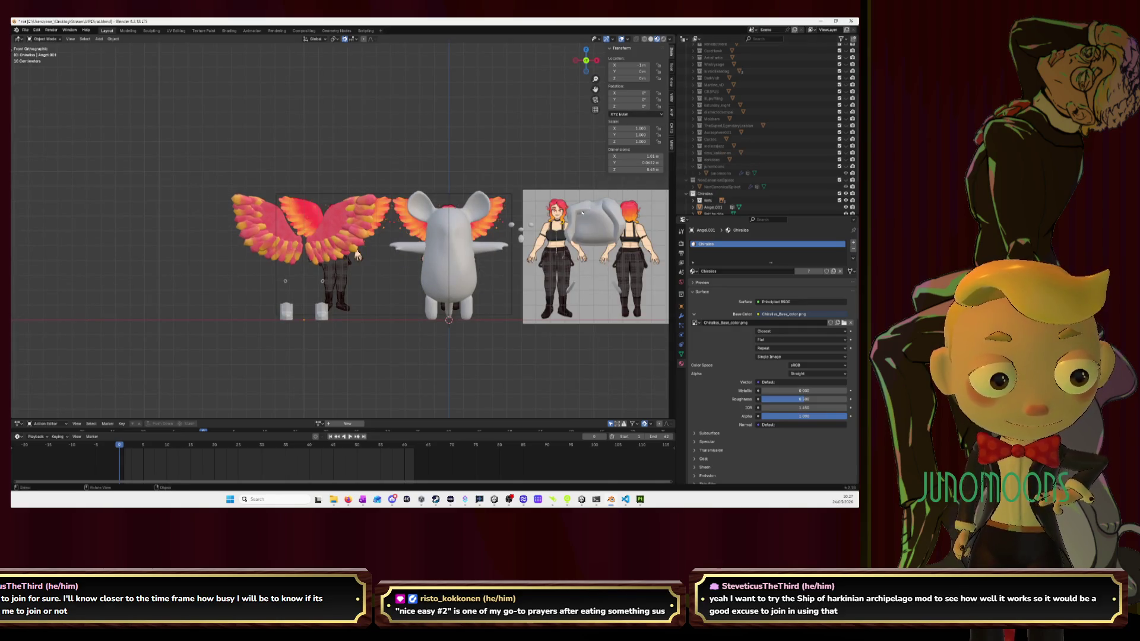
# Glance over the pink wings on the mouse in Blender's viewport
pyautogui.hotkey('alt', 'Tab')
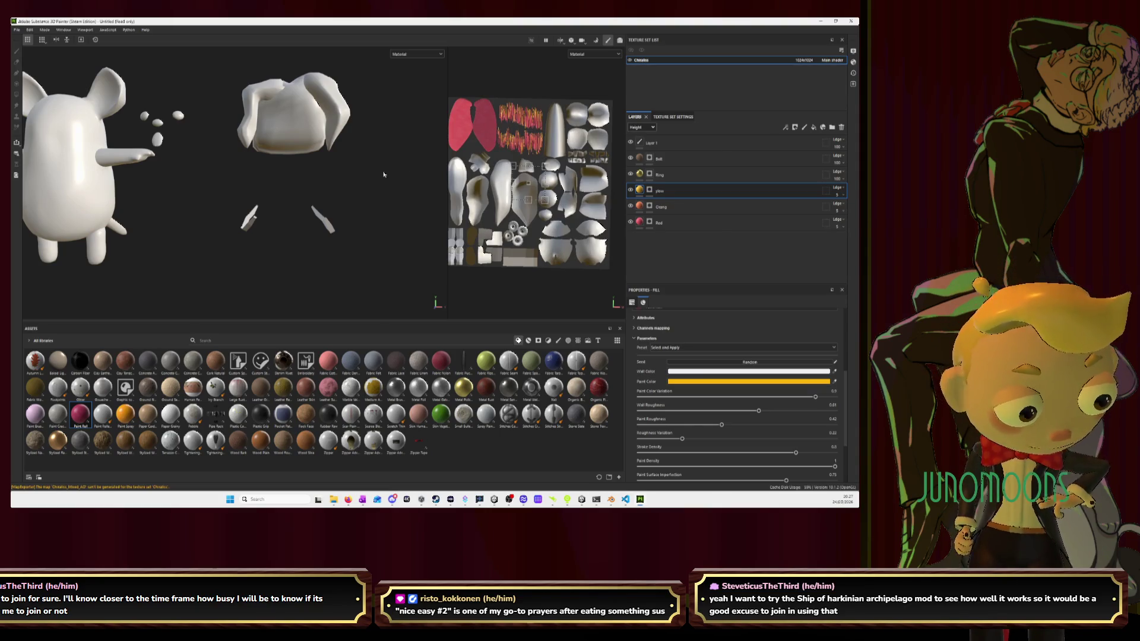
# Paint the hat mesh pink on the Red layer at 100 stroke opacity in 3D and UV views
pyautogui.click(659, 222)
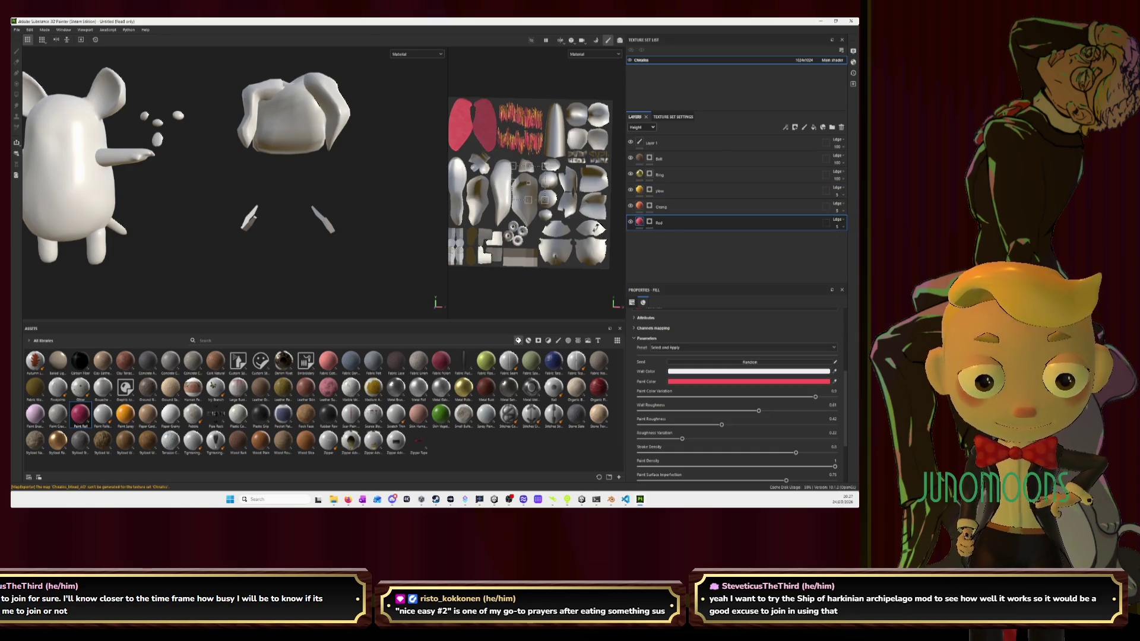
pyautogui.press('1')
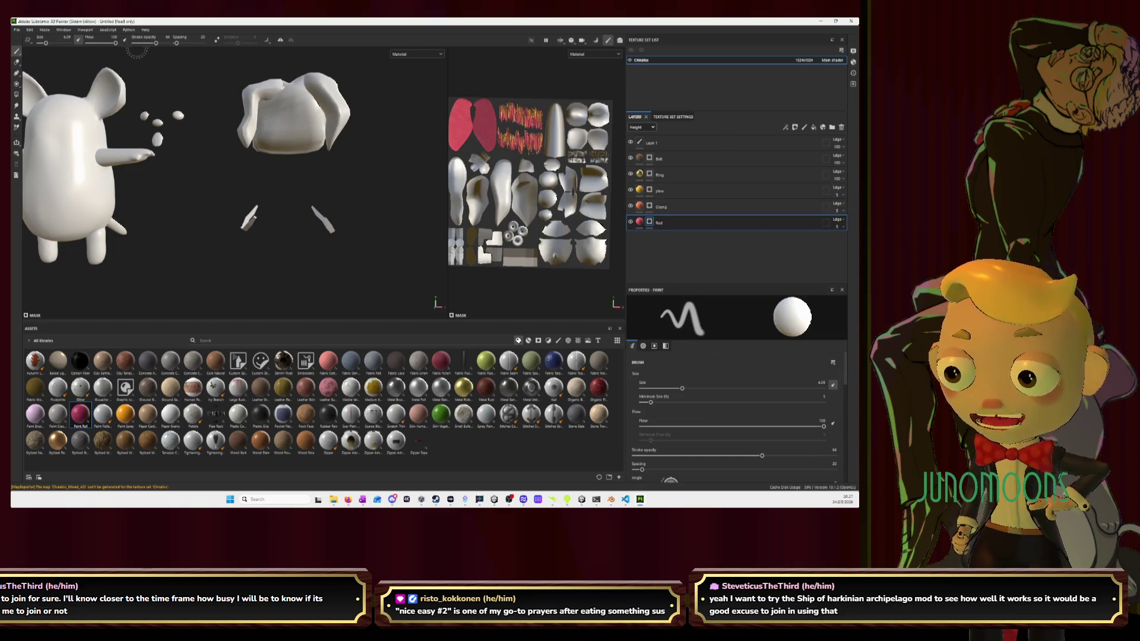
pyautogui.moveTo(156, 42); pyautogui.dragTo(169, 42)
pyautogui.moveTo(288, 110)
pyautogui.mouseDown()
pyautogui.moveTo(314, 111)
pyautogui.moveTo(249, 134)
pyautogui.moveTo(354, 133)
pyautogui.moveTo(261, 148)
pyautogui.moveTo(291, 152)
pyautogui.moveTo(261, 86)
pyautogui.moveTo(336, 89)
pyautogui.moveTo(344, 119)
pyautogui.moveTo(327, 76)
pyautogui.moveTo(367, 96)
pyautogui.mouseUp()
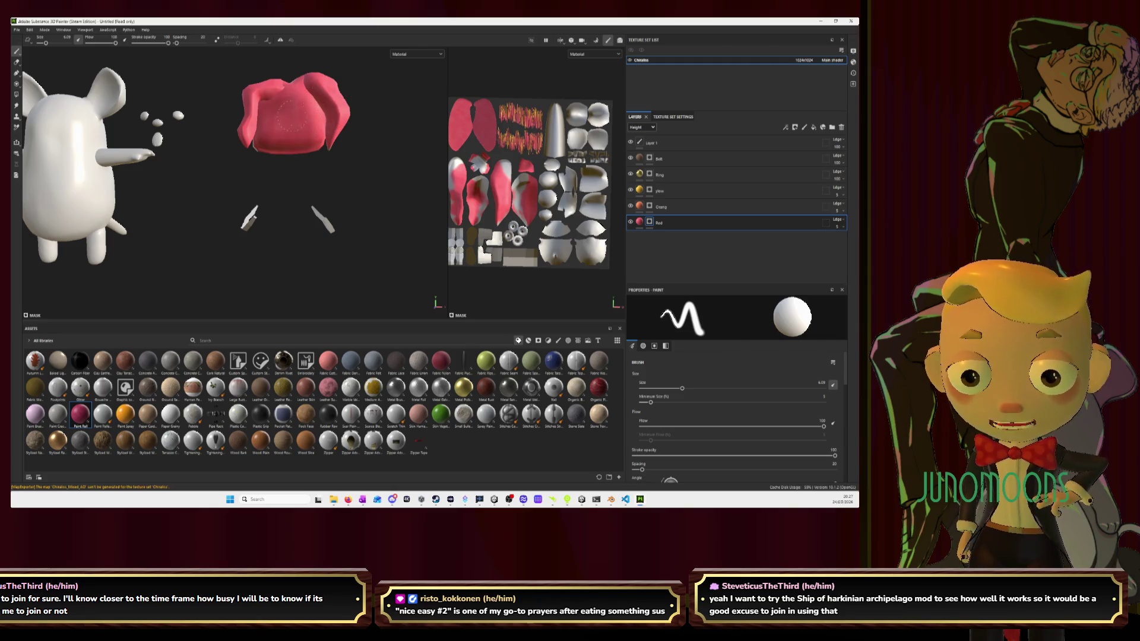
pyautogui.scroll(3, 485, 210)
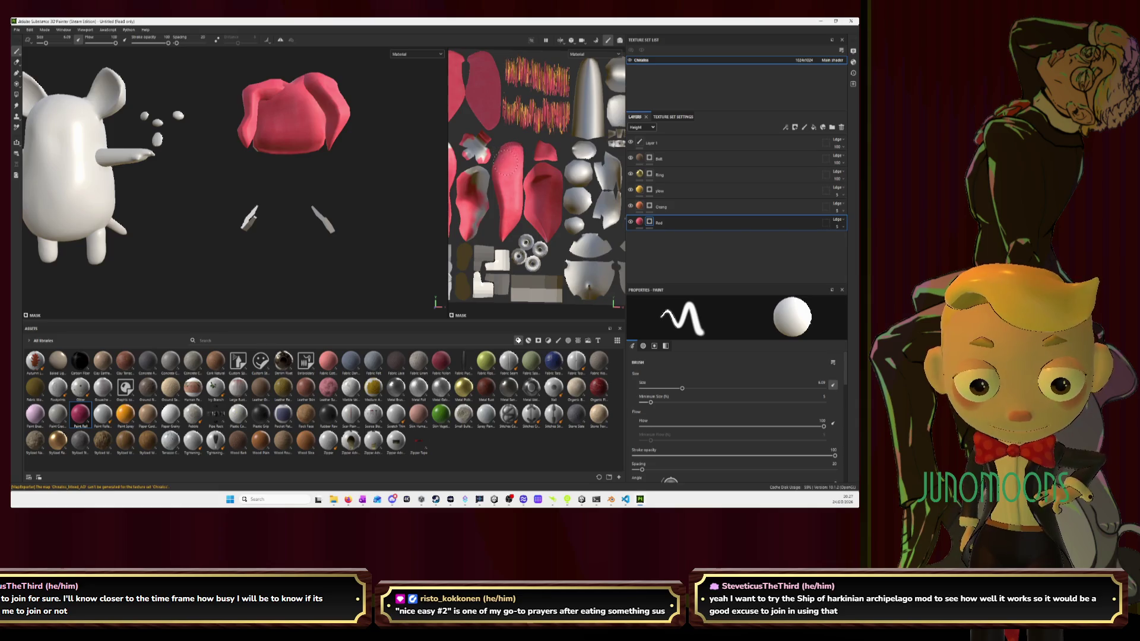
pyautogui.moveTo(483, 147)
pyautogui.mouseDown()
pyautogui.moveTo(473, 153)
pyautogui.moveTo(470, 140)
pyautogui.mouseUp()
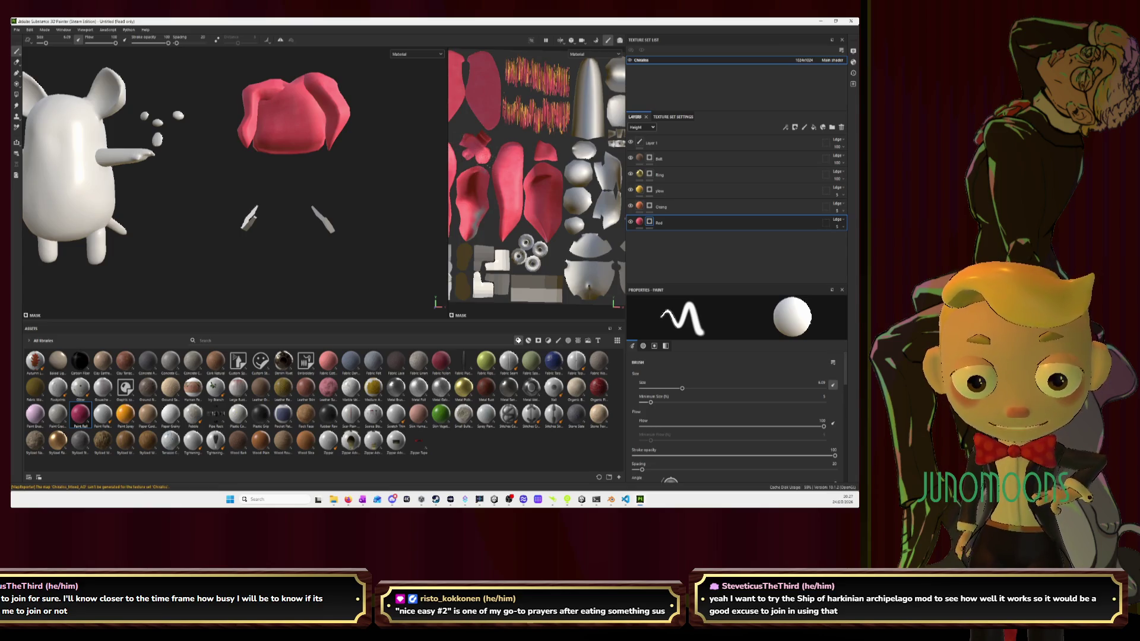
pyautogui.scroll(2, 473, 181)
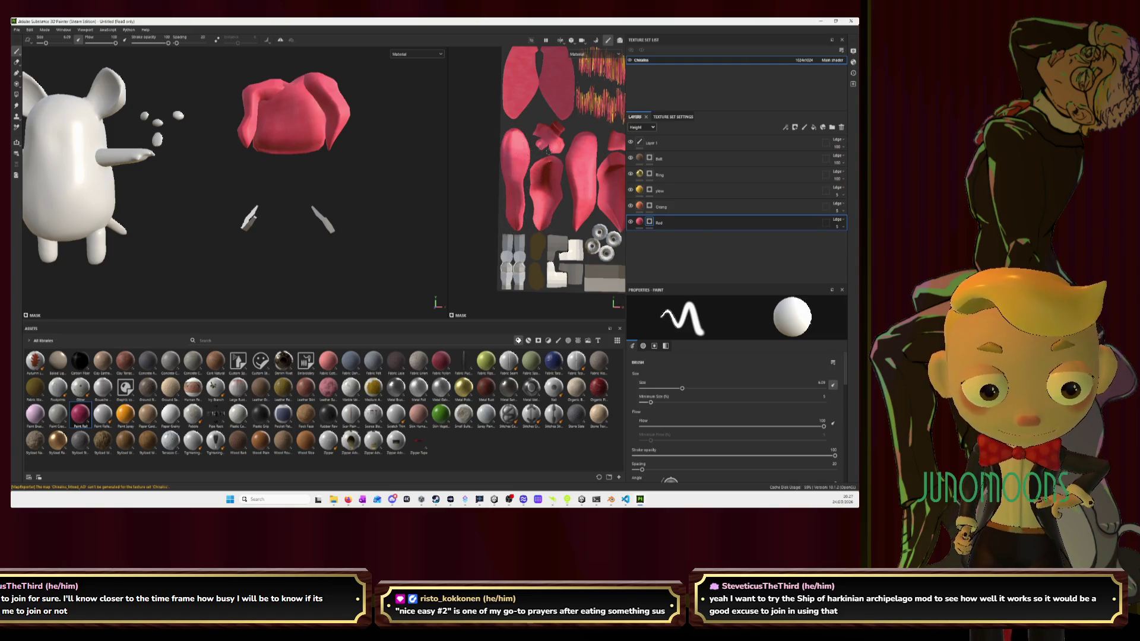
pyautogui.moveTo(294, 172)
pyautogui.keyDown('alt'); pyautogui.mouseDown()
pyautogui.moveTo(255, 179)
pyautogui.moveTo(218, 203)
pyautogui.moveTo(119, 208)
pyautogui.mouseUp(); pyautogui.keyUp('alt')
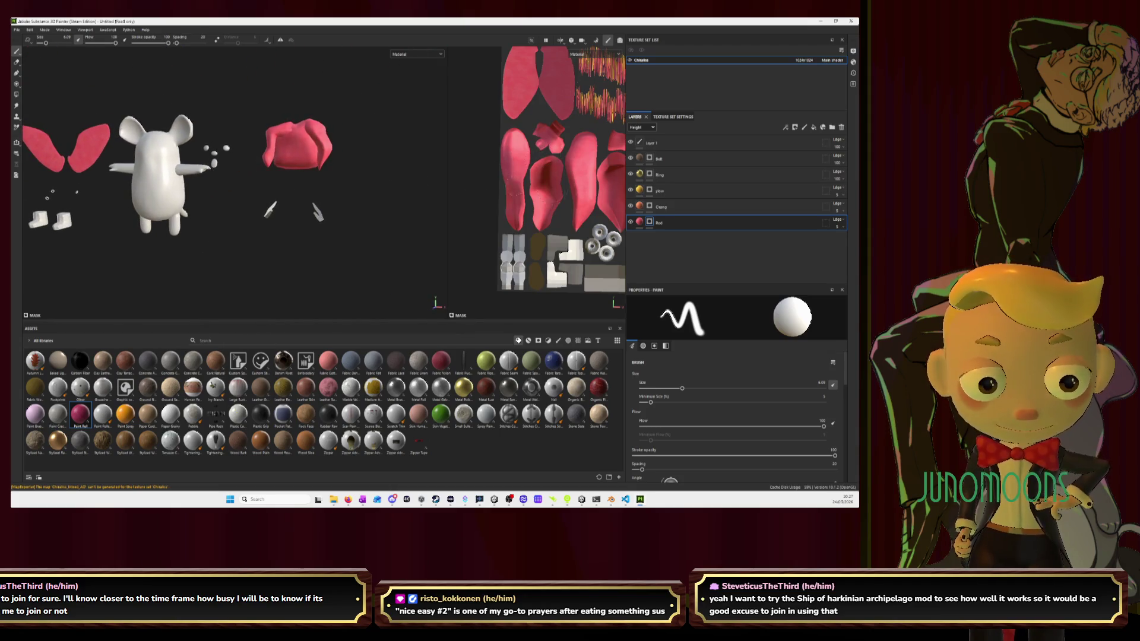
pyautogui.click(683, 190)
pyautogui.scroll(2, 512, 222)
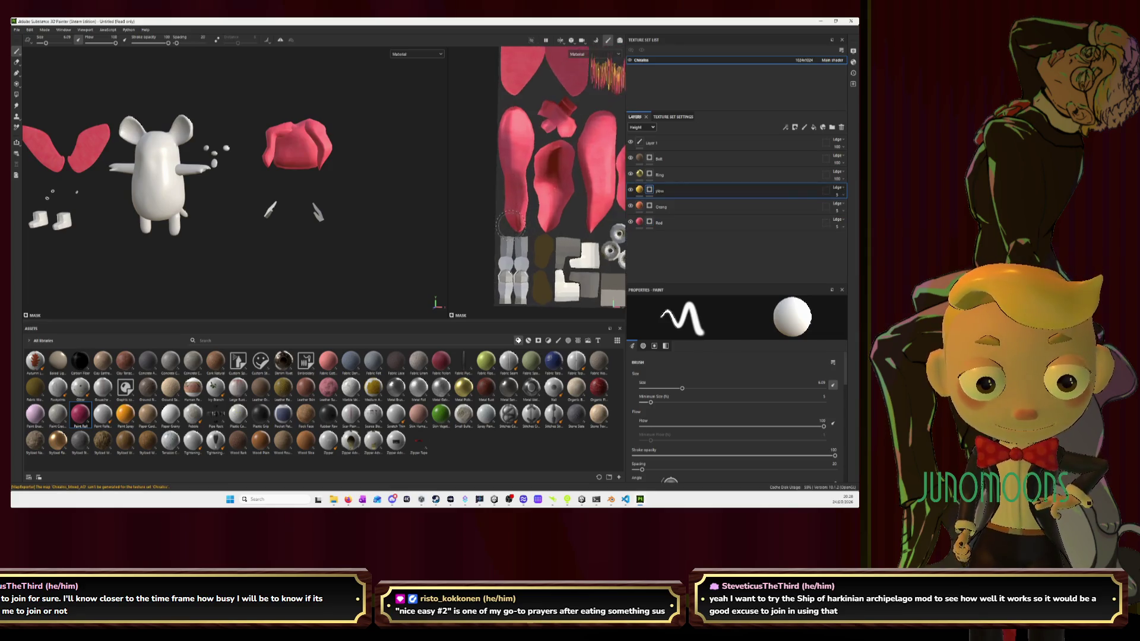
# Dab speckled yellow onto the hat's lower petal tips at stroke opacity 40–50
pyautogui.scroll(1, 511, 224)
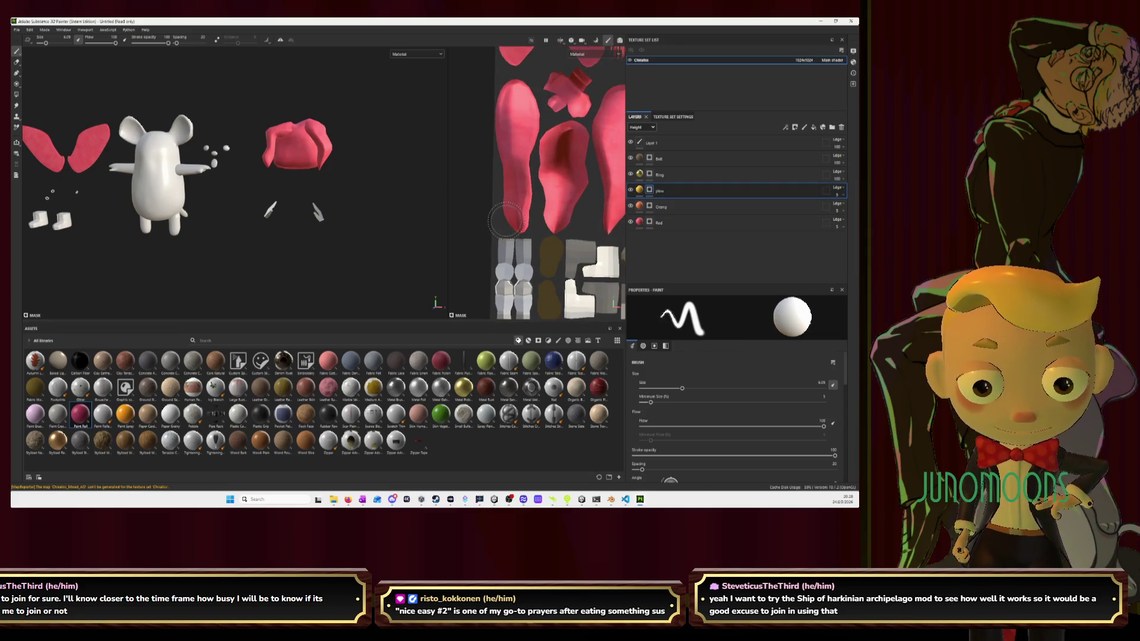
pyautogui.moveTo(507, 221); pyautogui.dragTo(522, 223)
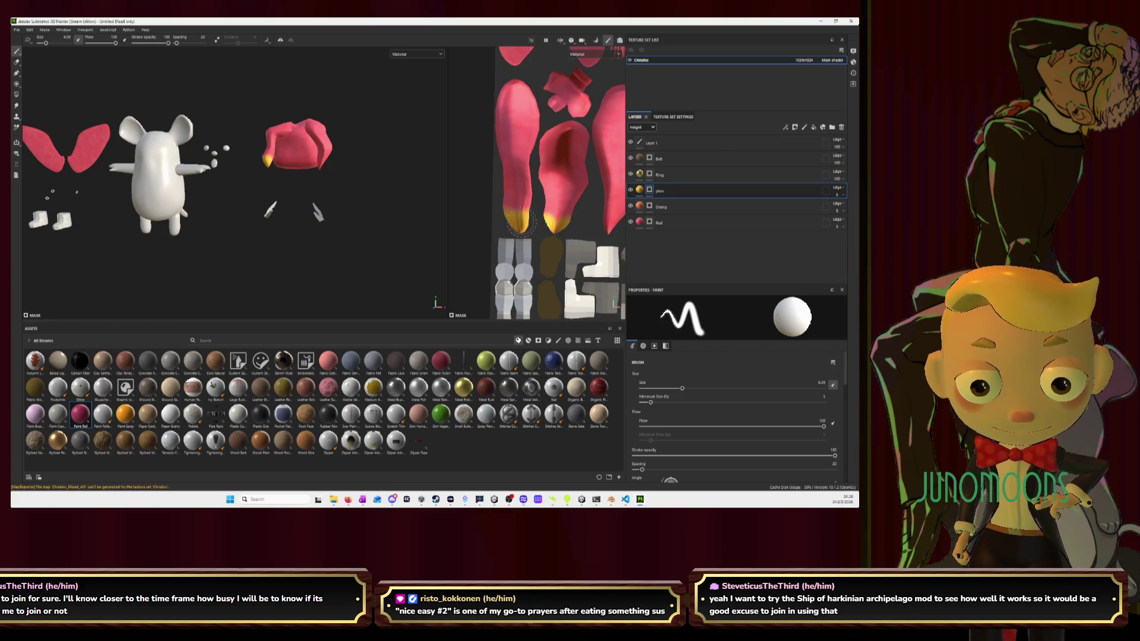
pyautogui.hotkey('ctrl', 'z')
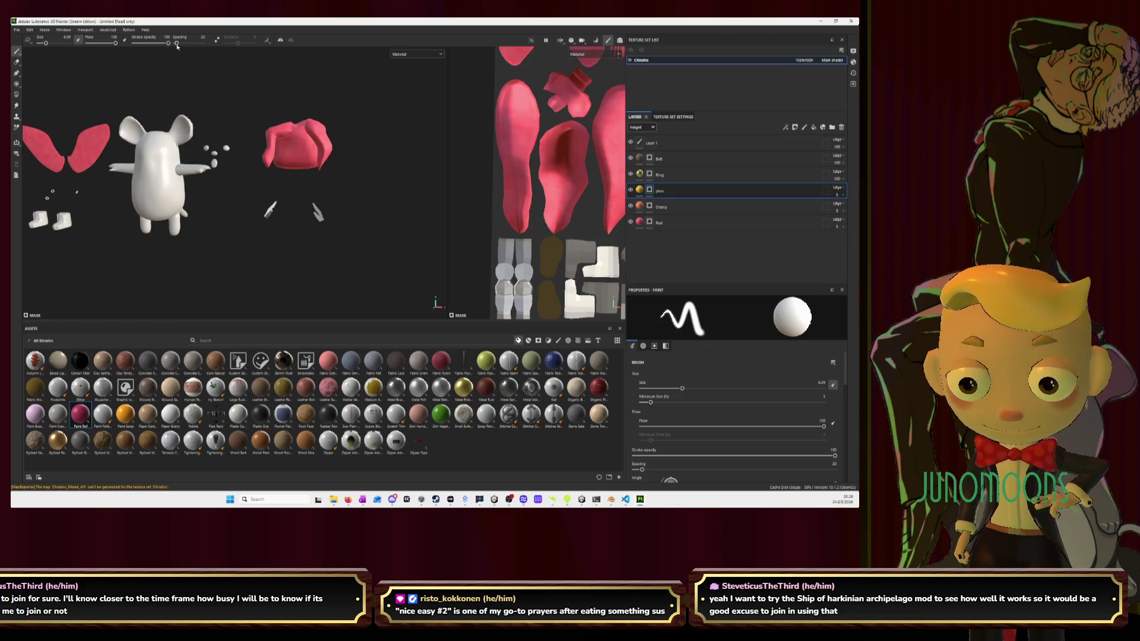
pyautogui.moveTo(168, 42); pyautogui.dragTo(157, 42)
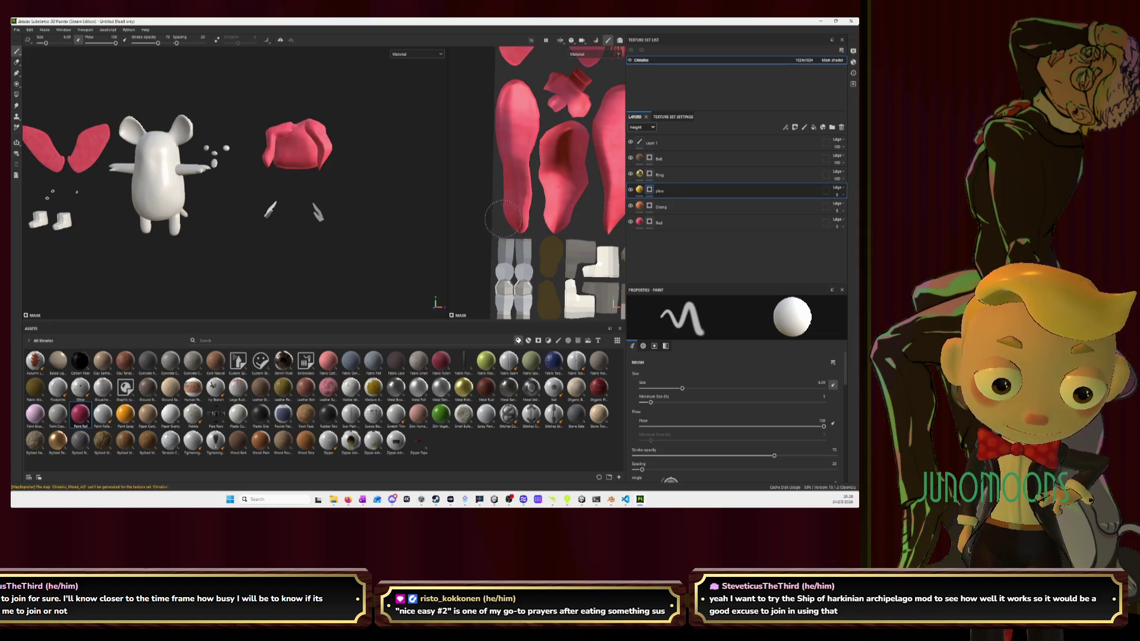
pyautogui.moveTo(512, 220); pyautogui.dragTo(523, 223)
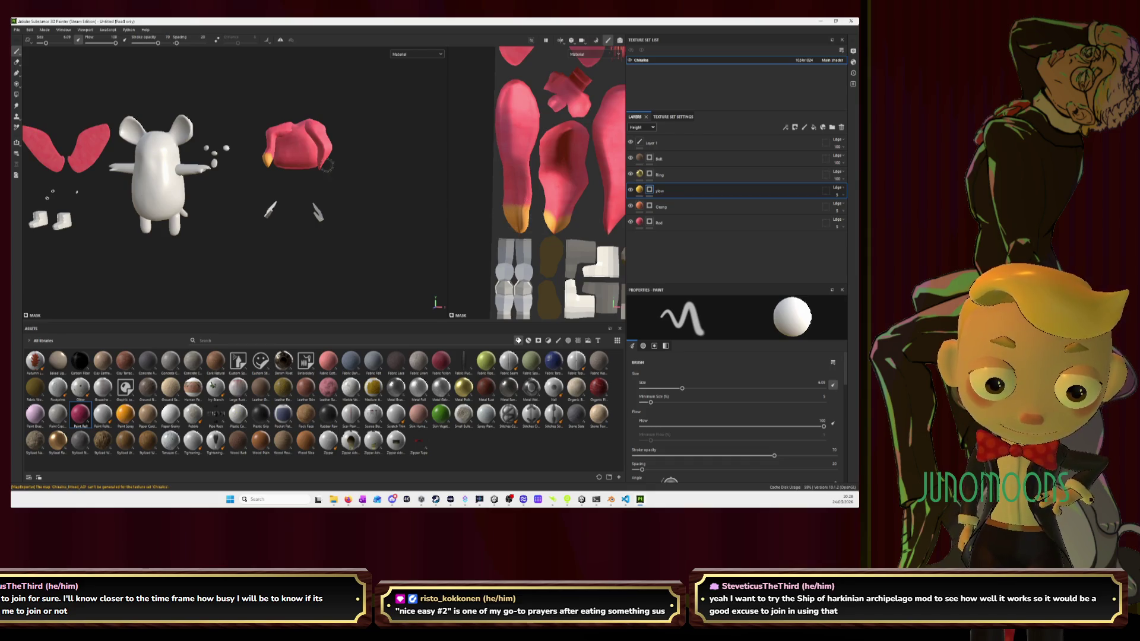
pyautogui.moveTo(158, 43); pyautogui.dragTo(167, 43)
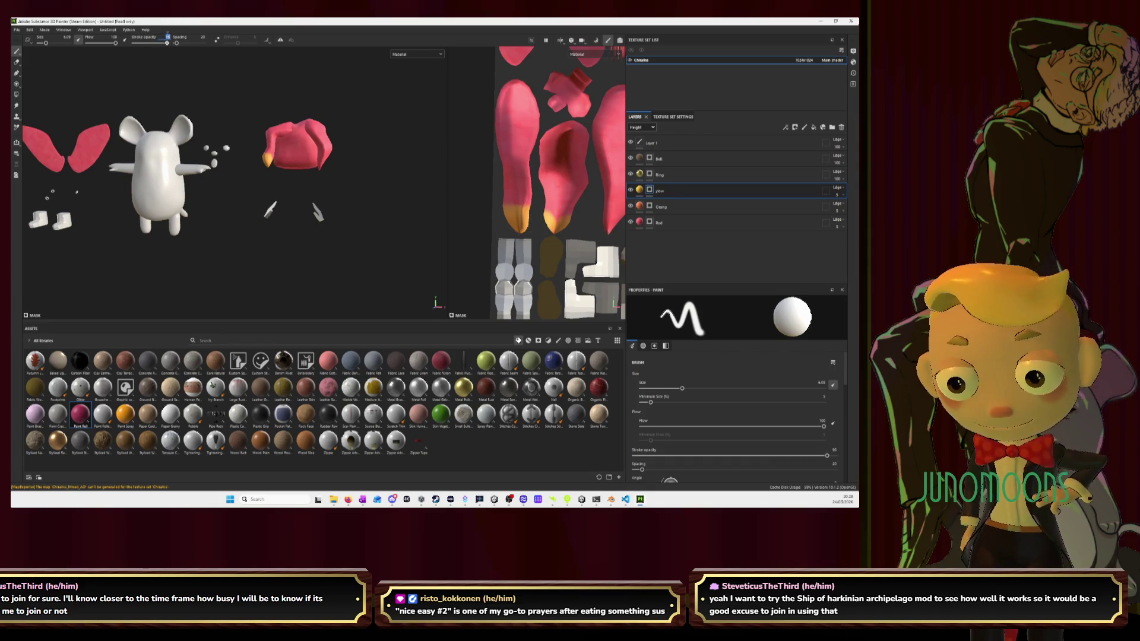
pyautogui.press('Return')
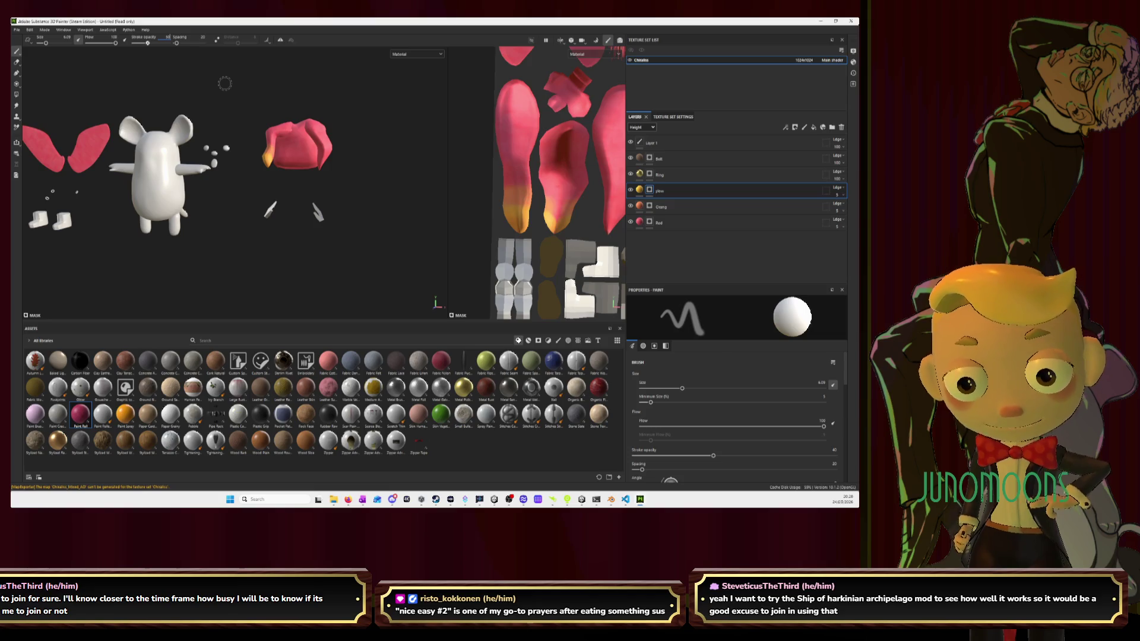
pyautogui.press('Return')
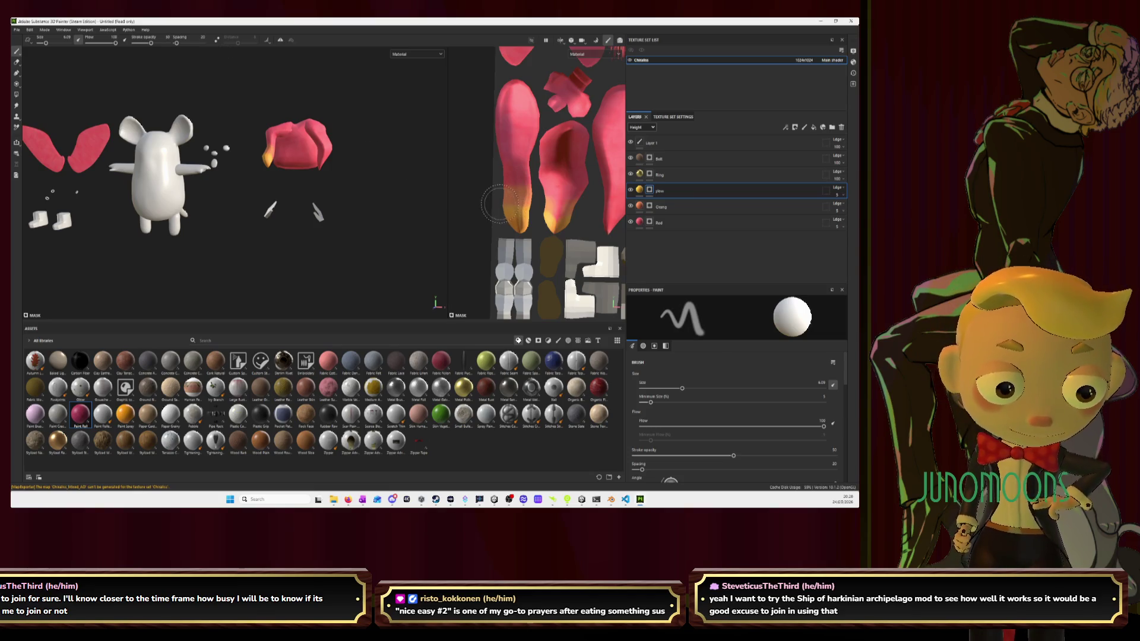
pyautogui.moveTo(499, 205)
pyautogui.mouseDown()
pyautogui.moveTo(538, 212)
pyautogui.moveTo(516, 231)
pyautogui.moveTo(534, 208)
pyautogui.moveTo(585, 217)
pyautogui.moveTo(539, 225)
pyautogui.mouseUp()
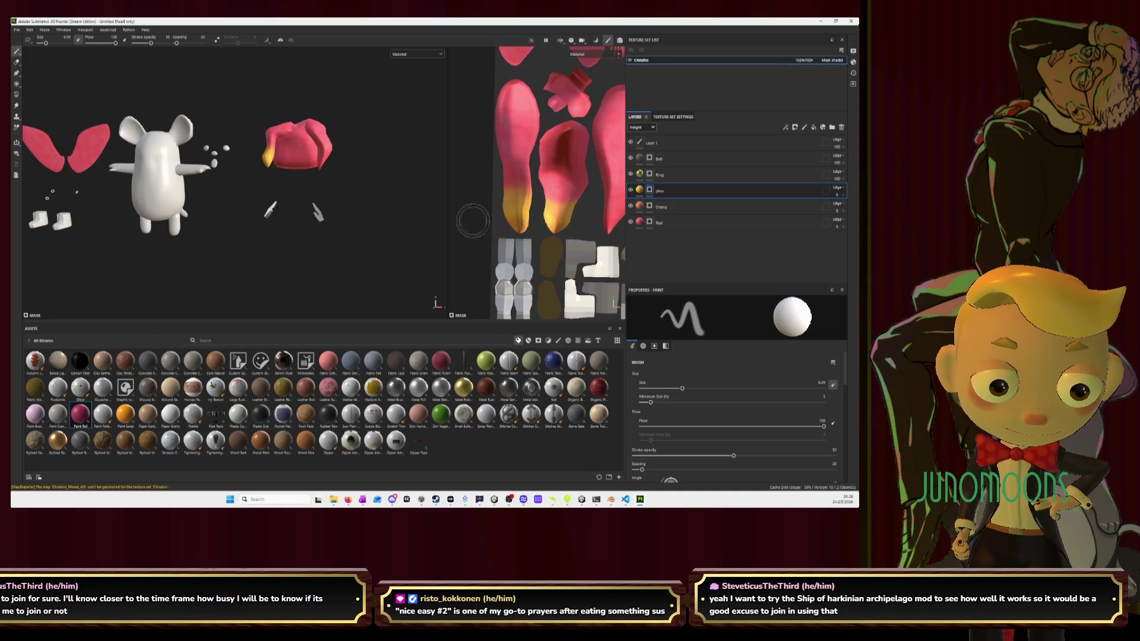
pyautogui.moveTo(390, 195)
pyautogui.mouseDown(button='middle')
pyautogui.moveTo(305, 196)
pyautogui.moveTo(363, 196)
pyautogui.mouseUp(button='middle')
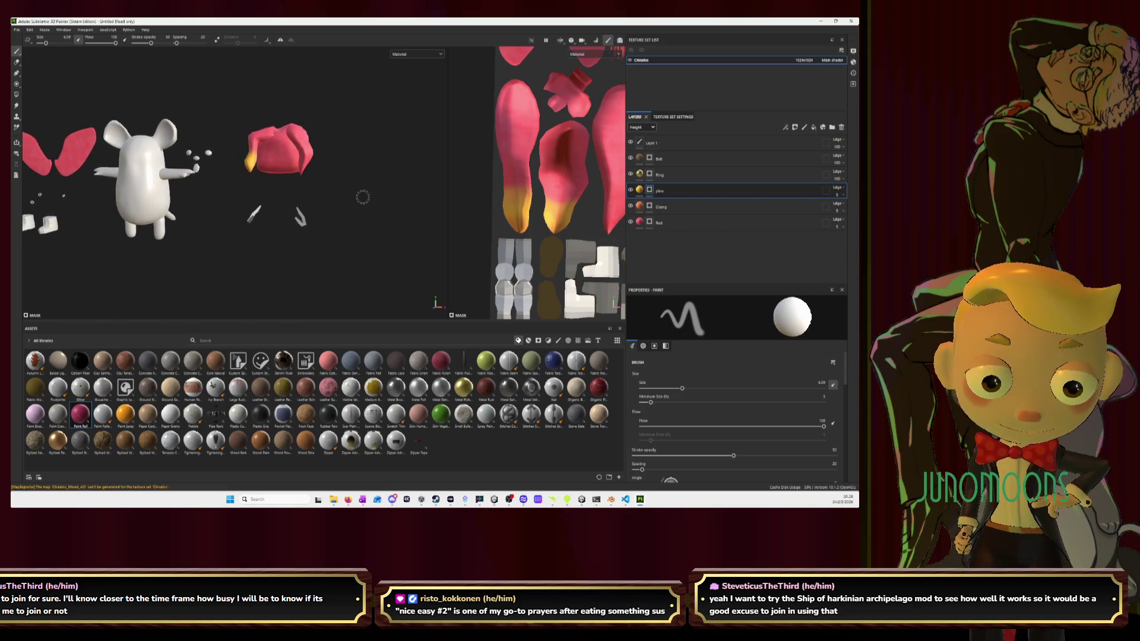
# Set stroke opacity to 30, then 70, and reframe the view on the hat
pyautogui.click(167, 37)
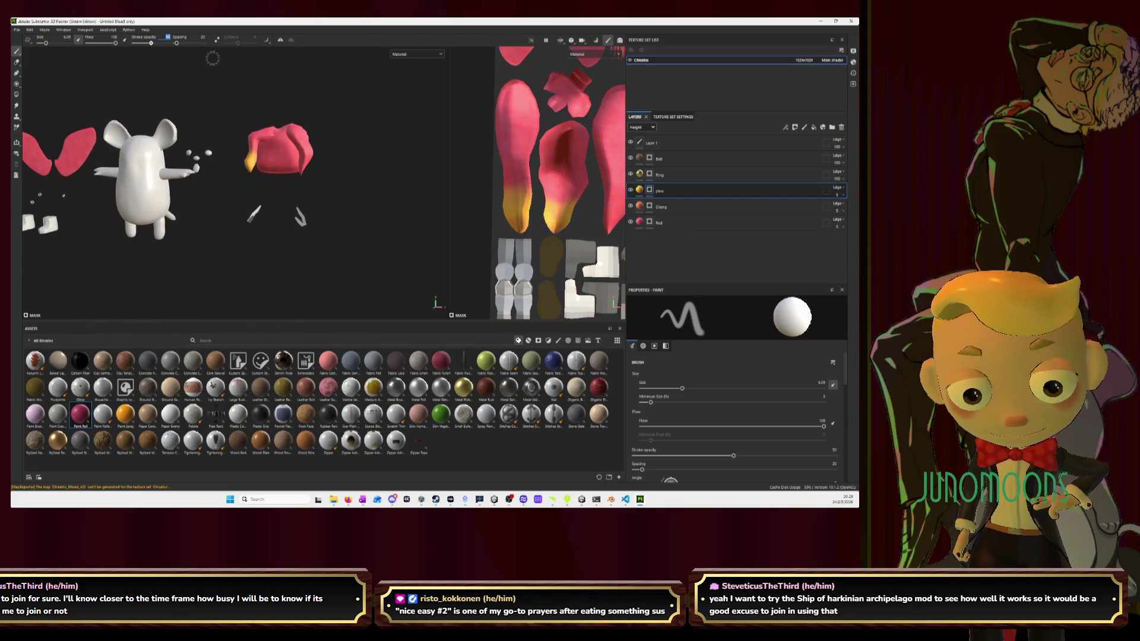
pyautogui.write('30')
pyautogui.press('Return')
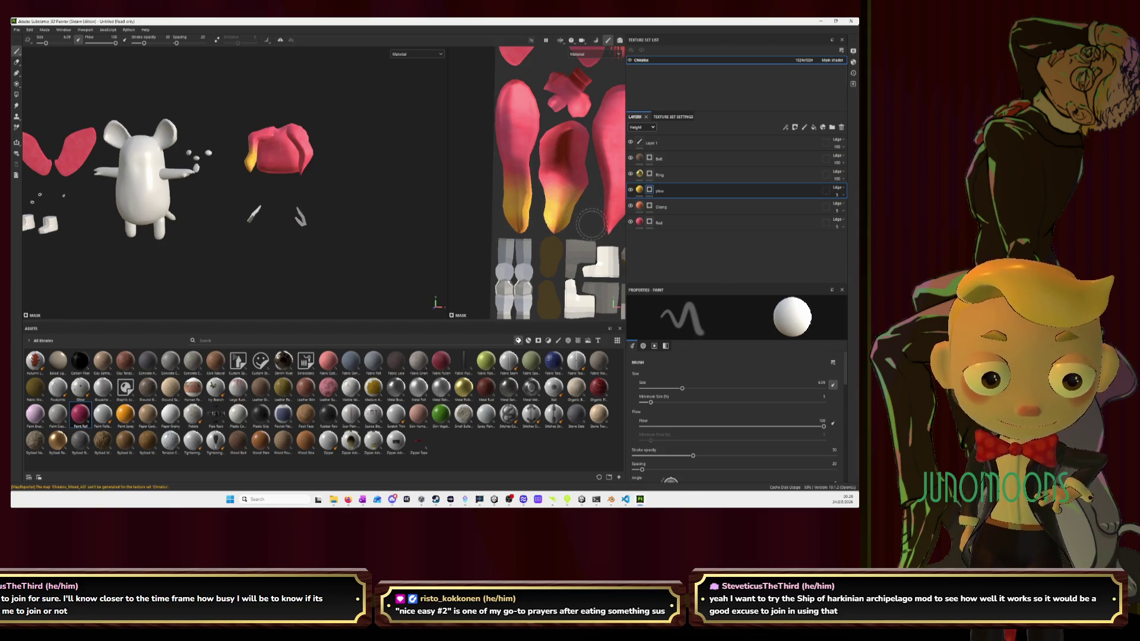
pyautogui.press('f')
pyautogui.scroll(3, 512, 217)
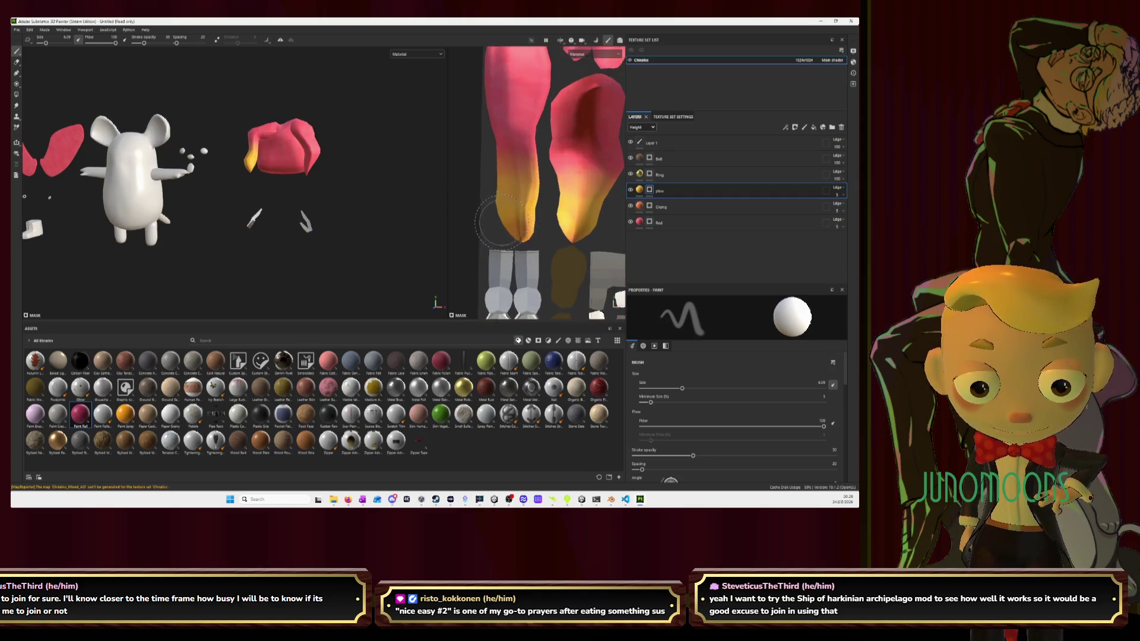
pyautogui.click(169, 37)
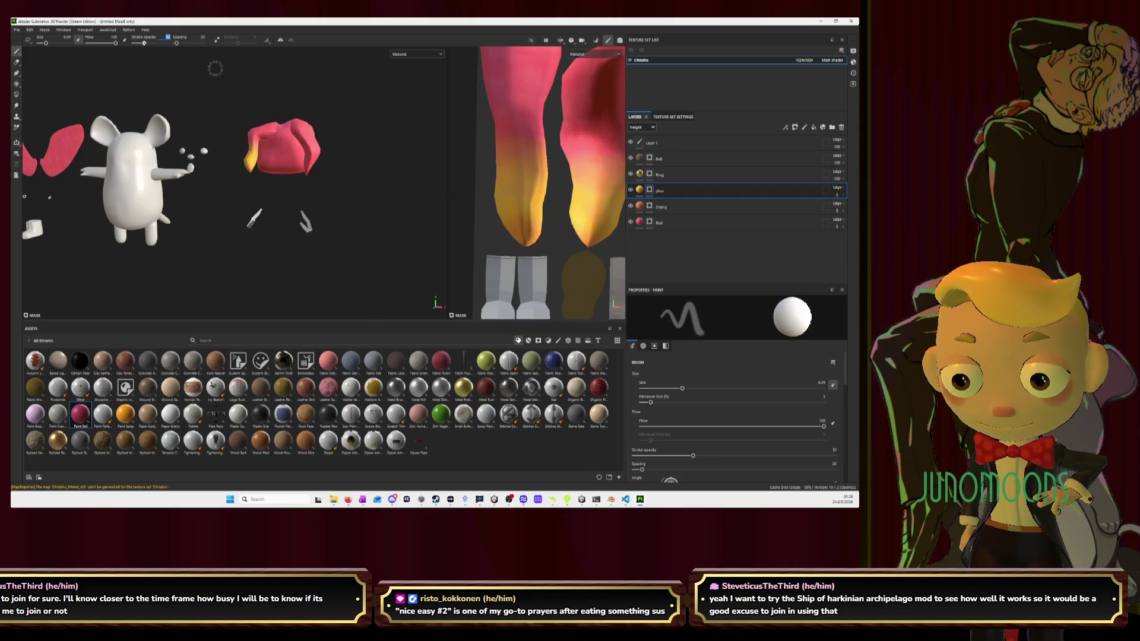
pyautogui.write('70')
pyautogui.press('Return')
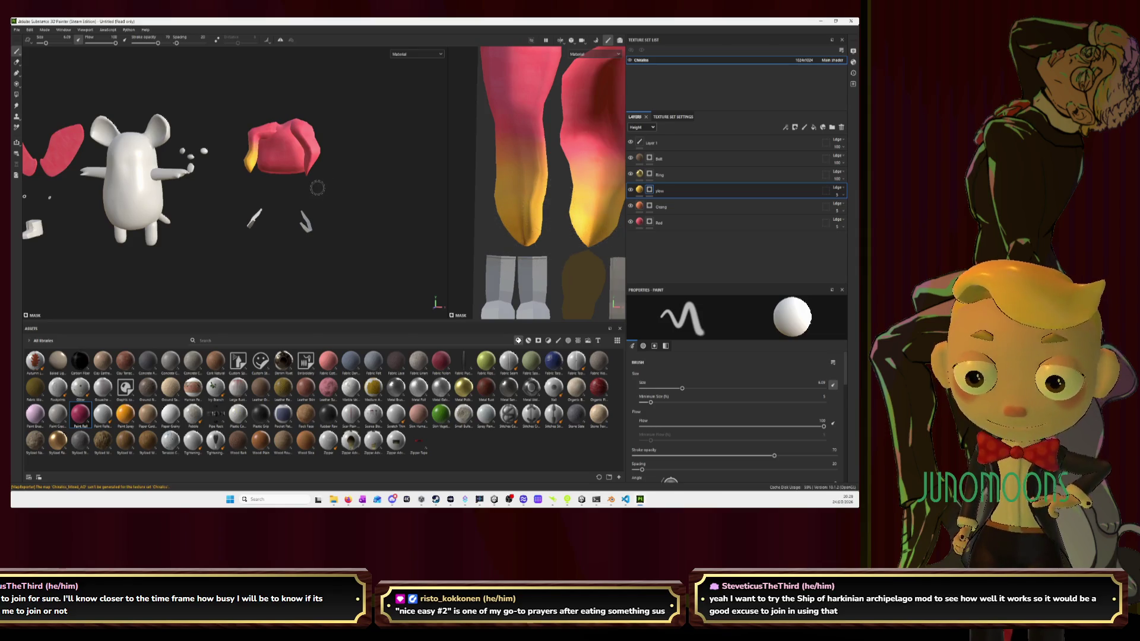
pyautogui.scroll(2, 304, 186)
pyautogui.keyDown('alt'); pyautogui.moveTo(304, 186); pyautogui.dragTo(370, 194); pyautogui.keyUp('alt')
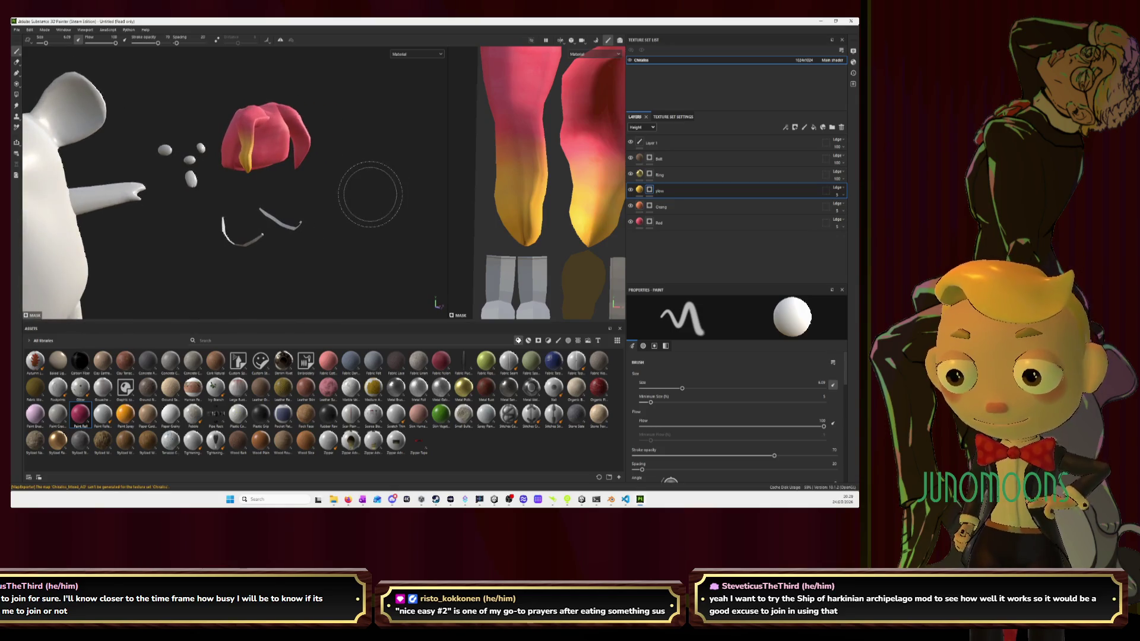
# Paint an orange-yellow tip onto the central petal in the UV view
pyautogui.hotkey('alt', 'Tab')
pyautogui.hotkey('alt', 'Tab')
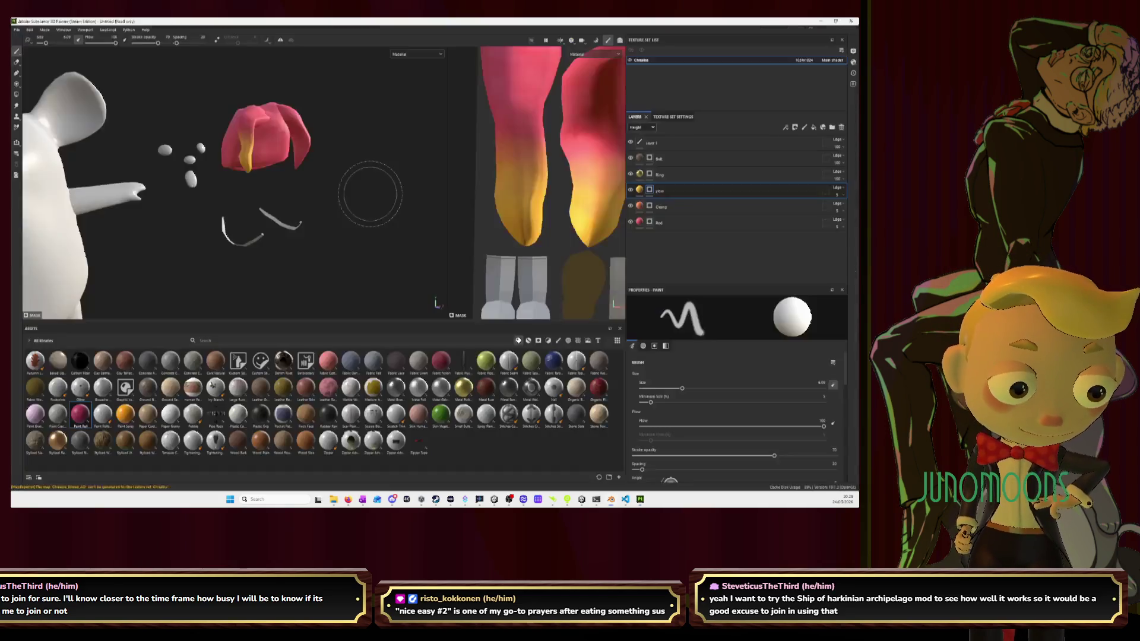
pyautogui.scroll(-5, 534, 198)
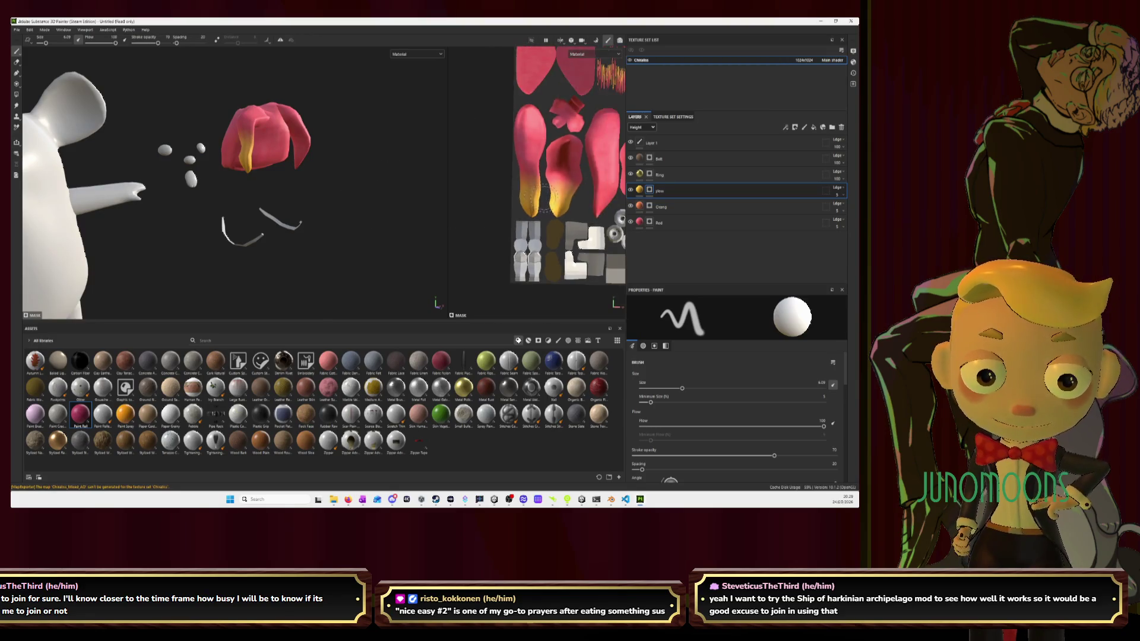
pyautogui.scroll(2, 533, 191)
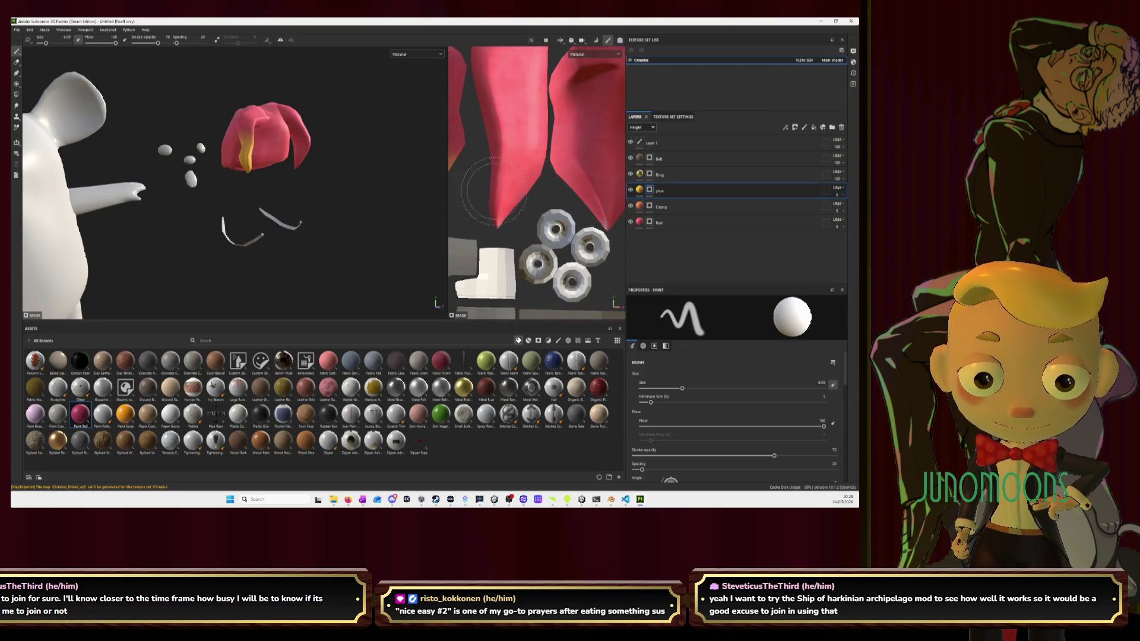
pyautogui.scroll(2, 503, 197)
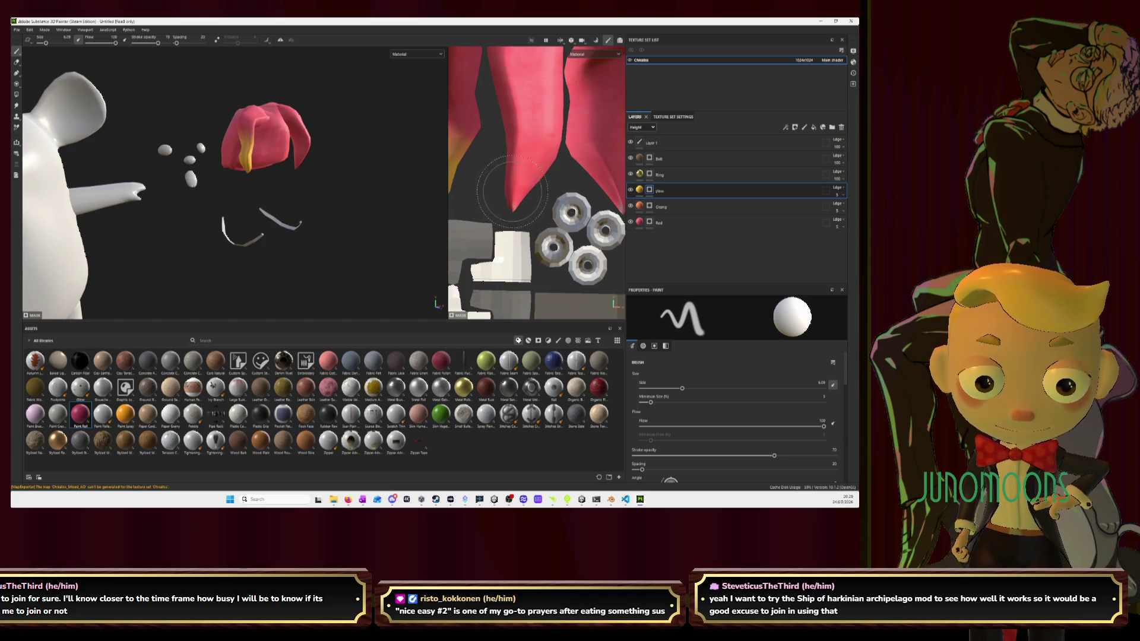
pyautogui.moveTo(504, 201)
pyautogui.mouseDown()
pyautogui.moveTo(525, 191)
pyautogui.moveTo(515, 193)
pyautogui.mouseUp()
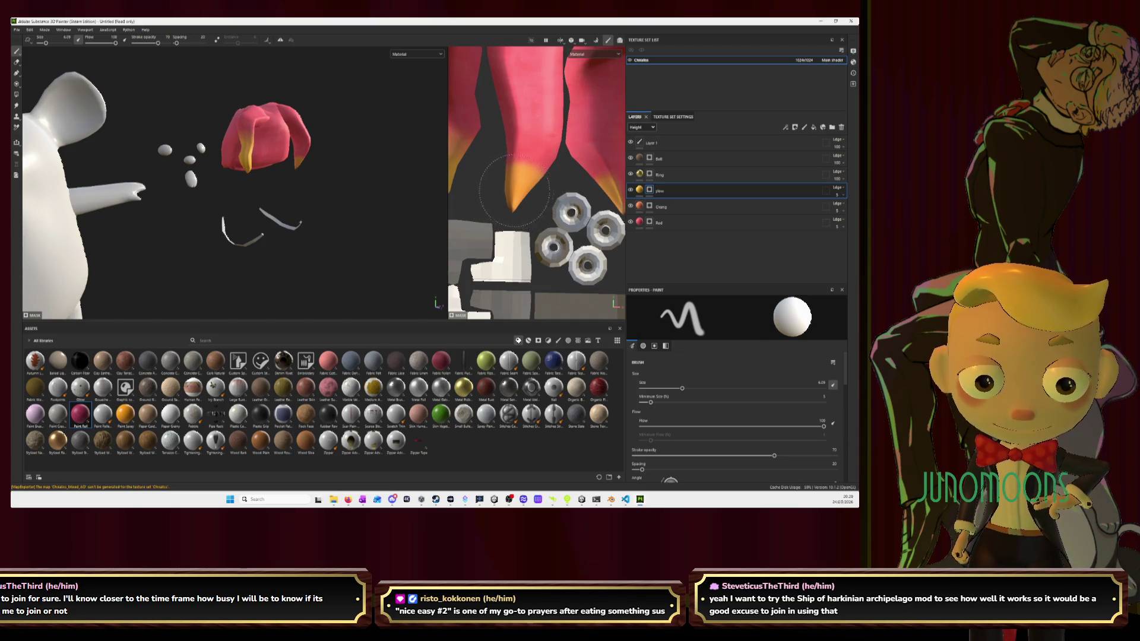
pyautogui.moveTo(564, 181); pyautogui.dragTo(492, 185, button='middle')
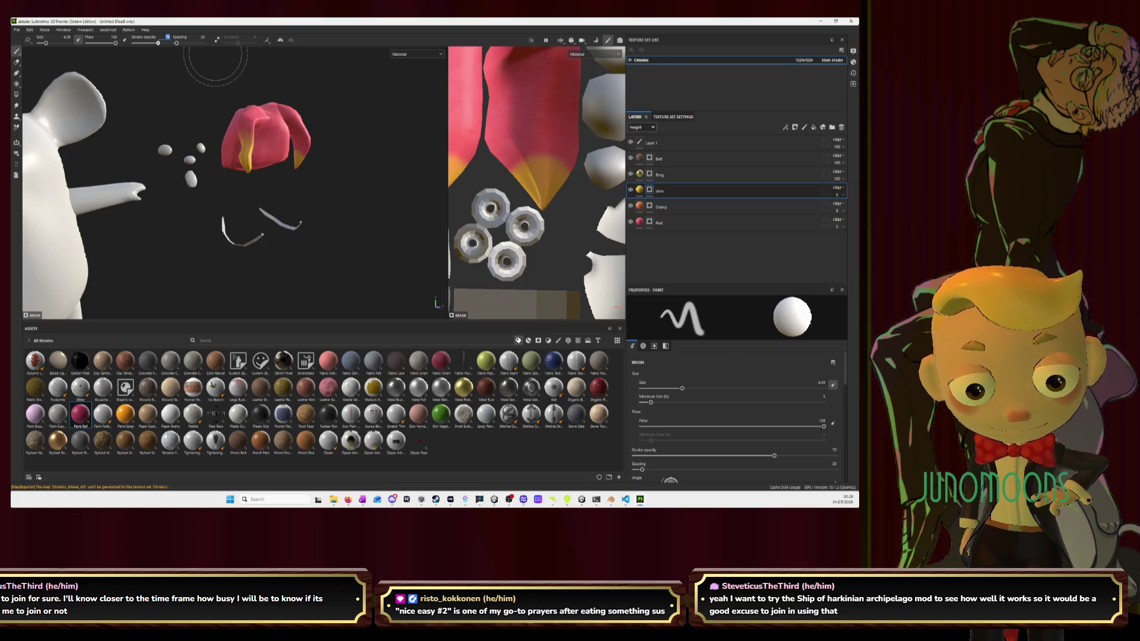
# Brush orange onto the remaining petal tips at stroke opacity 50, then 40
pyautogui.write('50')
pyautogui.press('Return')
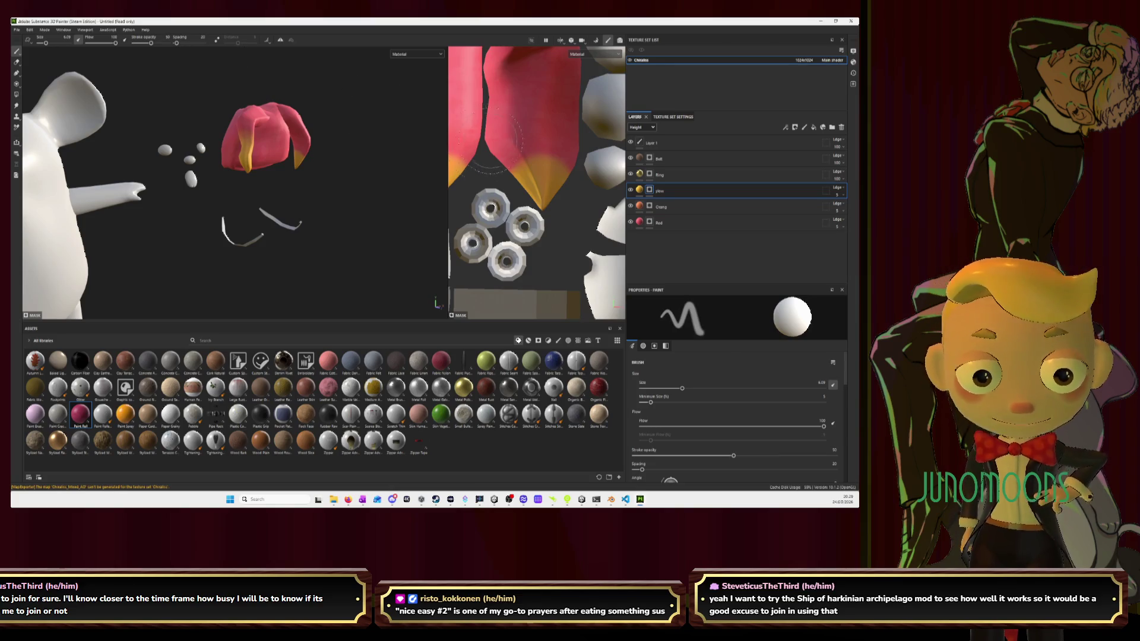
pyautogui.moveTo(519, 156)
pyautogui.mouseDown()
pyautogui.moveTo(469, 143)
pyautogui.moveTo(546, 145)
pyautogui.moveTo(570, 175)
pyautogui.moveTo(564, 162)
pyautogui.mouseUp()
pyautogui.scroll(-2, 543, 149)
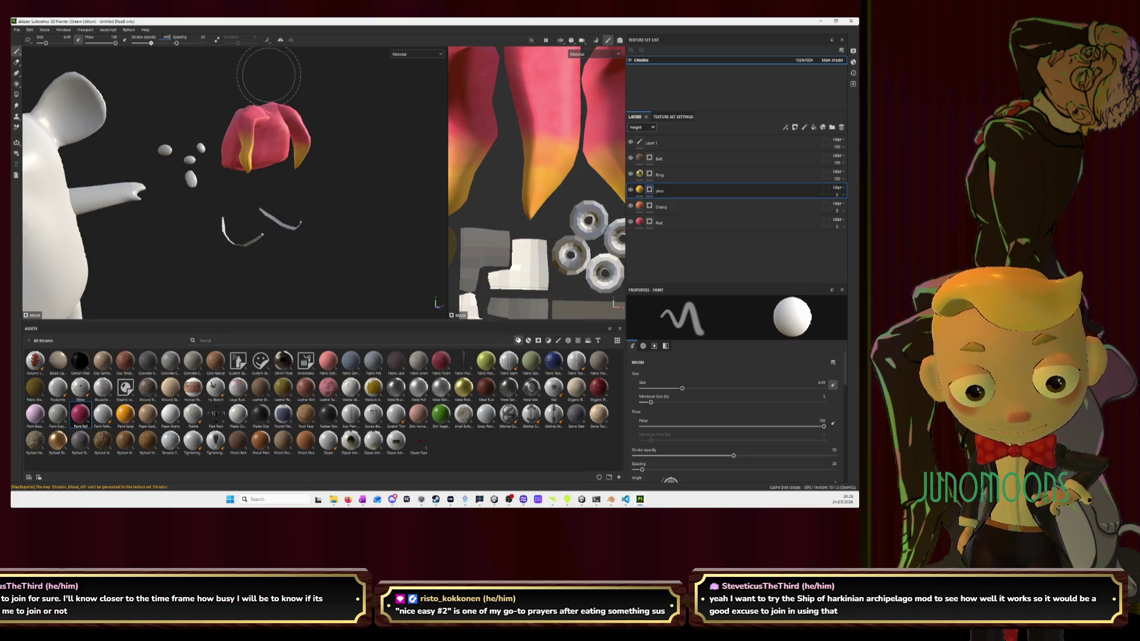
pyautogui.press('Return')
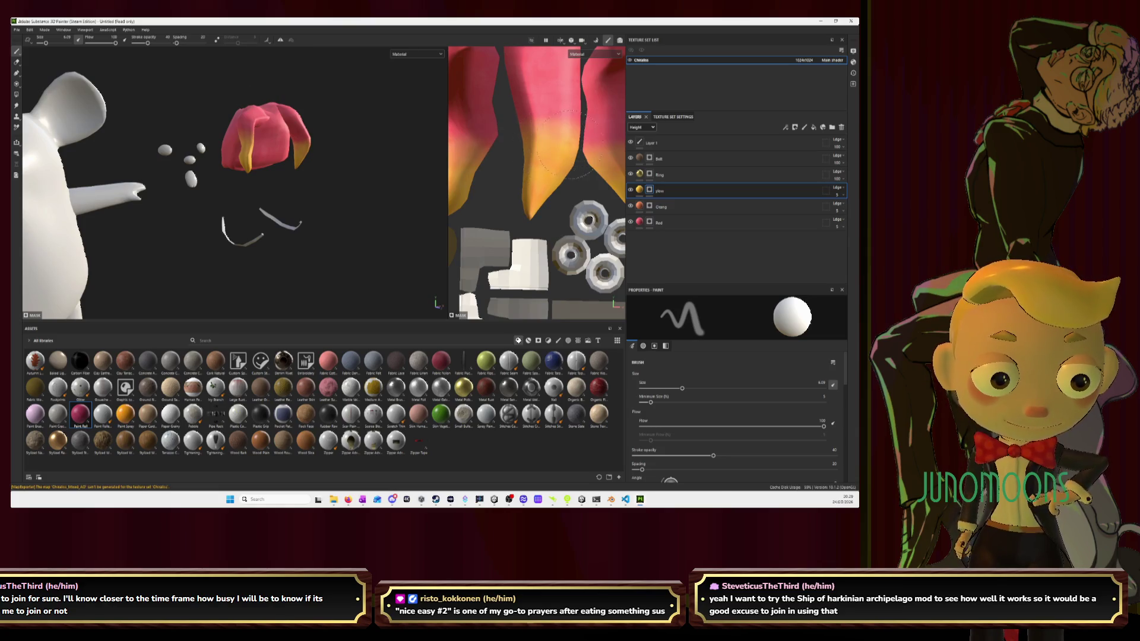
pyautogui.moveTo(592, 165); pyautogui.dragTo(509, 167, button='middle')
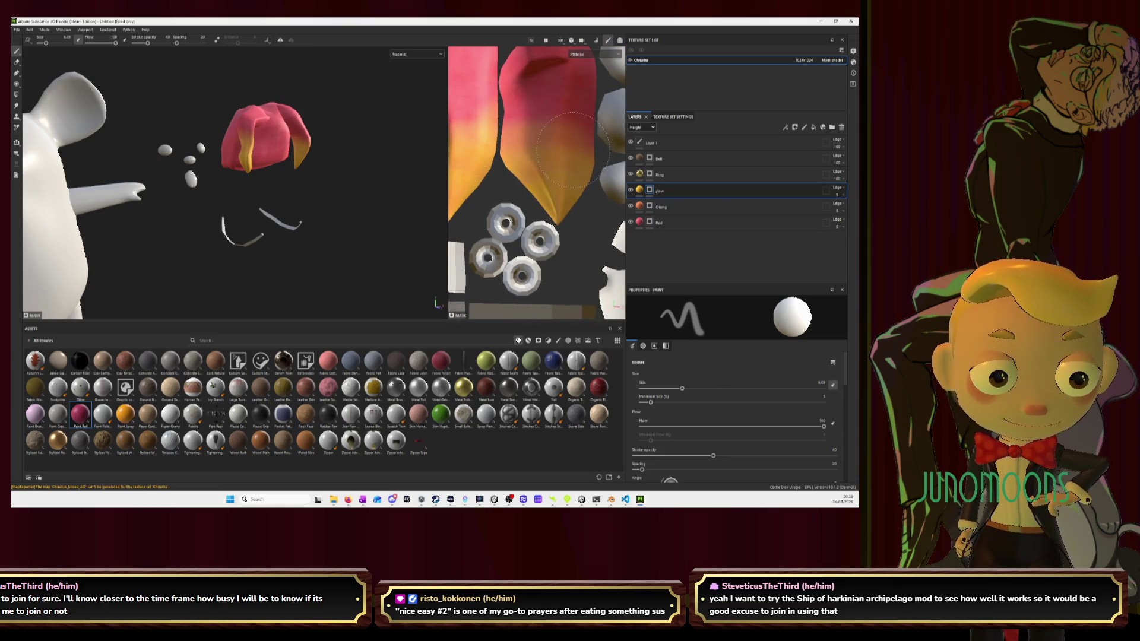
pyautogui.scroll(-6, 243, 180)
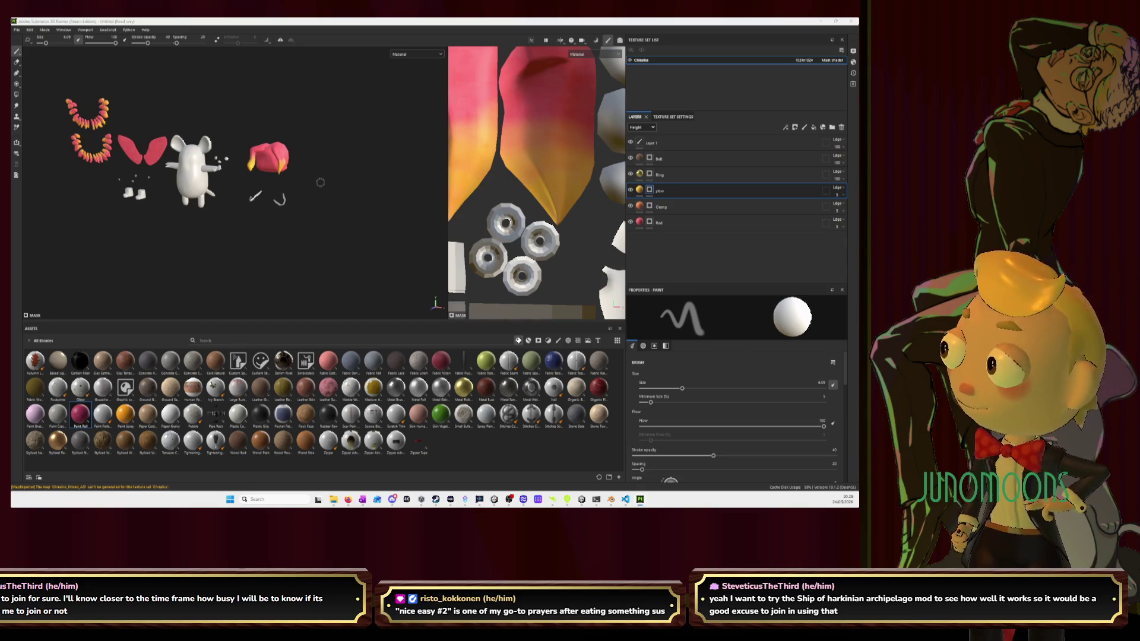
# Move the hair 1 m left along X onto the mouse's head
pyautogui.hotkey('alt', 'Tab')
pyautogui.scroll(-2, 529, 216)
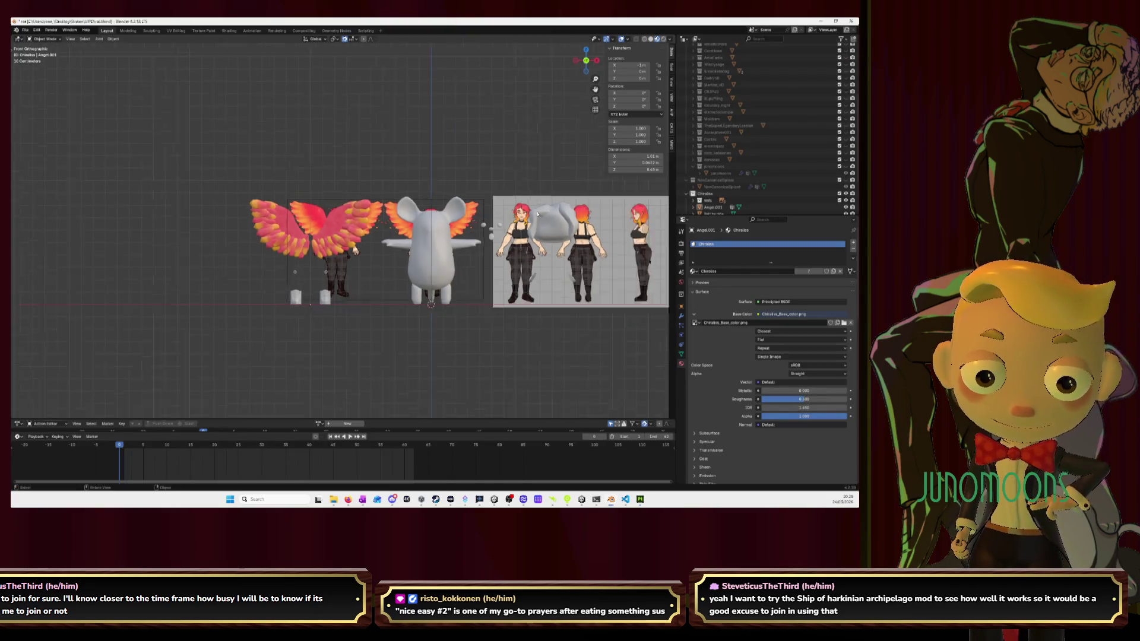
pyautogui.click(545, 235)
pyautogui.press('g')
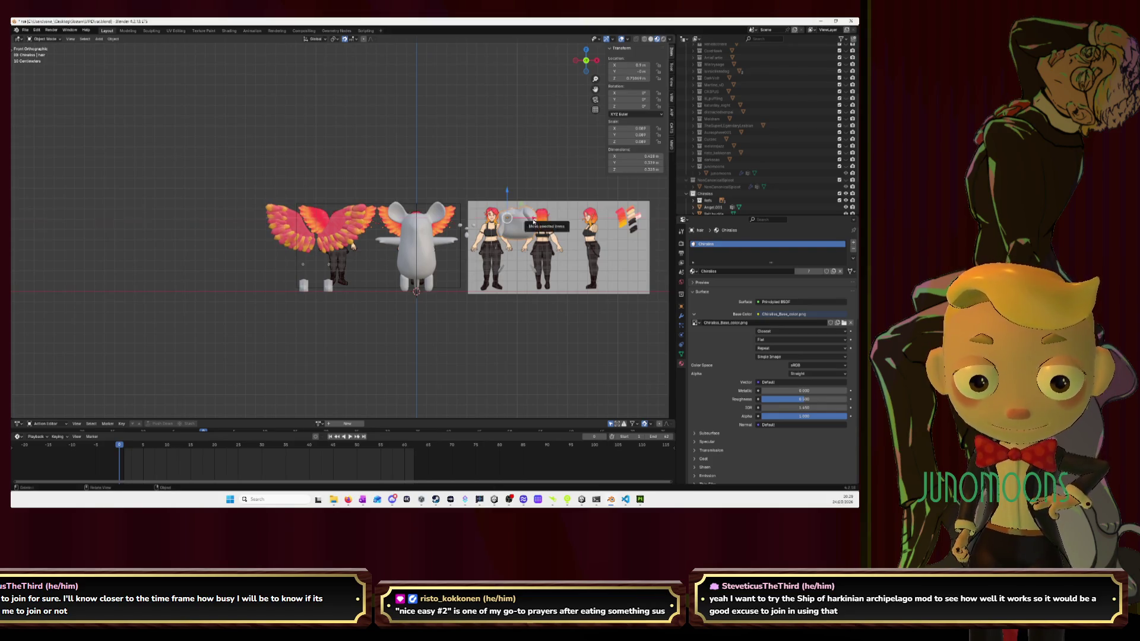
pyautogui.press('x')
pyautogui.click(431, 216)
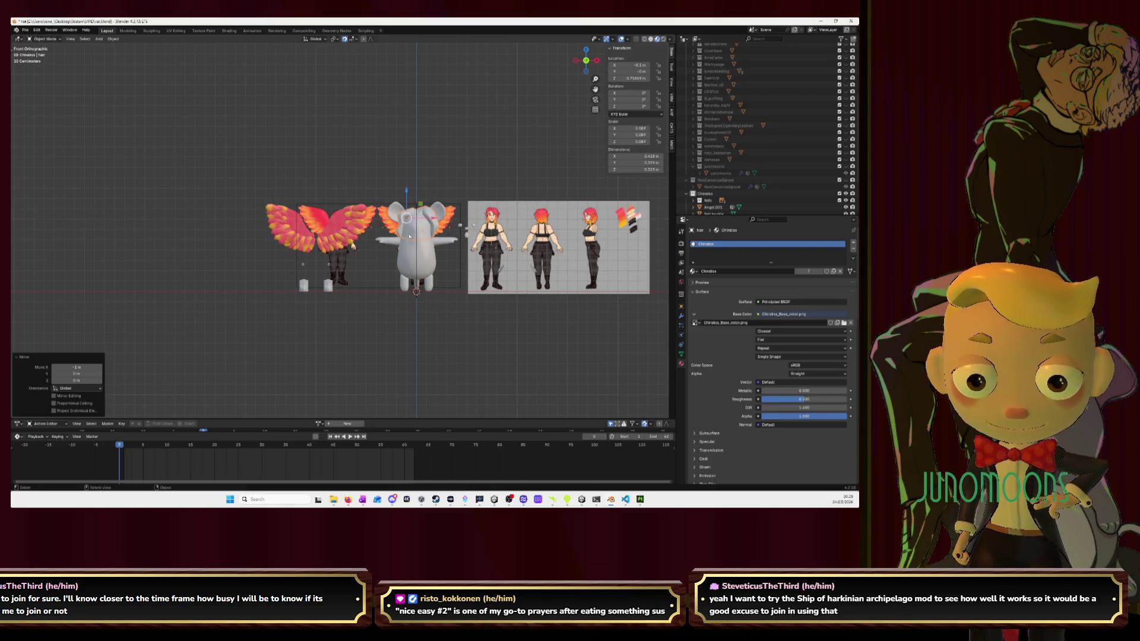
# Move the Angel.001 wings 1 m right along X onto the mouse
pyautogui.click(324, 233)
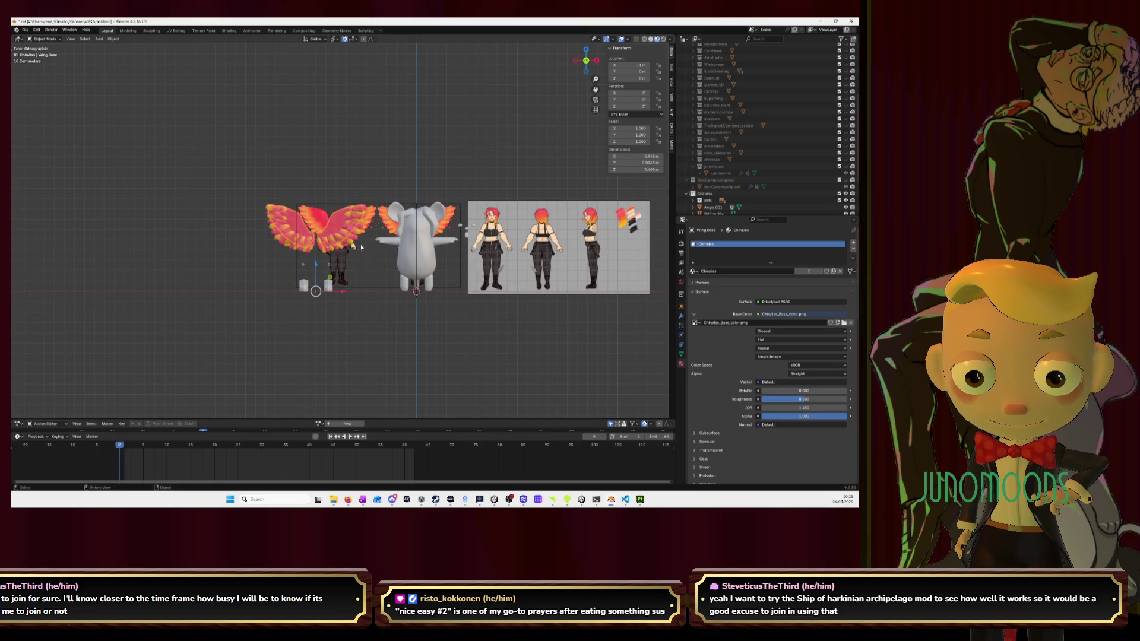
pyautogui.click(306, 254)
pyautogui.press('g')
pyautogui.press('x')
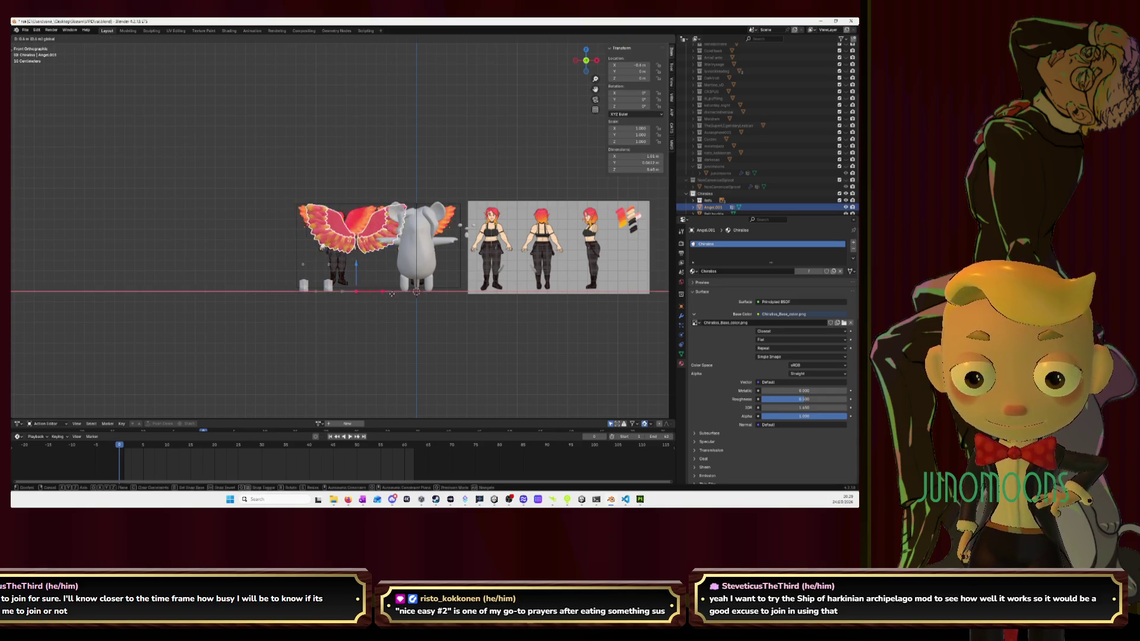
pyautogui.click(449, 294)
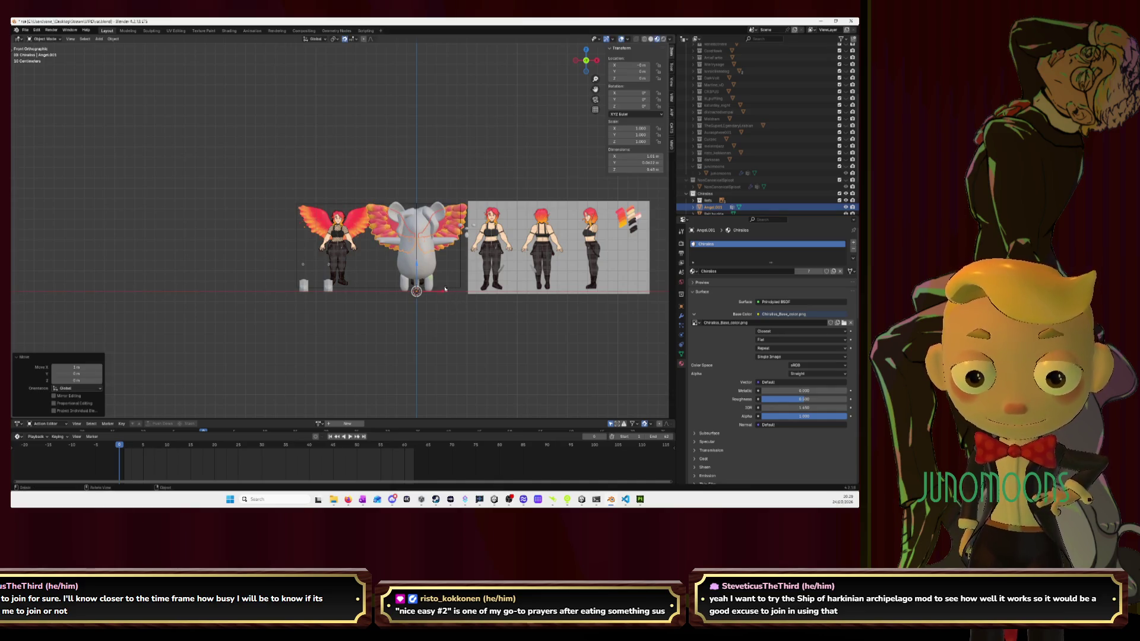
pyautogui.hotkey('alt', 'Tab')
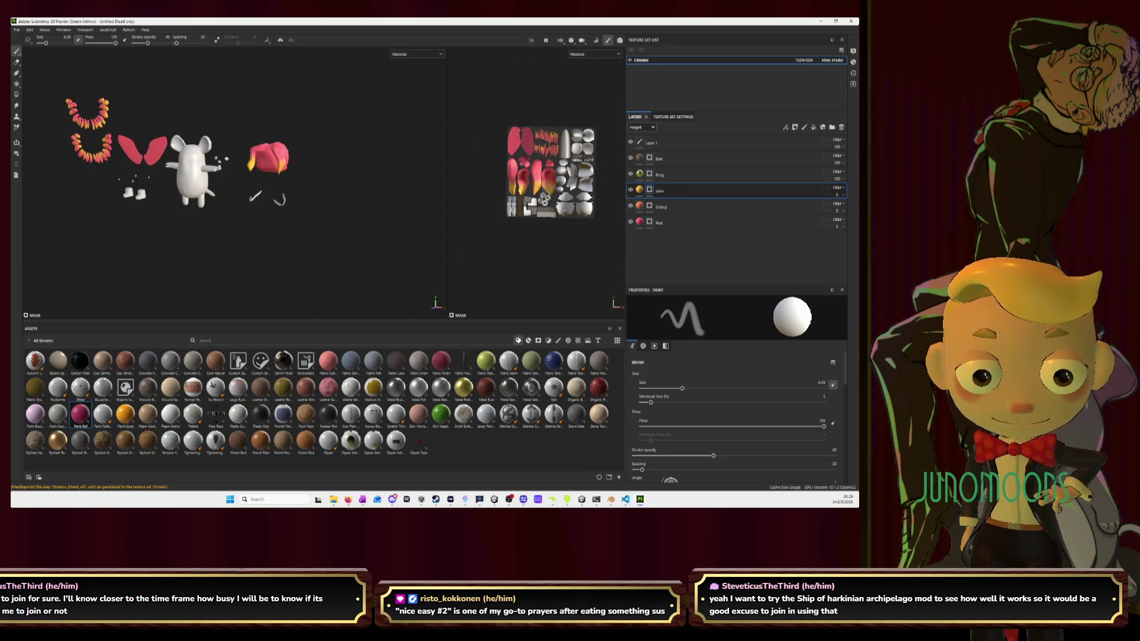
# Re-export the full texture set, base colour through roughness, via File > Export textures
pyautogui.click(17, 30)
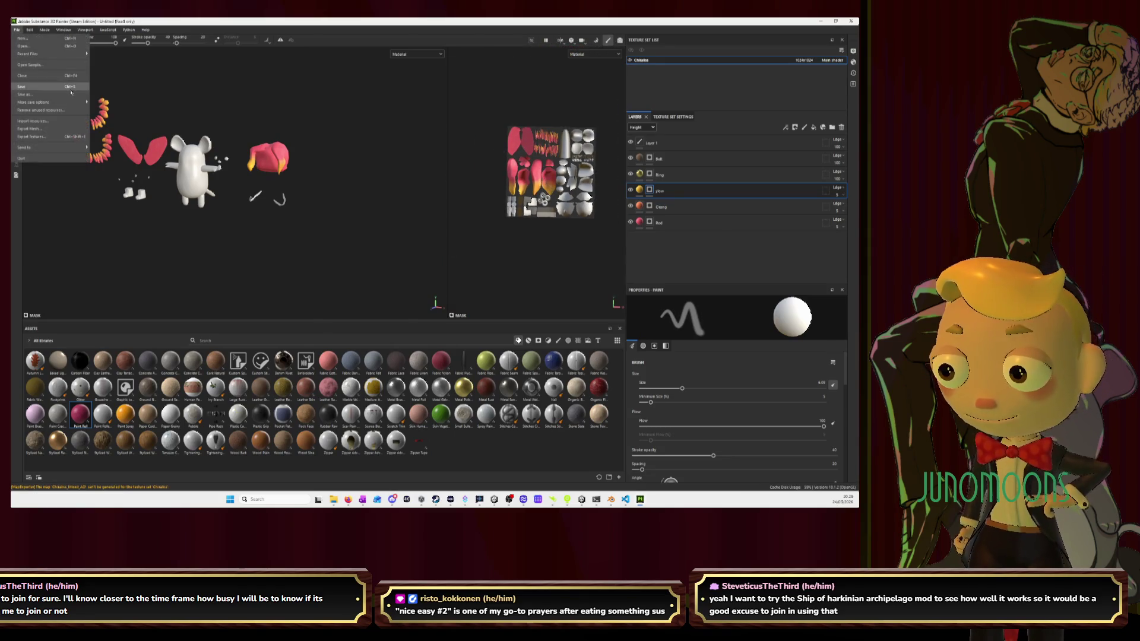
pyautogui.click(66, 137)
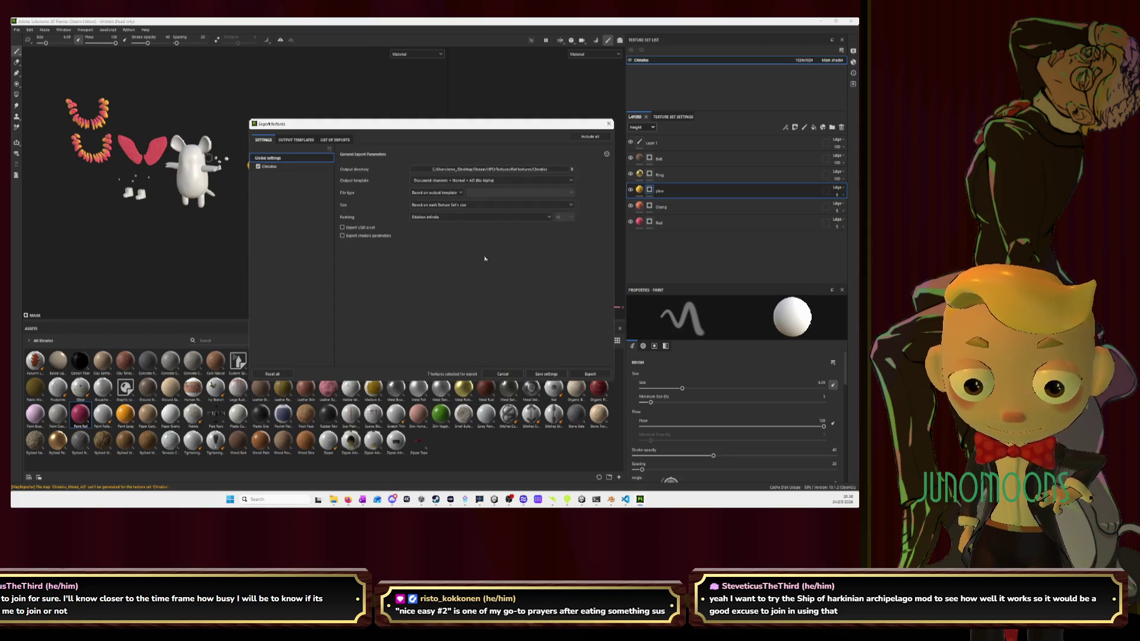
pyautogui.click(590, 375)
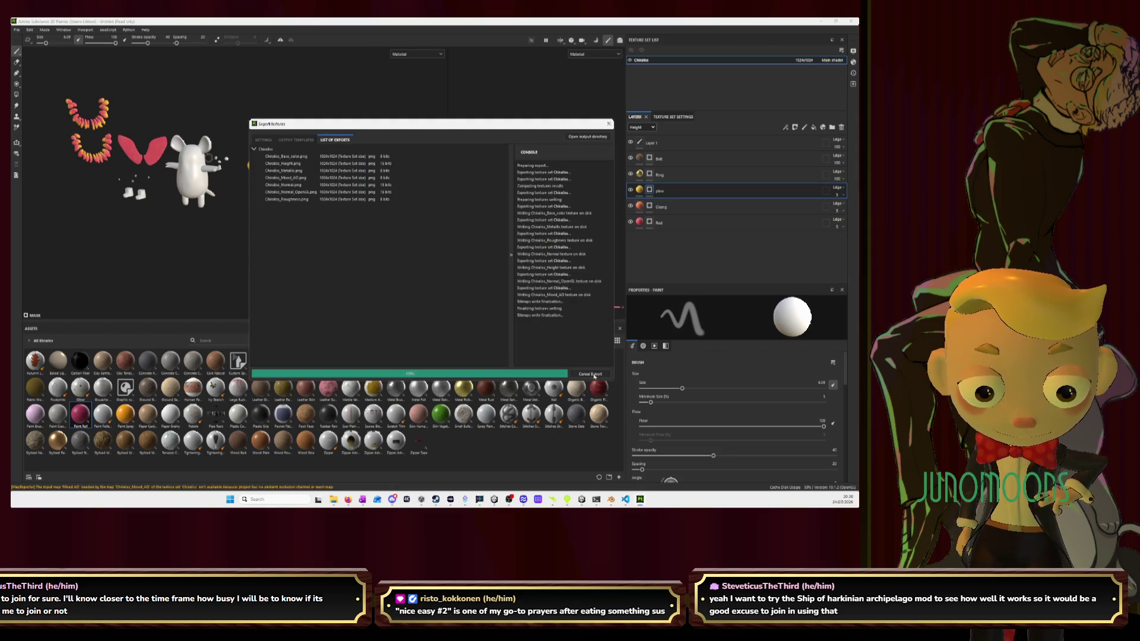